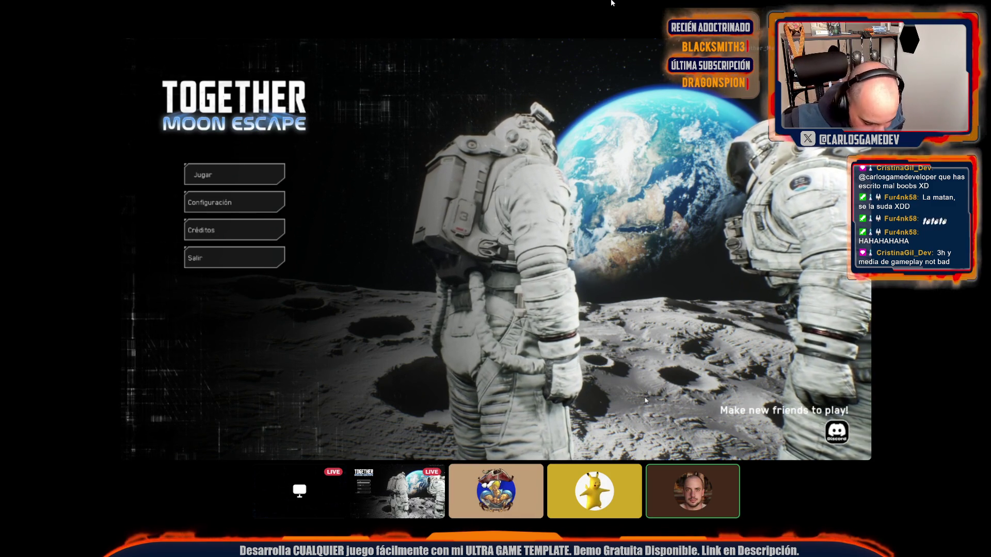
Step: Switch from the Discord stream, past Unreal Editor, to the Sublime Text feedback notes
key("alt+Tab")
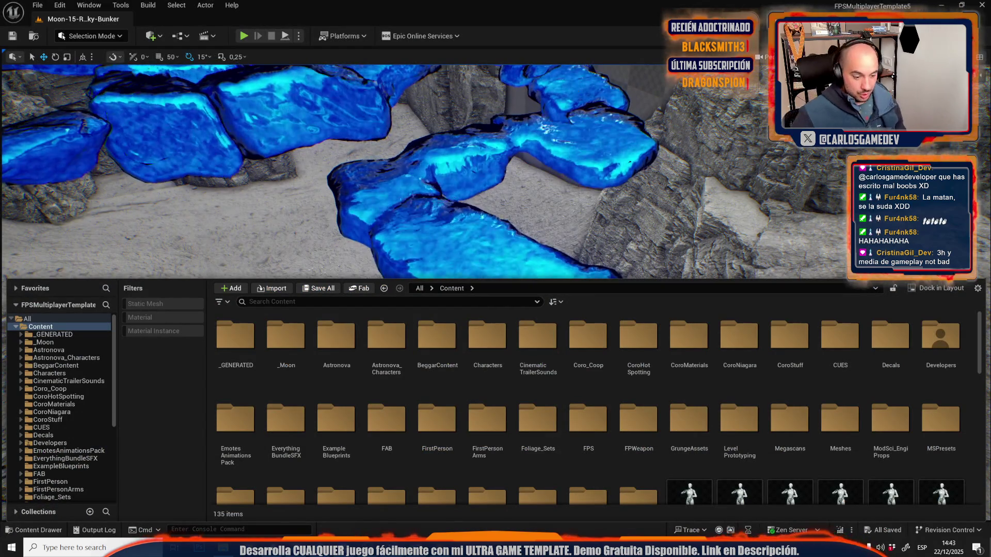
key("alt+Tab")
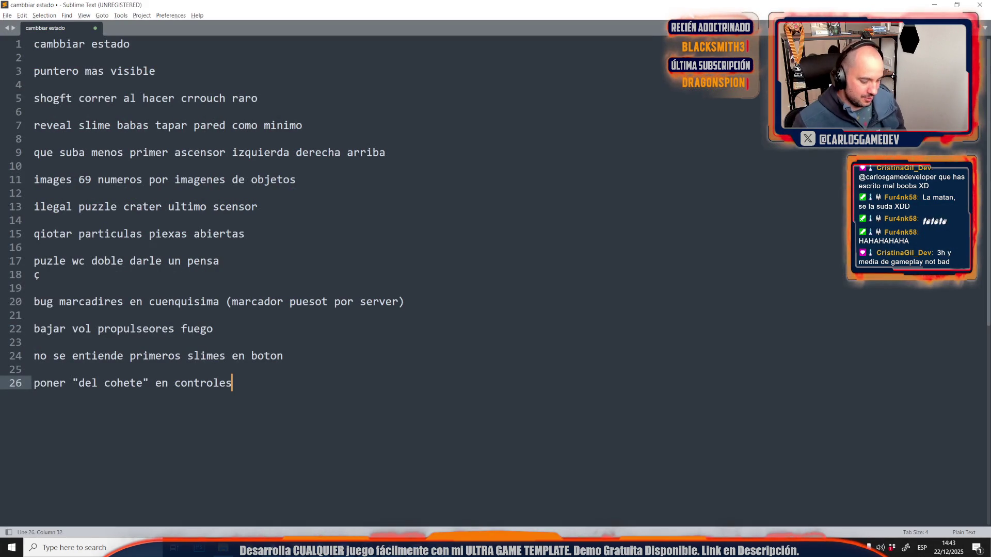
Step: Add the note 'slimes en espaico = tierra' on line 28, then return to the Discord stream
key("Return")
key("Return")
type("slimes en espaico = tierra")
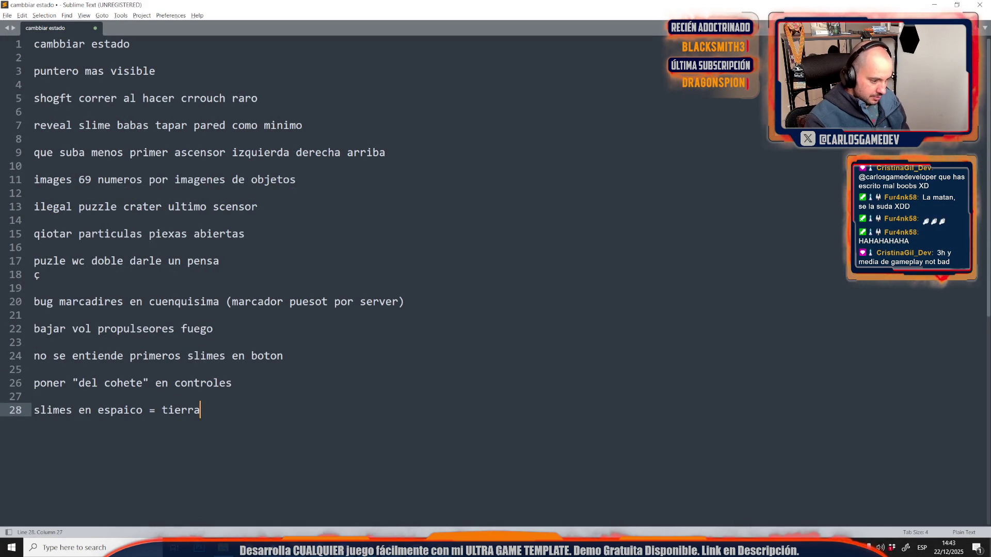
key("alt+Tab")
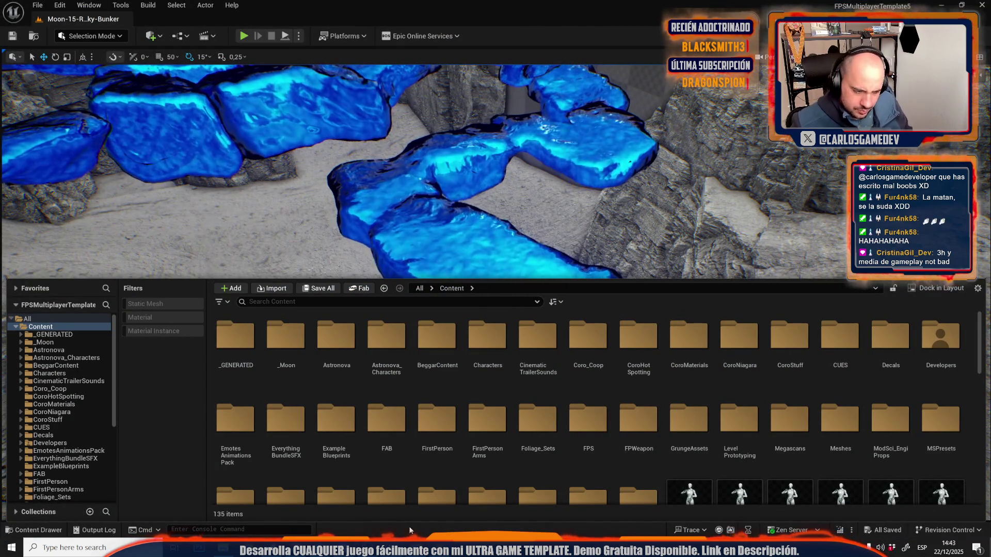
key("alt+Tab")
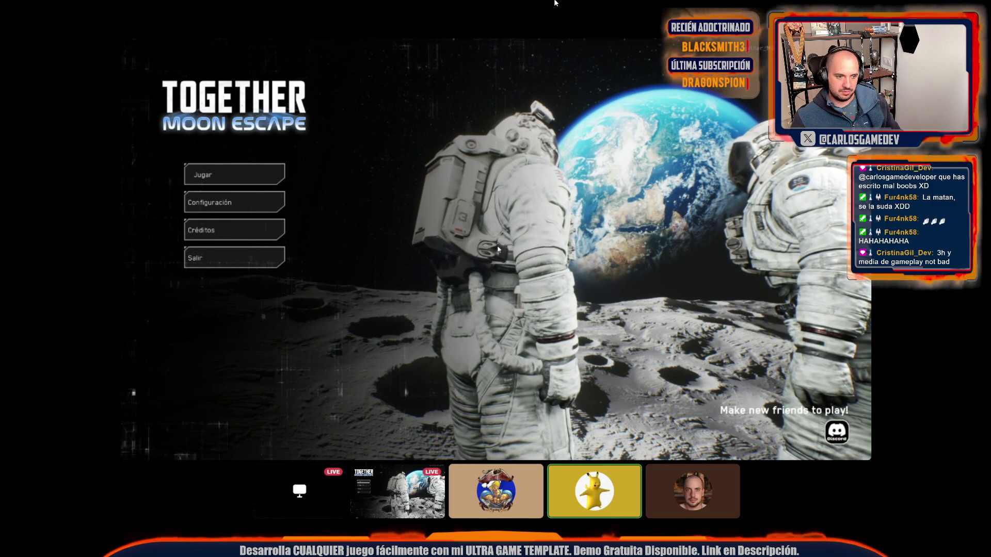
Step: Turn Caps Lock off while watching the Together Moon Escape stream
key("Caps_Lock")
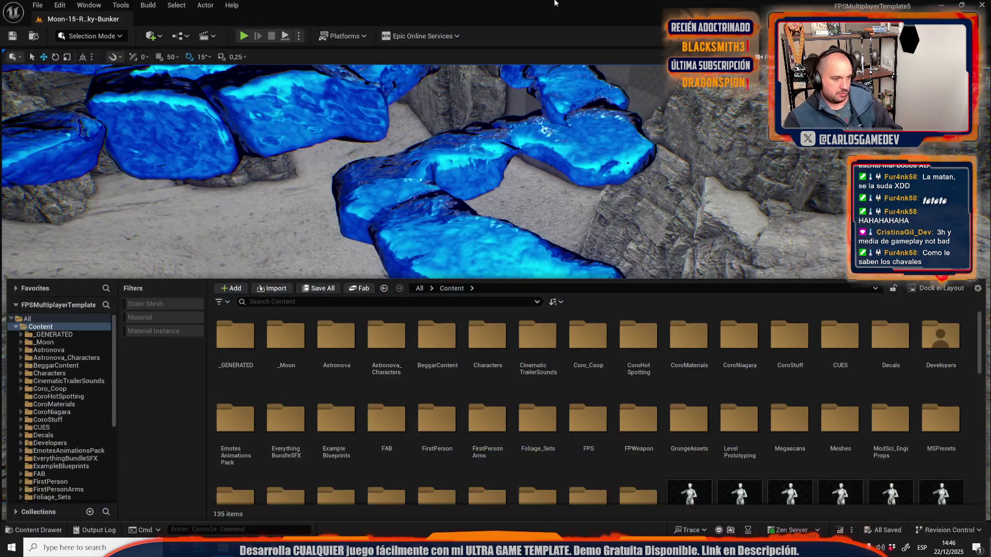
Step: Extend line 28 with 'no se entiende' and add 'puzle final mas chungo?' on line 30
key("alt+Tab")
key("alt+Tab")
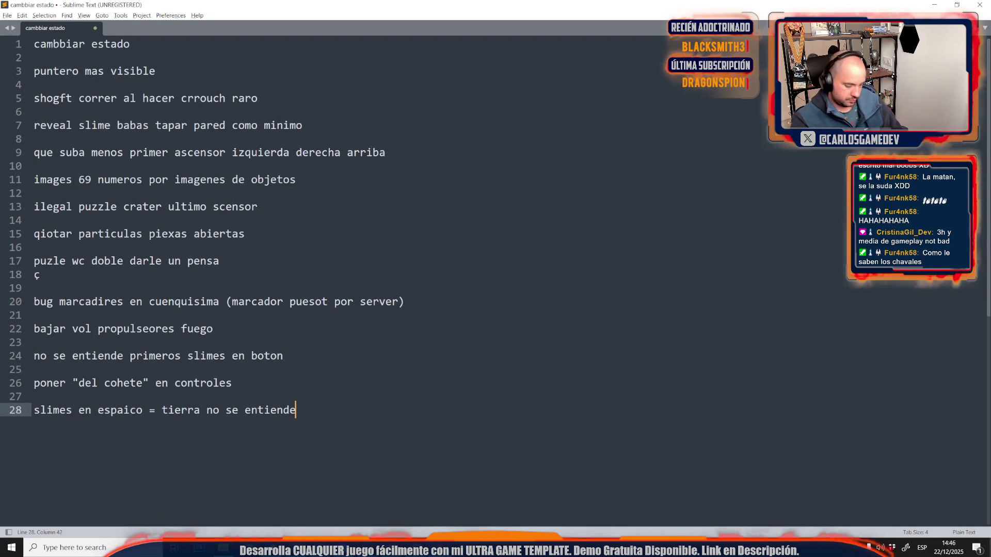
key("Return")
key("Return")
type("puzle final mas chungo?")
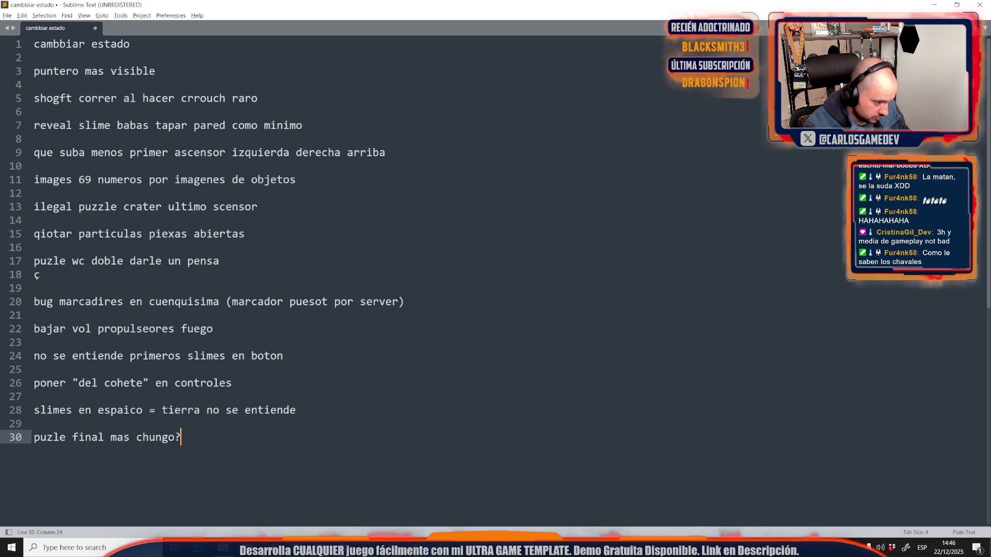
key("alt+Tab")
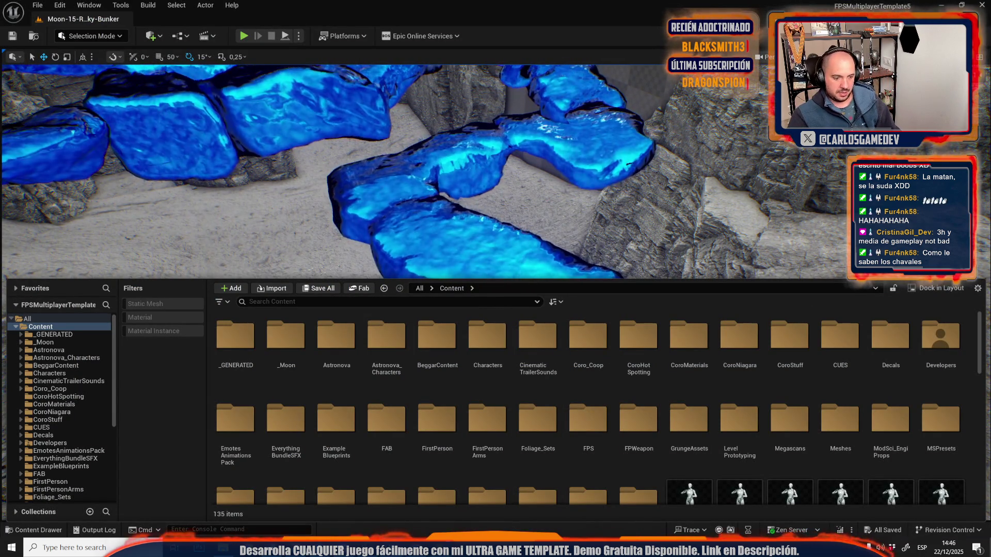
key("alt+Tab")
Step: Select the whole notes file, clear the selection at the end, and head back to the stream
key("ctrl+a")
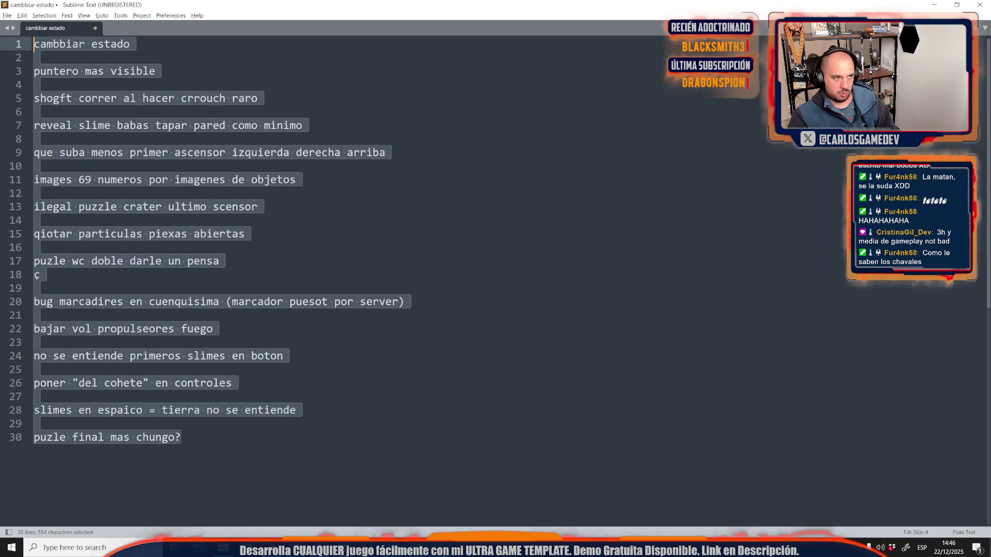
scroll(349, 211, "down", 5)
scroll(349, 211, "up", 5)
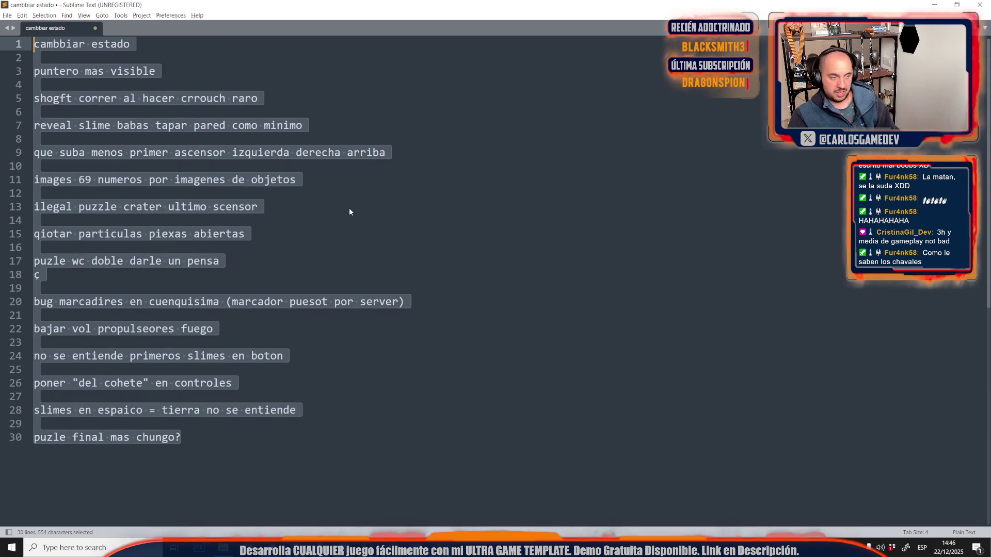
left_click(252, 469)
key("ctrl+a")
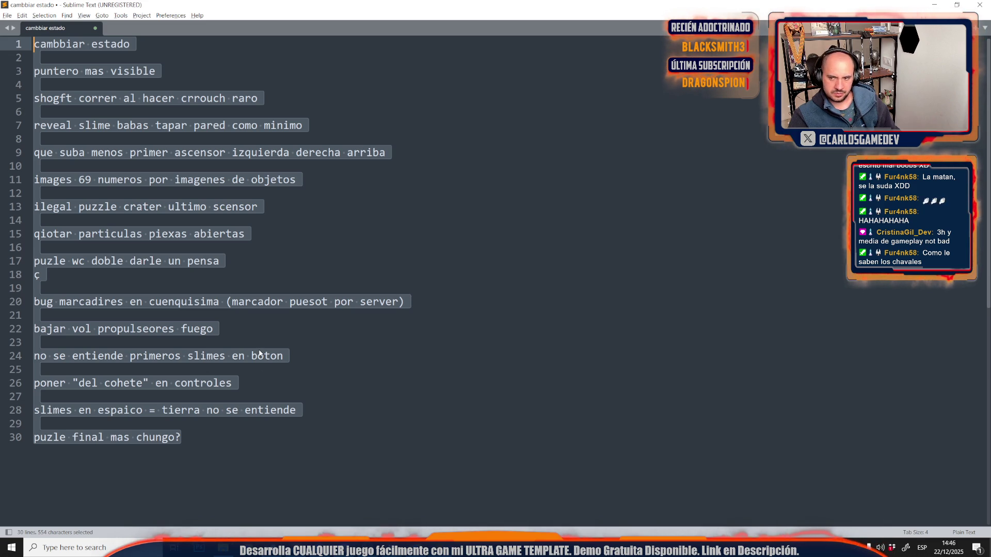
left_click(289, 452)
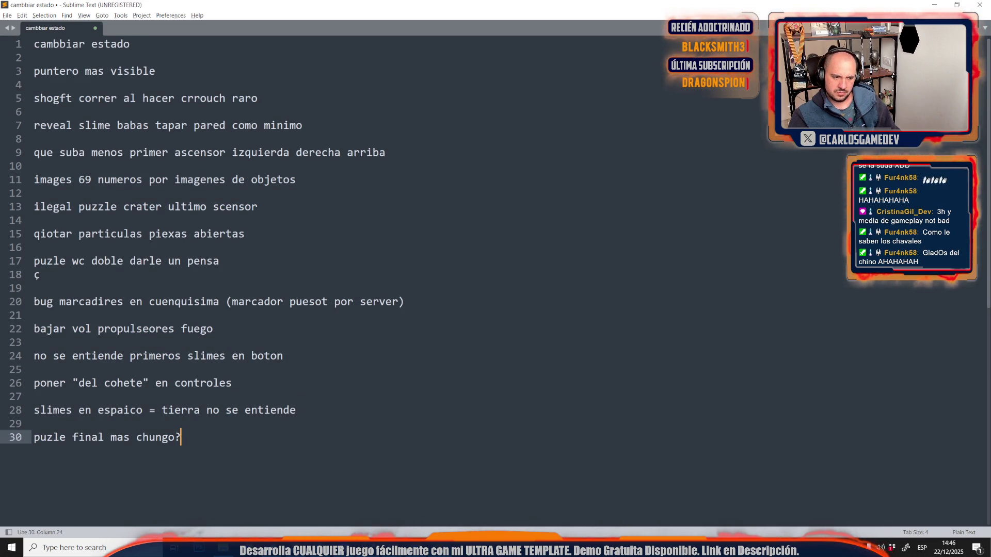
left_click(391, 549)
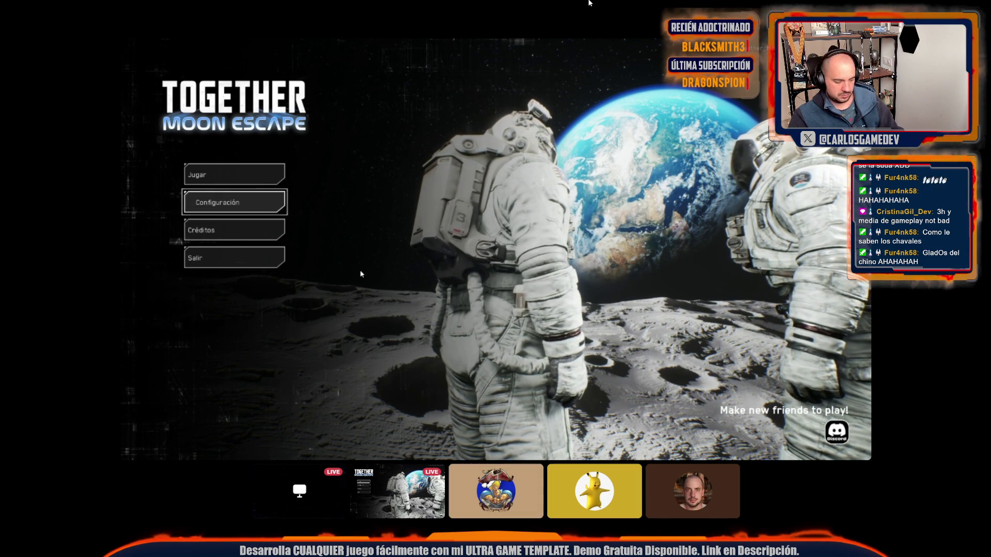
Step: Add the note 'no le coges cariño a glados' on line 32 and start line 34
key("alt+Tab")
key("Return")
key("Return")
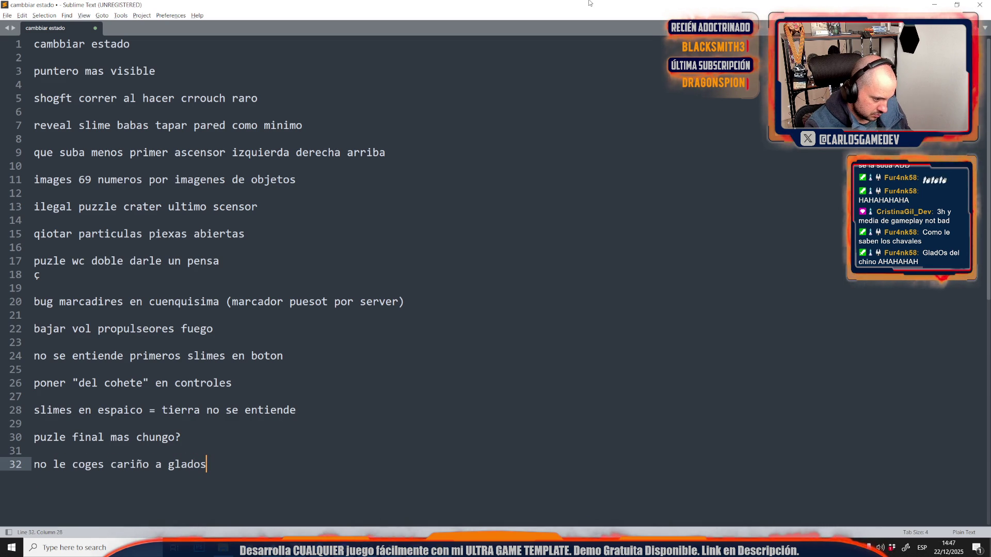
key("Return")
key("Return")
type("mas frases?")
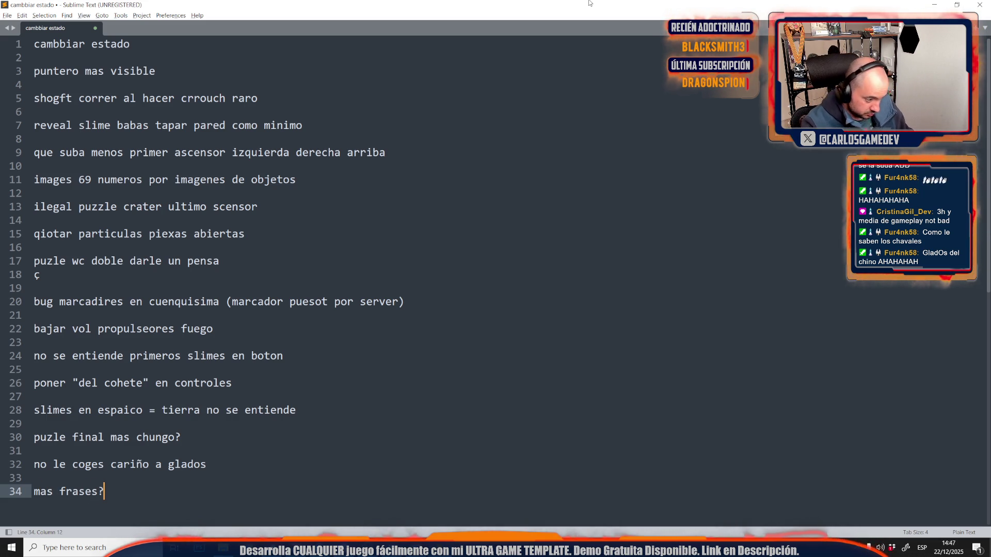
key("alt+Tab")
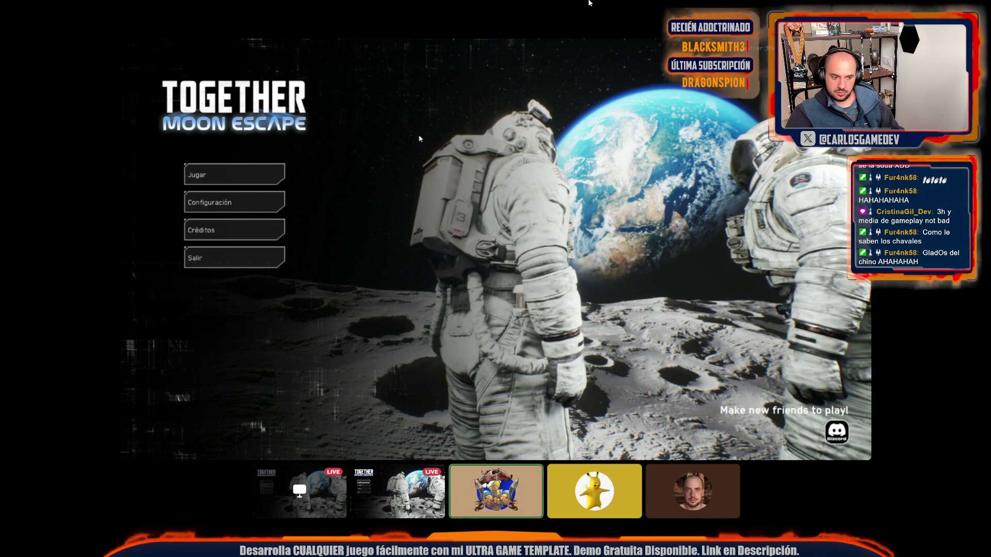
Step: Add 'mas frases?' on line 34 and begin line 36 with 'poner a luna por el juego rollo com cámaras'
key("alt+Tab")
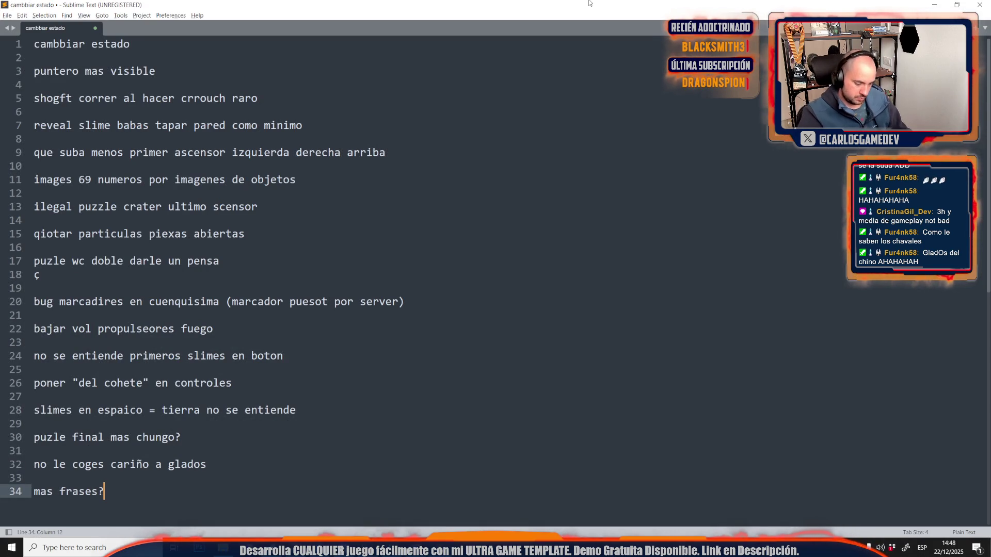
key("Return")
key("Return")
type("poner a luna")
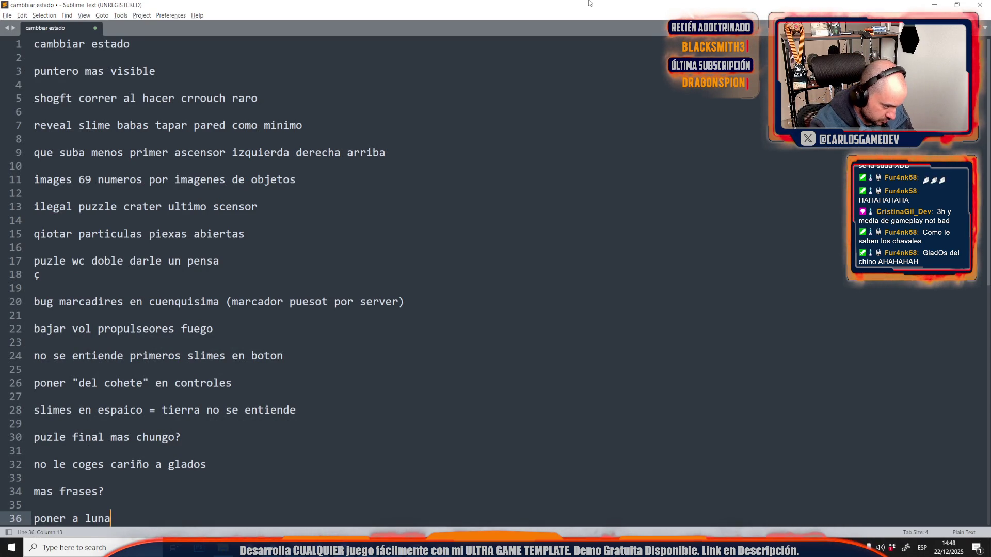
type(" por el juego ")
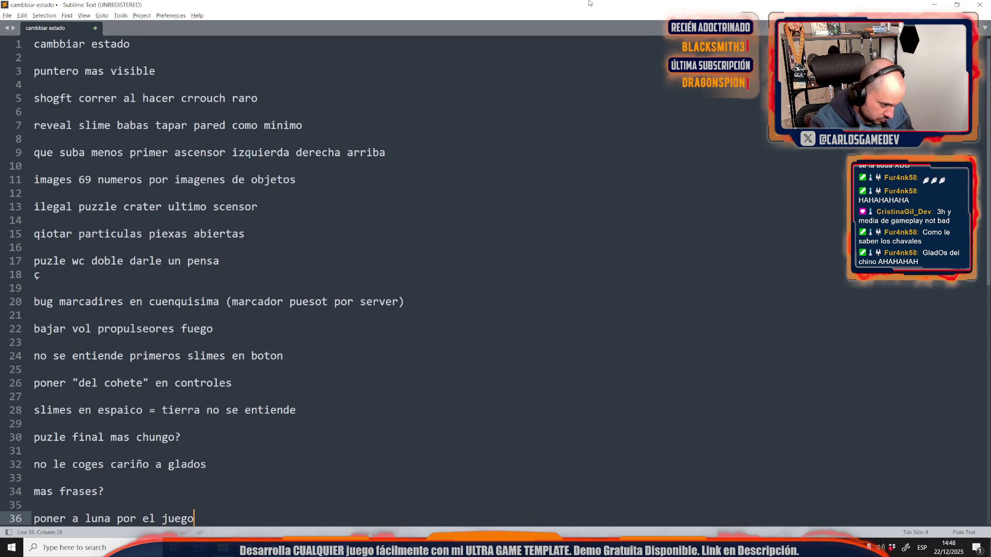
type("ro")
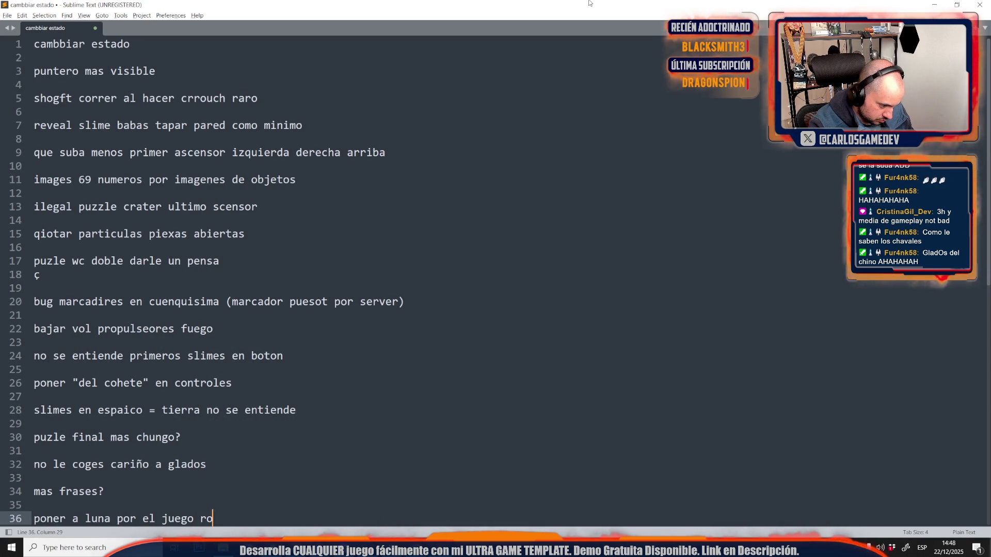
type("llo com cámaras")
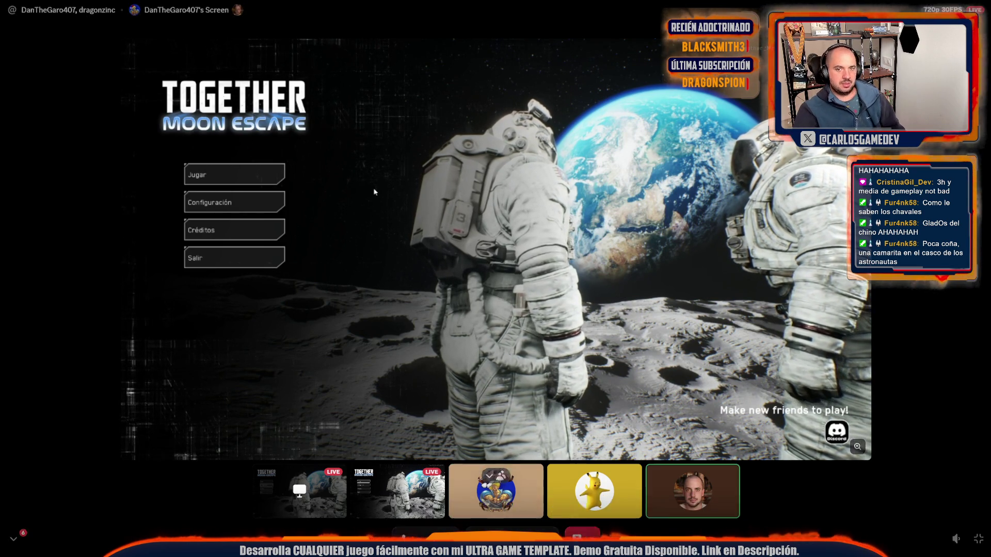
mouse_move(522, 276)
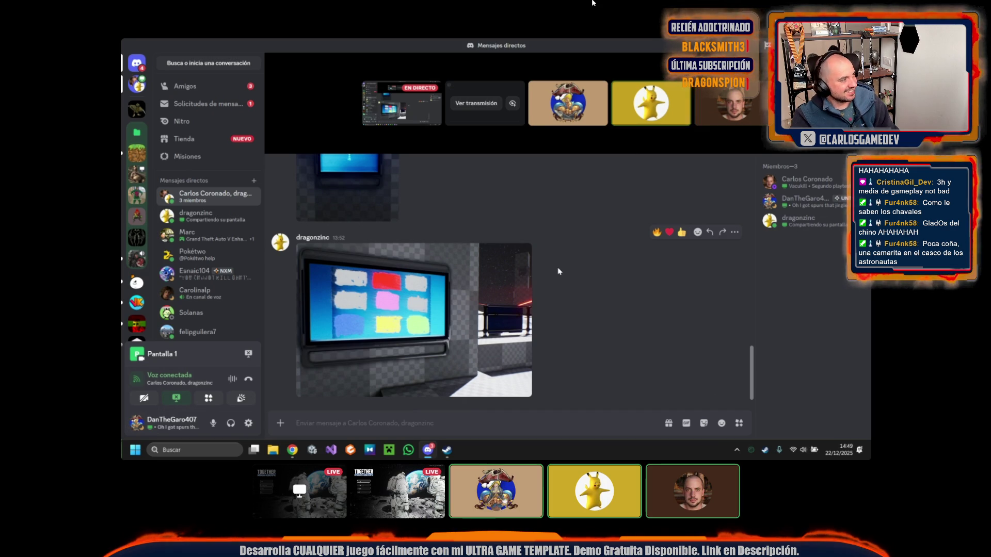
mouse_move(493, 485)
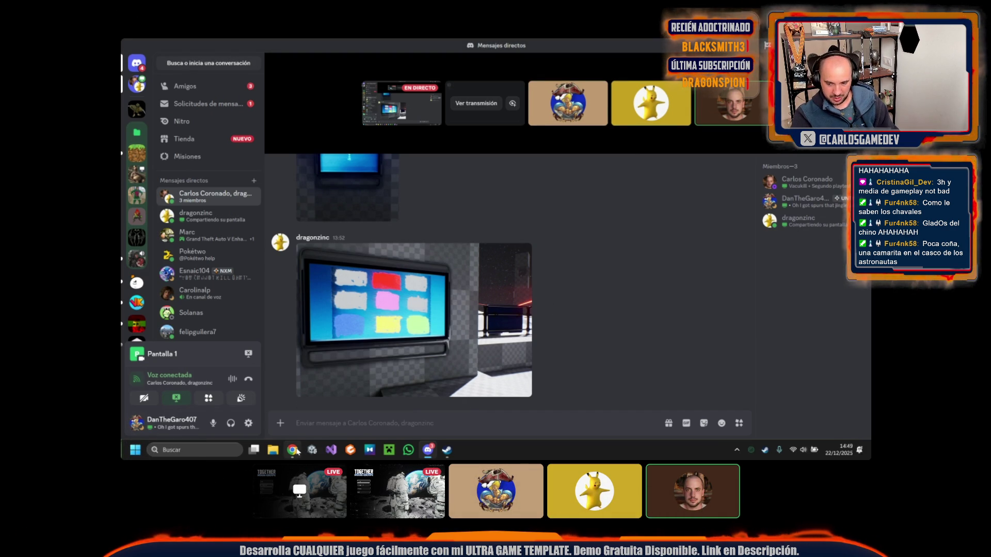
key("alt+Tab")
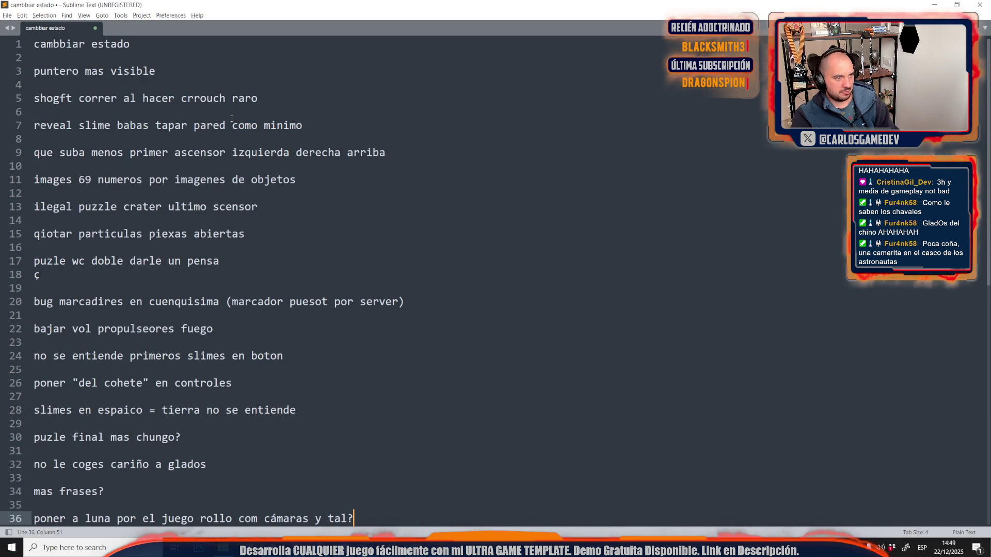
Step: Append the note 'loc launchrocket' as line 38 at the end of the list
key("Return")
key("Return")
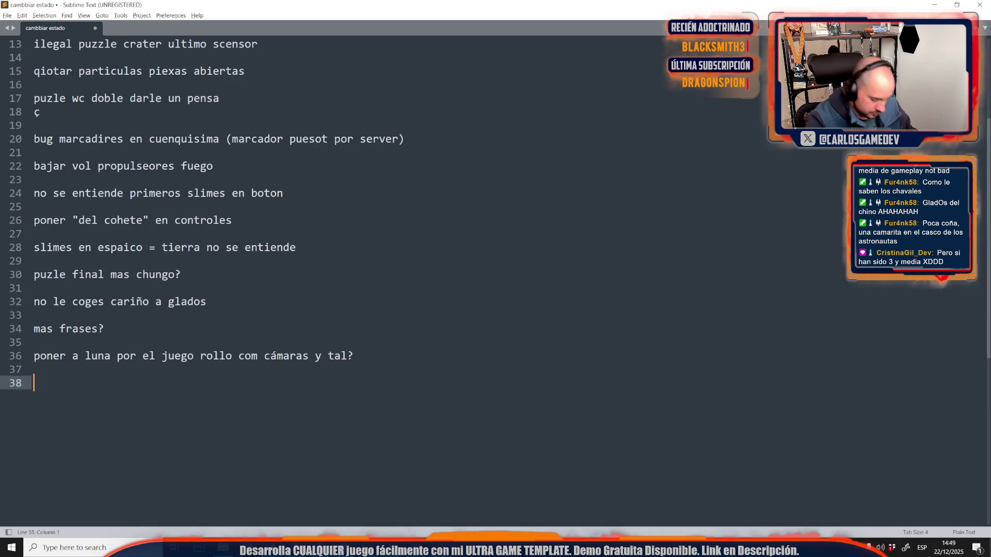
type("loc launchrocke")
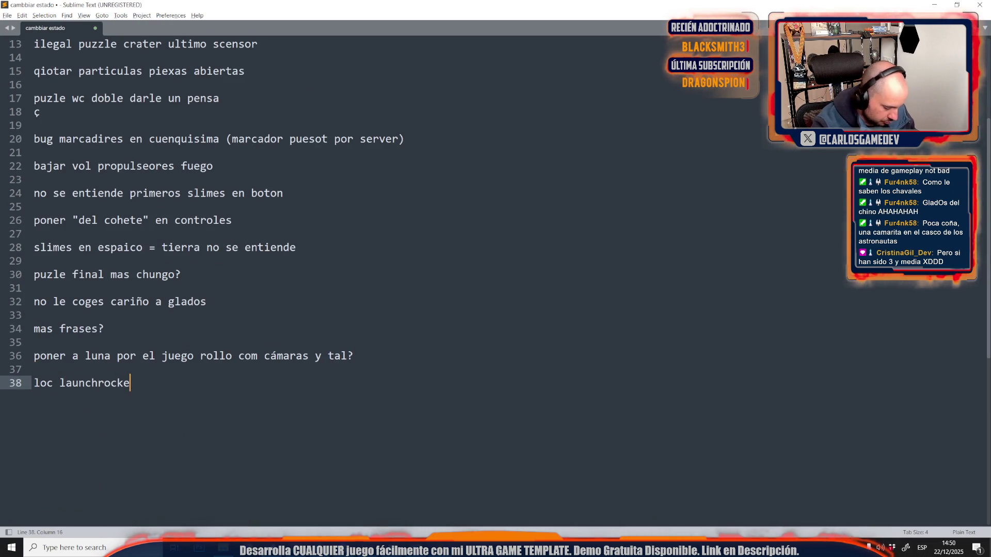
type("t")
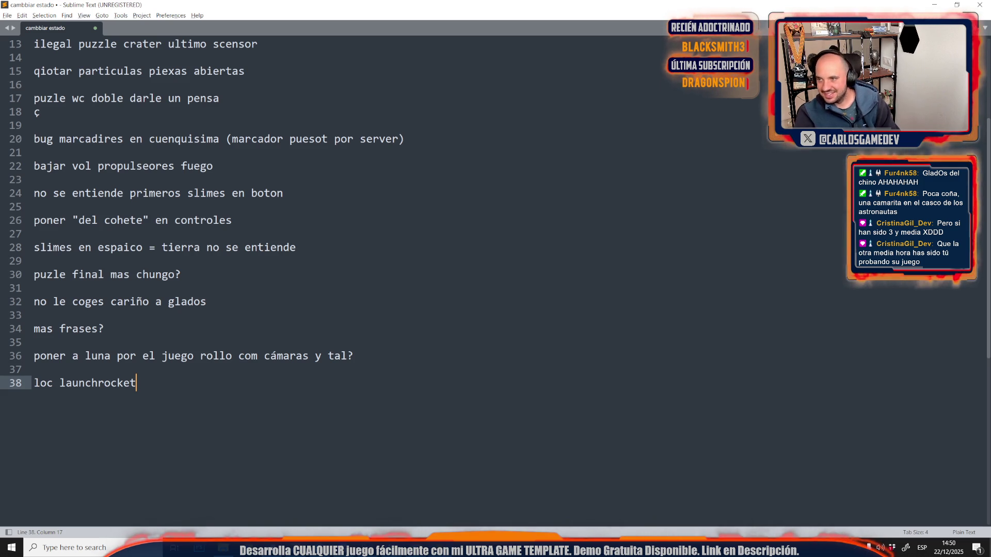
Step: Delete the stray 'ç' on line 18 together with its leftover empty line
scroll(388, 230, "up", 4)
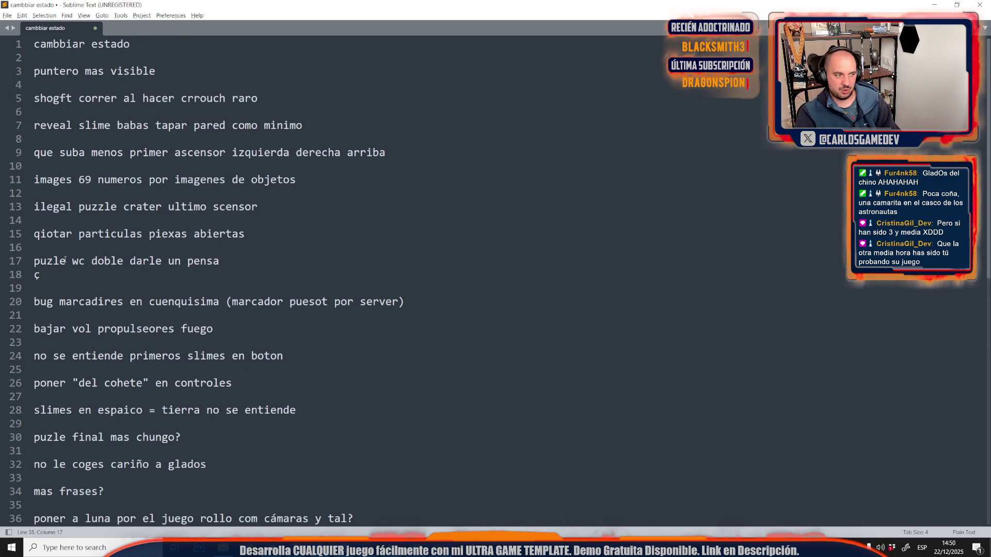
double_click(37, 275)
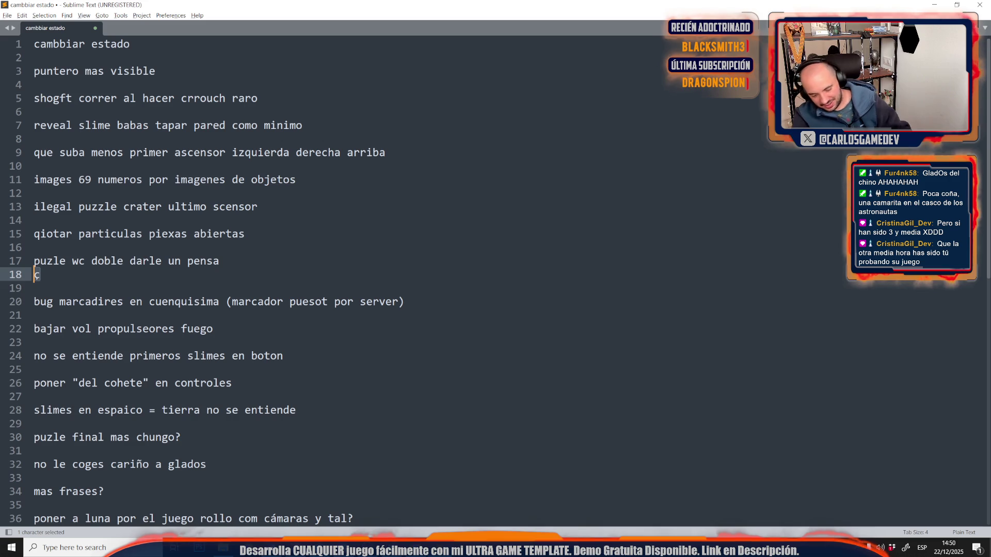
key("BackSpace")
key("BackSpace")
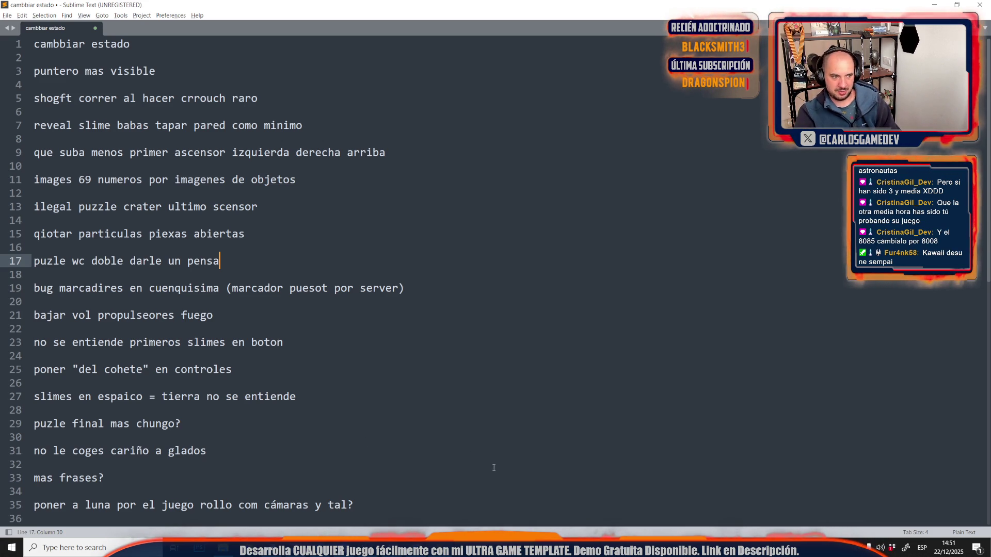
scroll(494, 468, "down", 5)
scroll(393, 221, "up", 5)
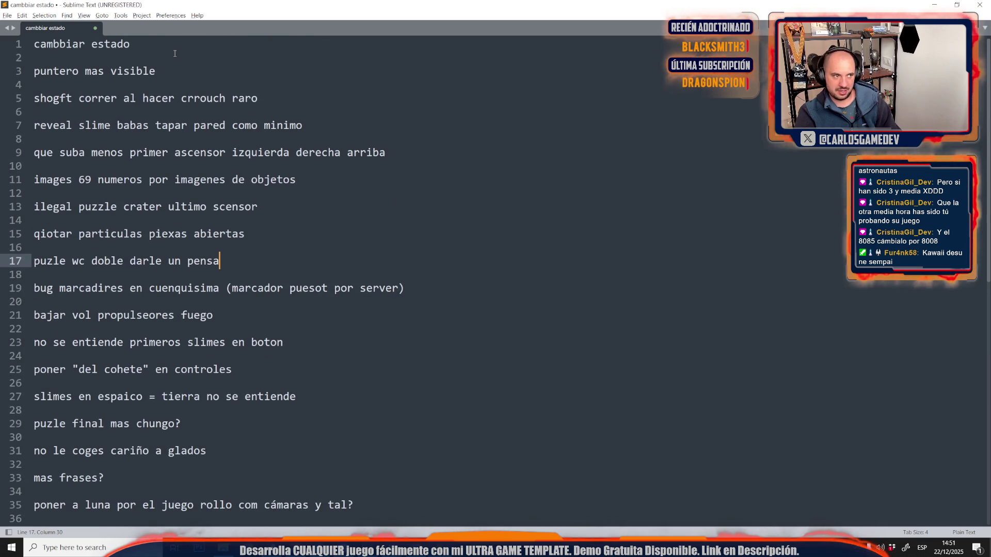
left_click(176, 57)
left_click_drag(35, 44, 354, 506)
scroll(645, 358, "down", 1)
left_click(645, 358)
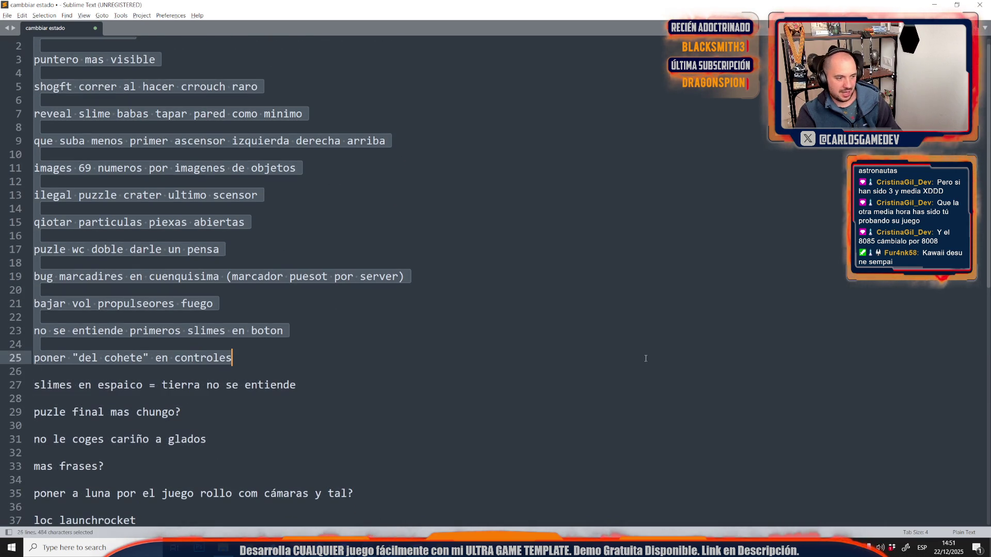
scroll(646, 358, "up", 1)
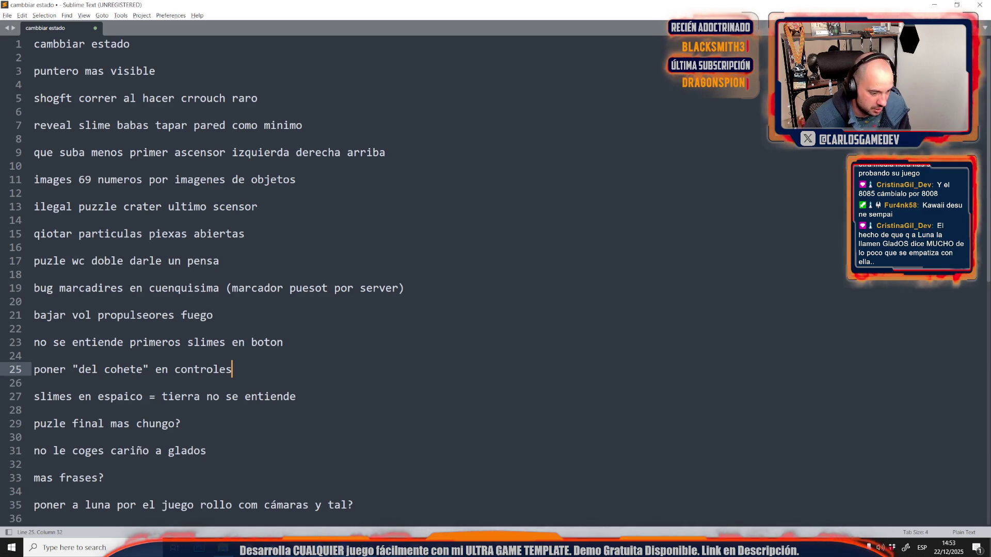
key("alt+Tab")
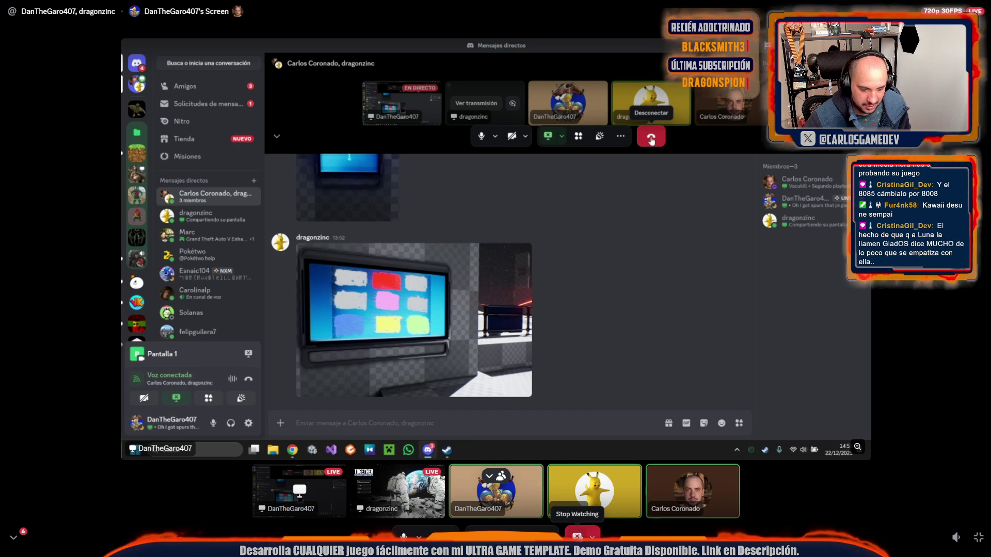
Step: Stop watching the shared screen, leave the call, and minimize Discord to reveal the notes
left_click(576, 532)
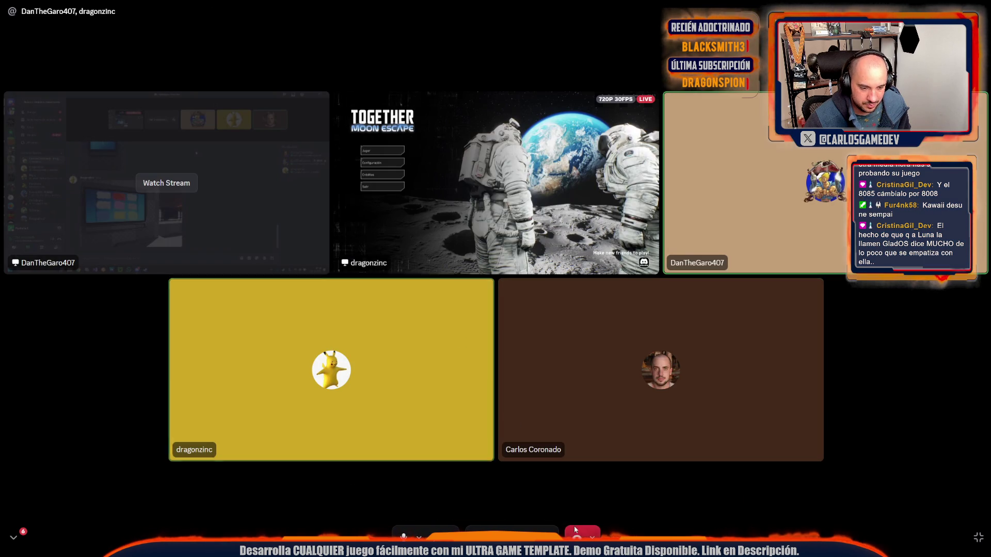
left_click(577, 532)
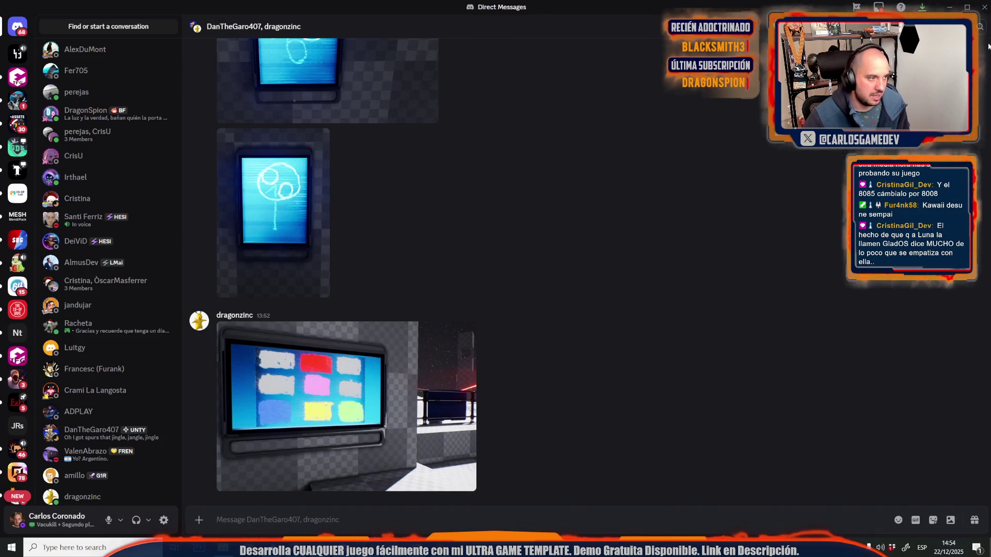
left_click(949, 7)
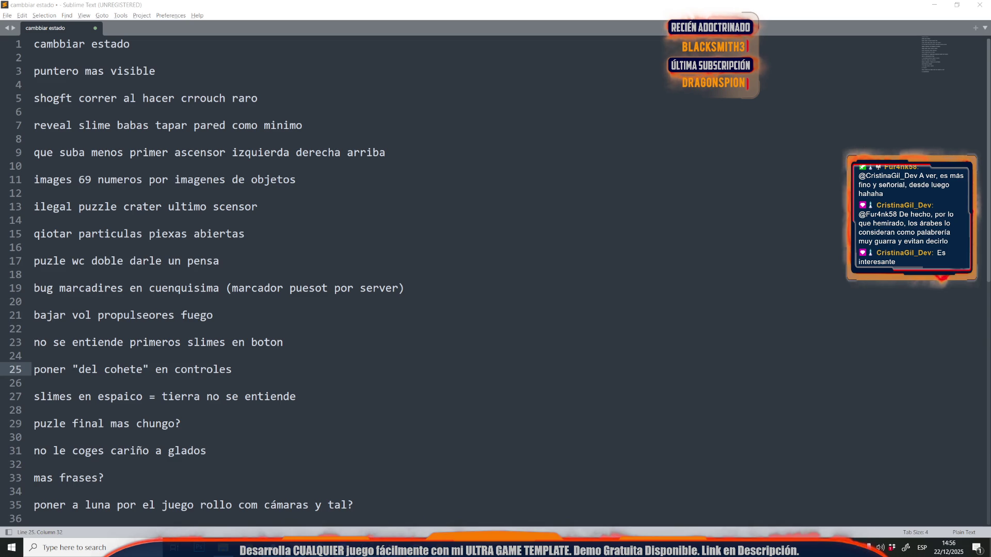
Step: Correct the misspelled 'shogft' so it reads 'shift'
left_click(59, 100)
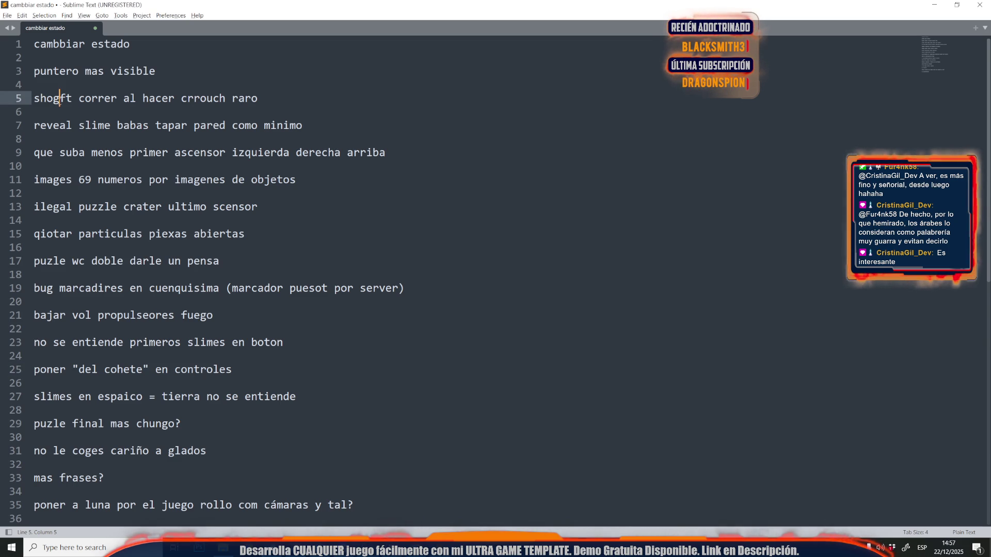
left_click_drag(59, 99, 53, 102)
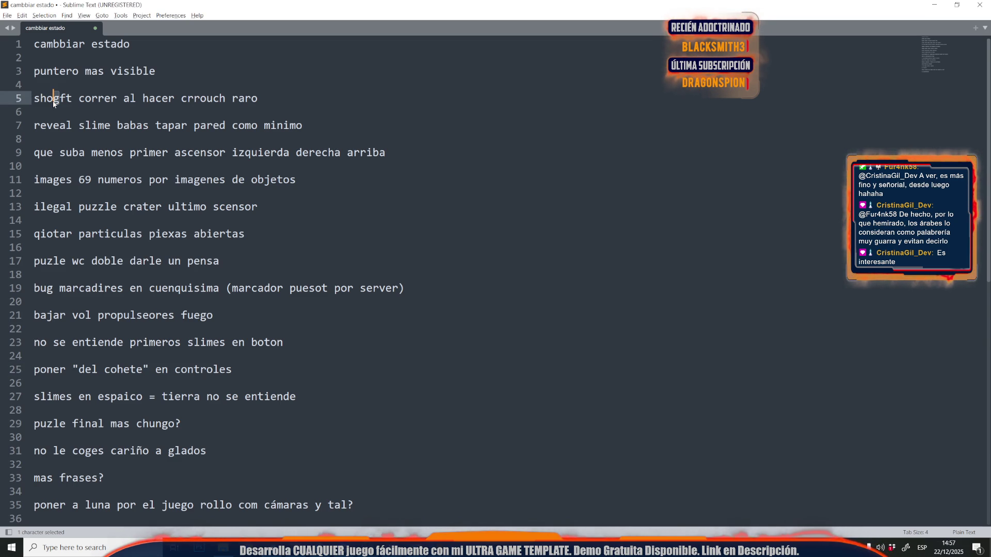
type("i")
left_click(84, 127)
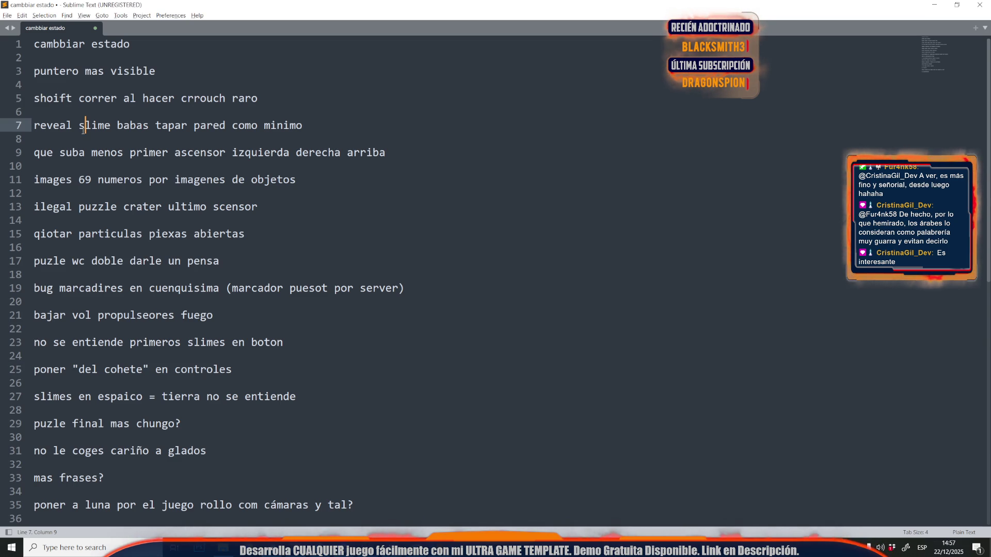
left_click(52, 97)
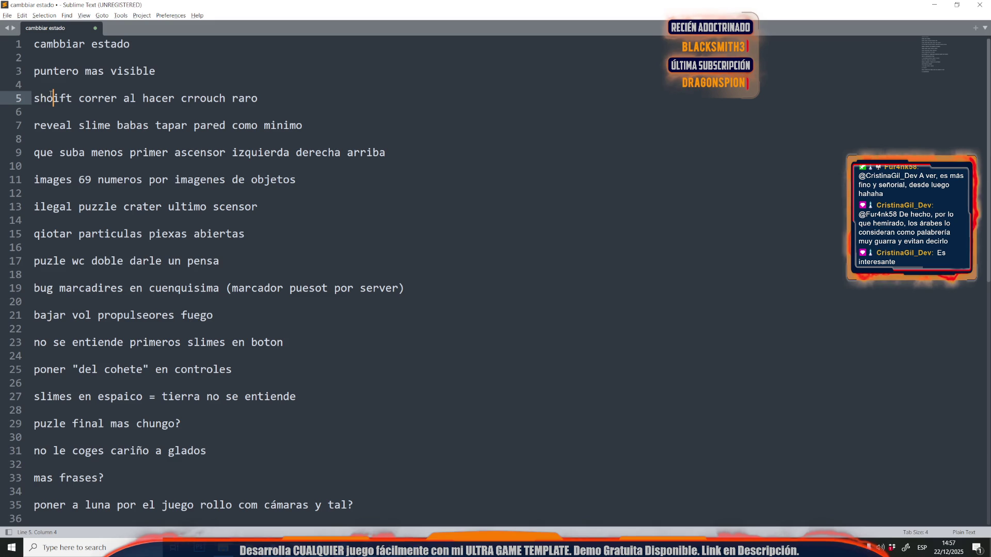
key("BackSpace")
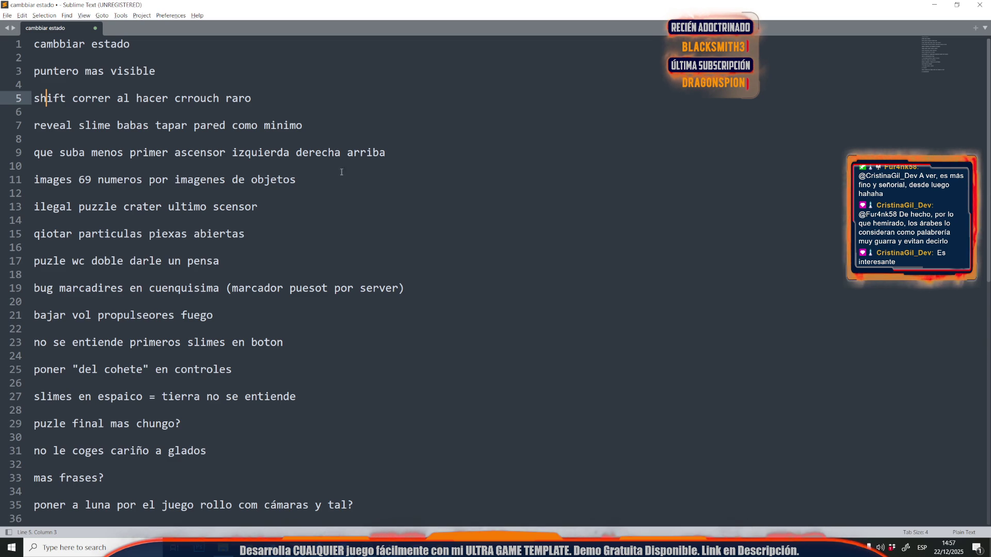
Step: Append 'puzle deeps' to the line 15 particles note, then select lines 14–17
mouse_move(34, 193)
left_mouse_down()
mouse_move(34, 152)
mouse_move(34, 220)
mouse_move(34, 207)
left_mouse_up()
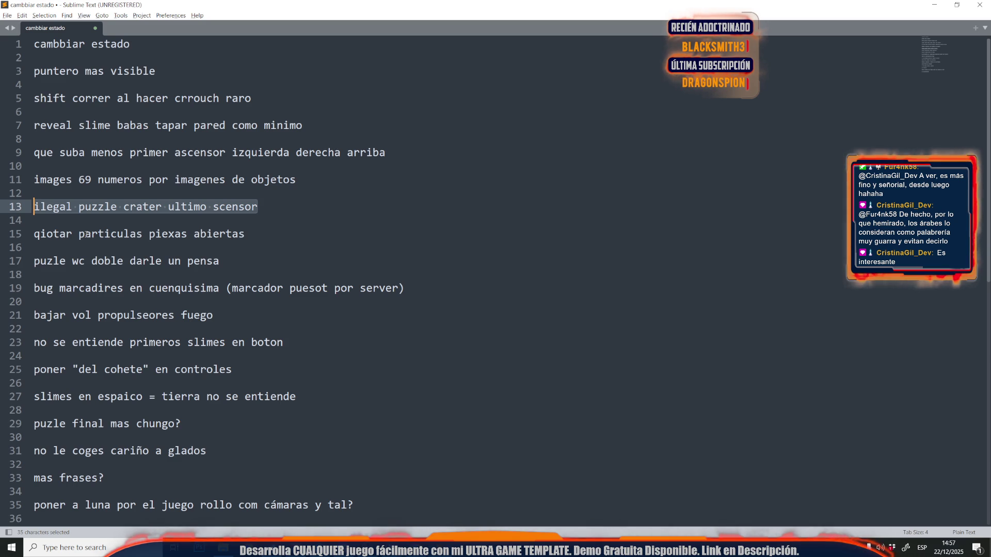
left_click(253, 262)
left_click(273, 236)
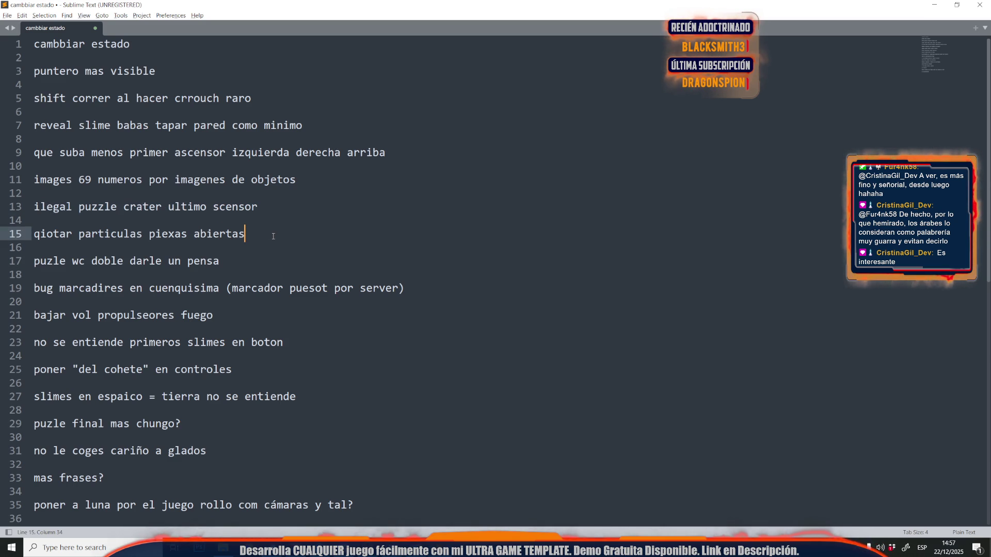
type(" pu")
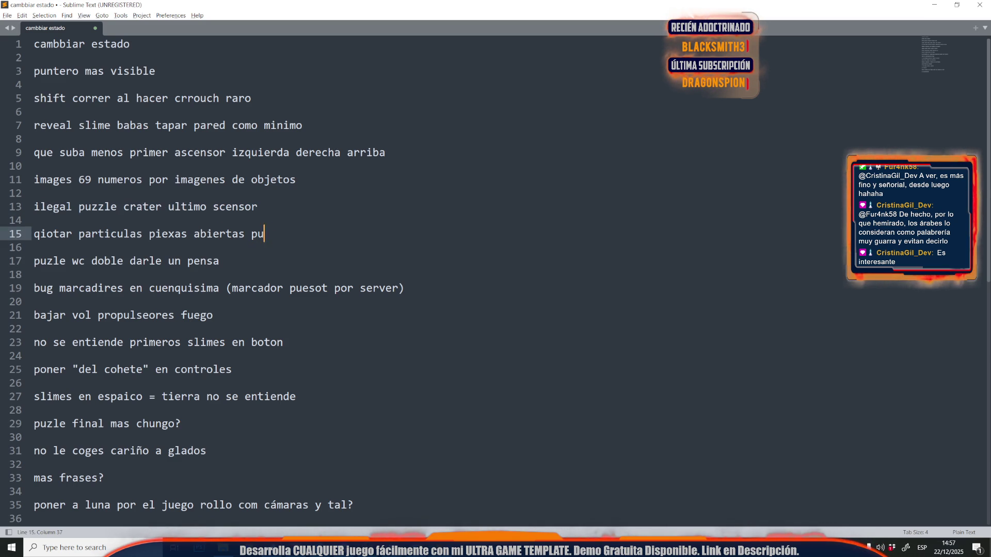
type("zle deeps")
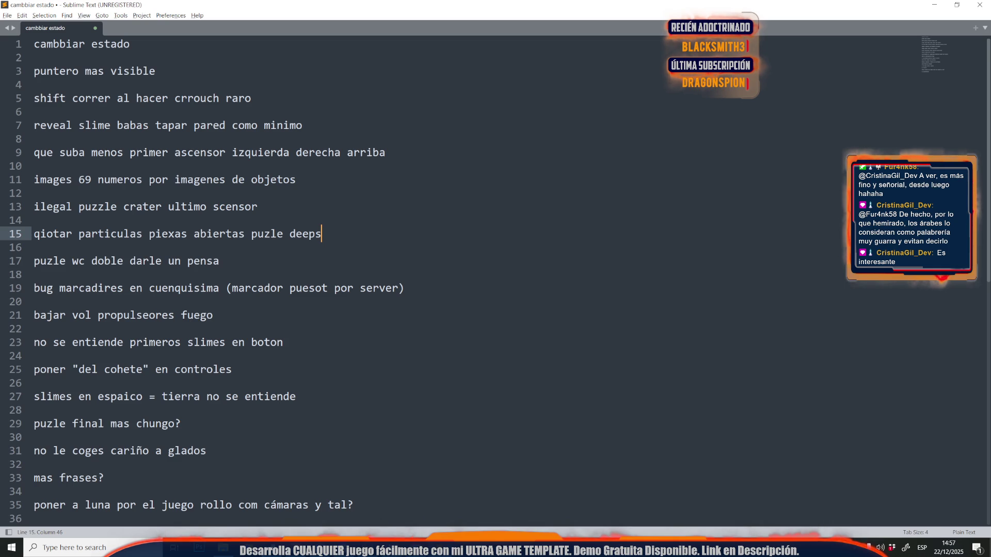
mouse_move(209, 261)
left_mouse_down()
mouse_move(186, 221)
mouse_move(85, 257)
mouse_move(30, 250)
left_mouse_up()
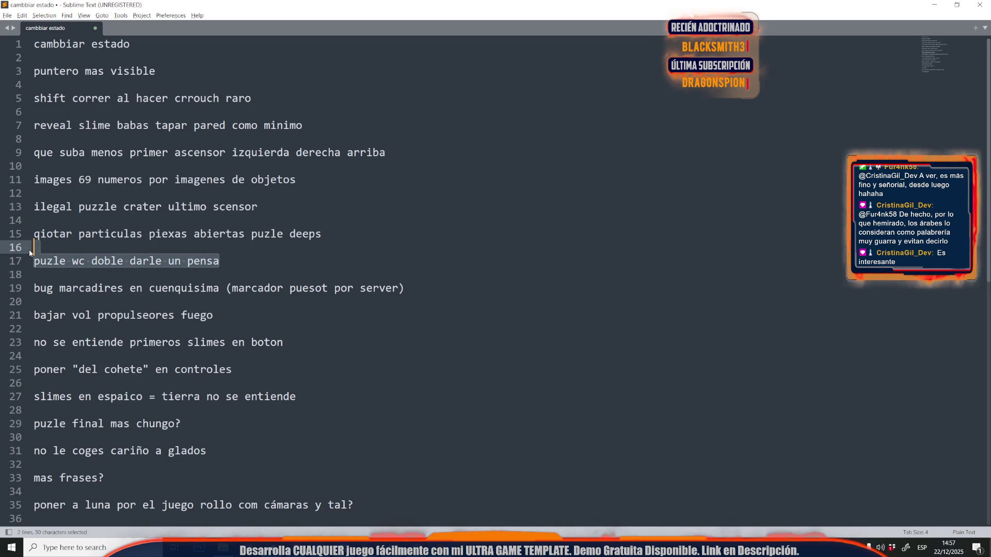
Step: Append ' (sonidito atascado...?)' to the toilet puzzle note on line 17
left_click(222, 261)
type("(so")
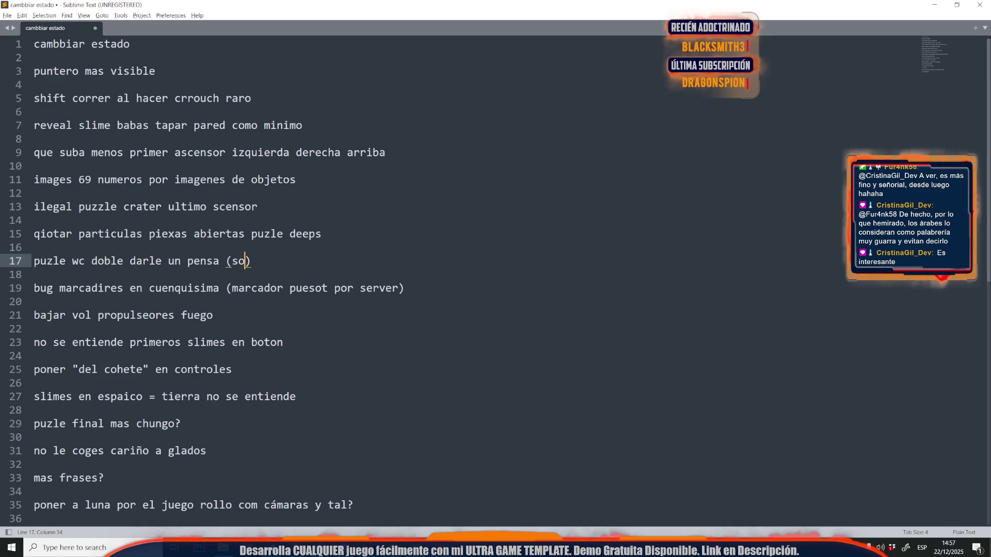
type("nidito atascado")
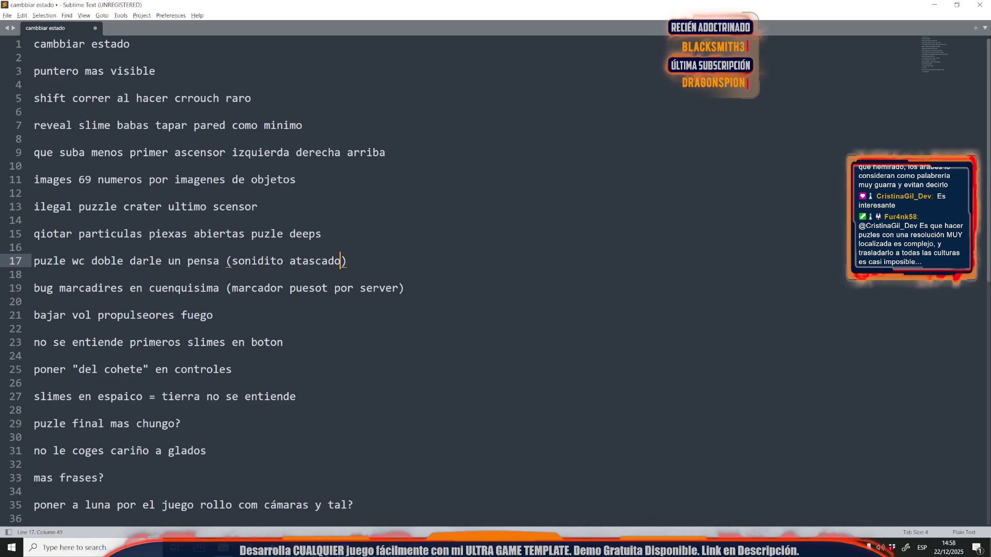
type("...?")
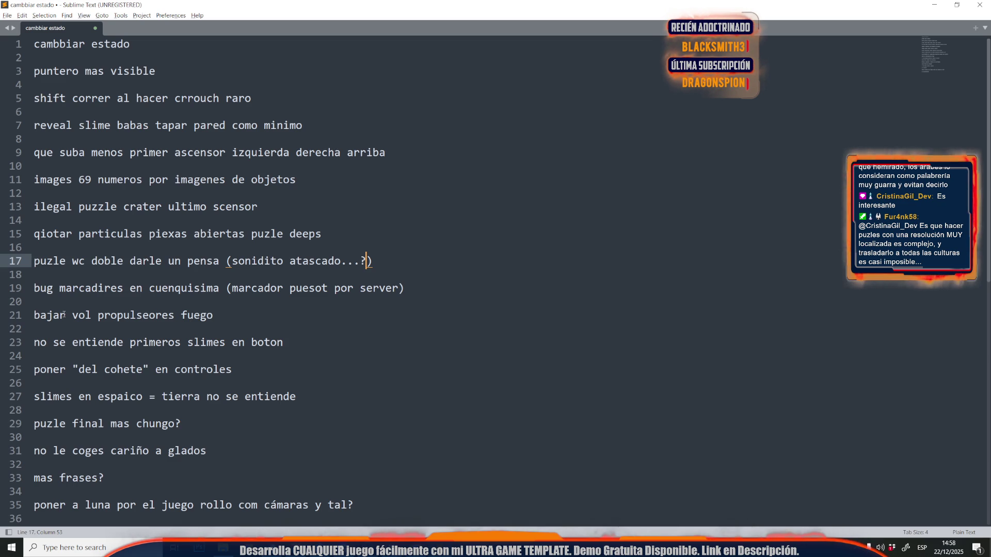
scroll(63, 315, "down", 2)
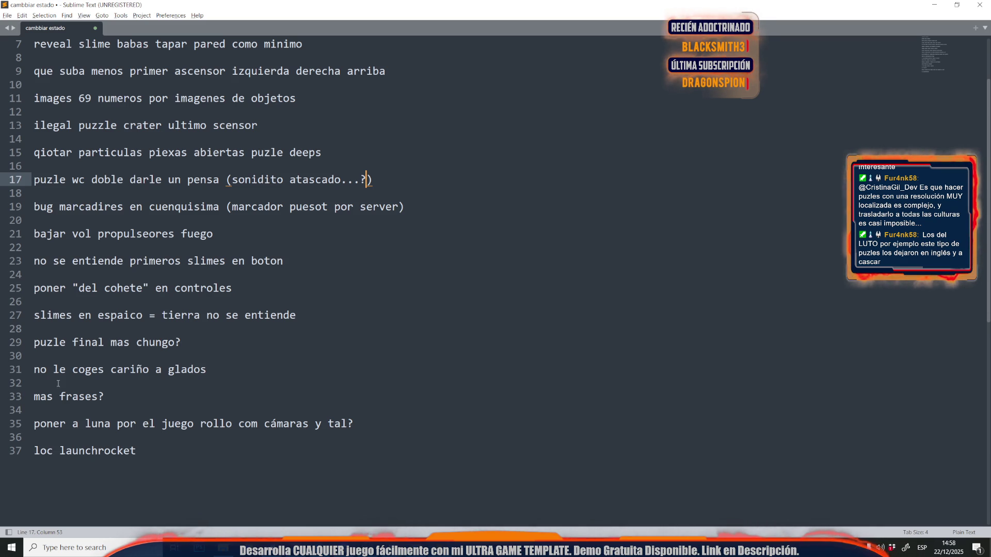
Step: Bring the FPSMultiplayerTemplate5 Unreal Editor window with the Moon bunker level to the front
key("alt+Tab")
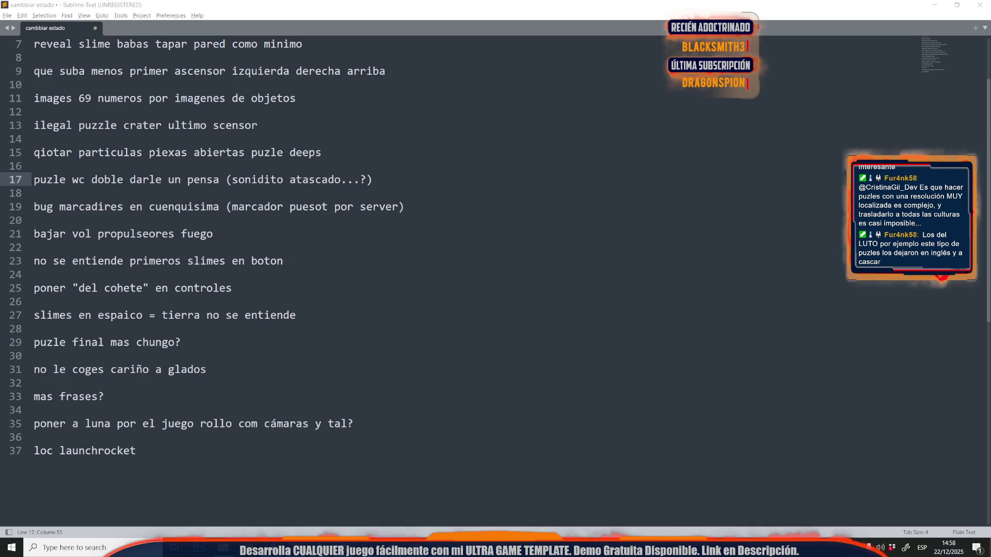
key("super+3")
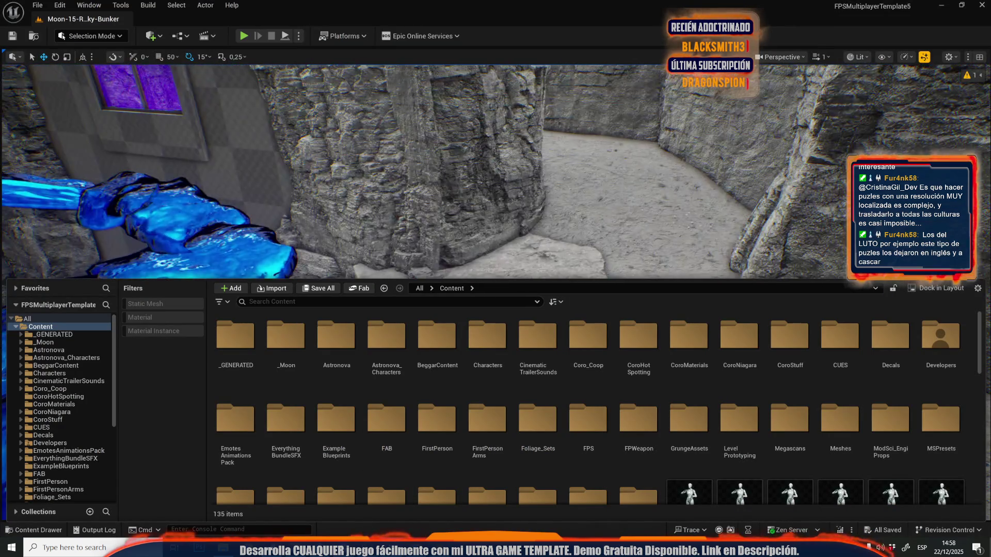
key("alt+Tab")
left_click(378, 99)
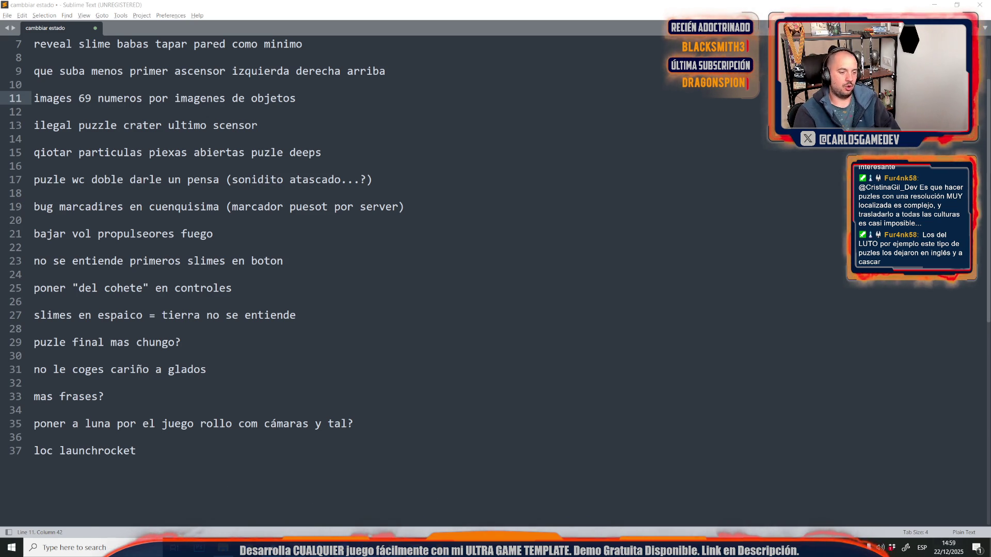
mouse_move(391, 547)
left_click(472, 505)
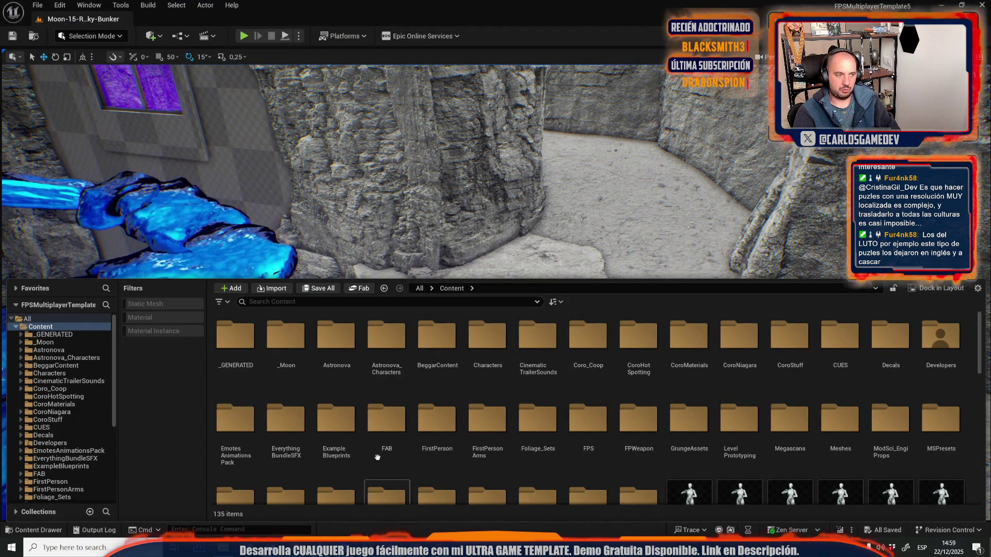
Step: Open File > Open Level and browse the Content/_Moon/Maps level thumbnails
left_click(37, 5)
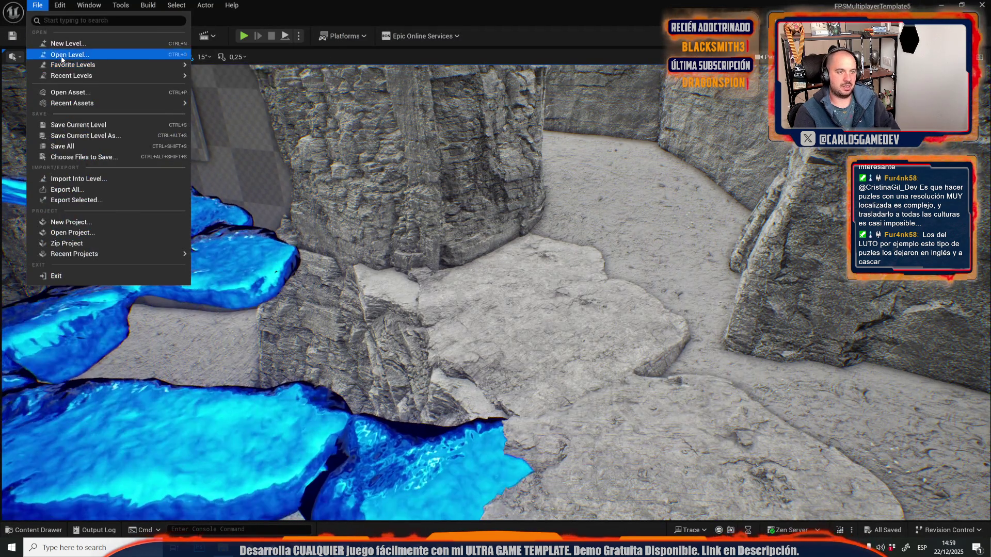
left_click(62, 54)
scroll(673, 320, "down", 3)
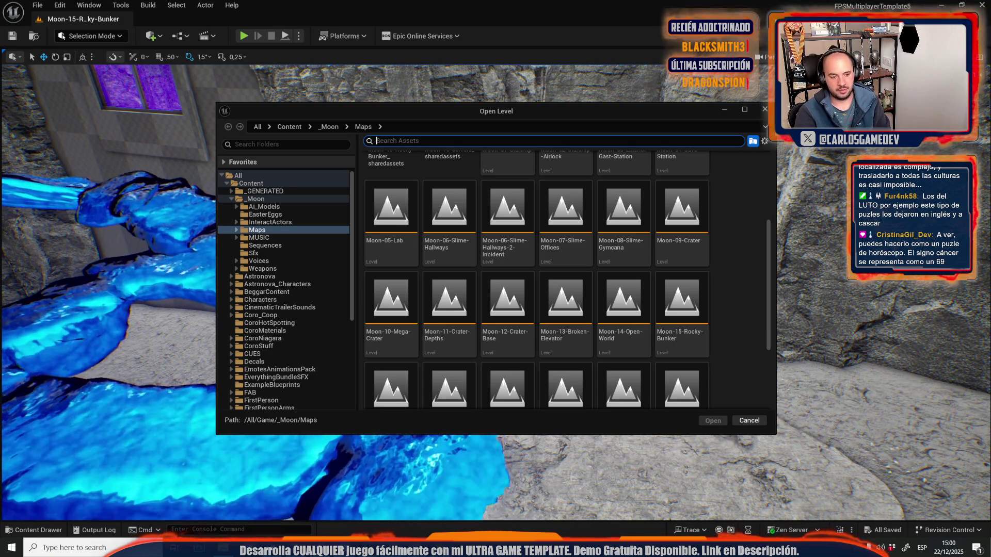
Step: Switch from the Open Level dialog back to the Sublime Text feedback notes
key("alt+Tab")
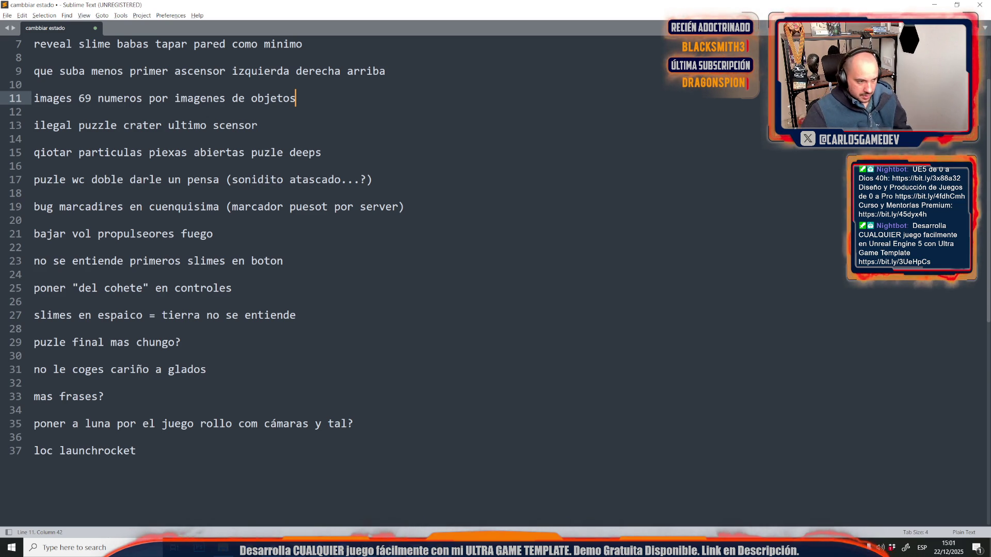
left_click(196, 467)
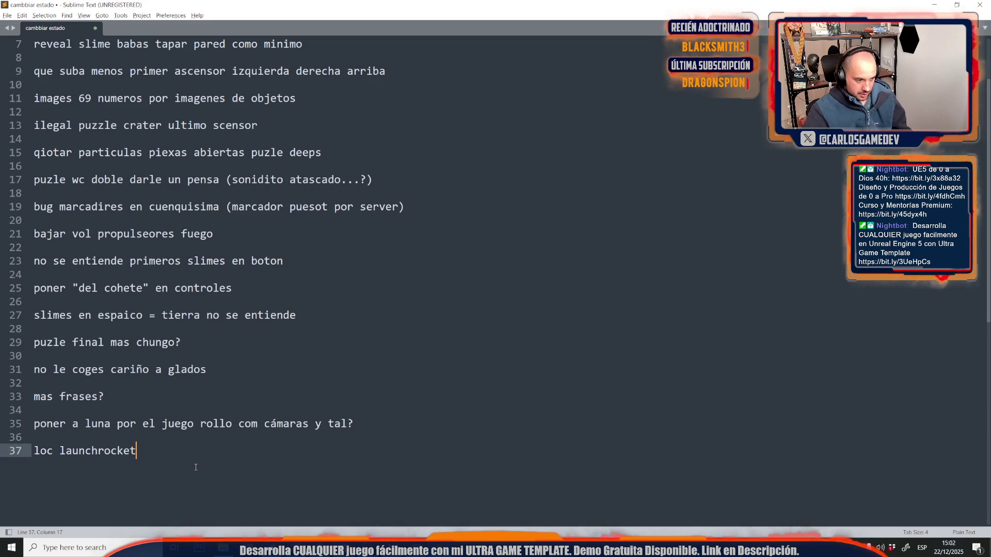
key("Return")
type("glados co")
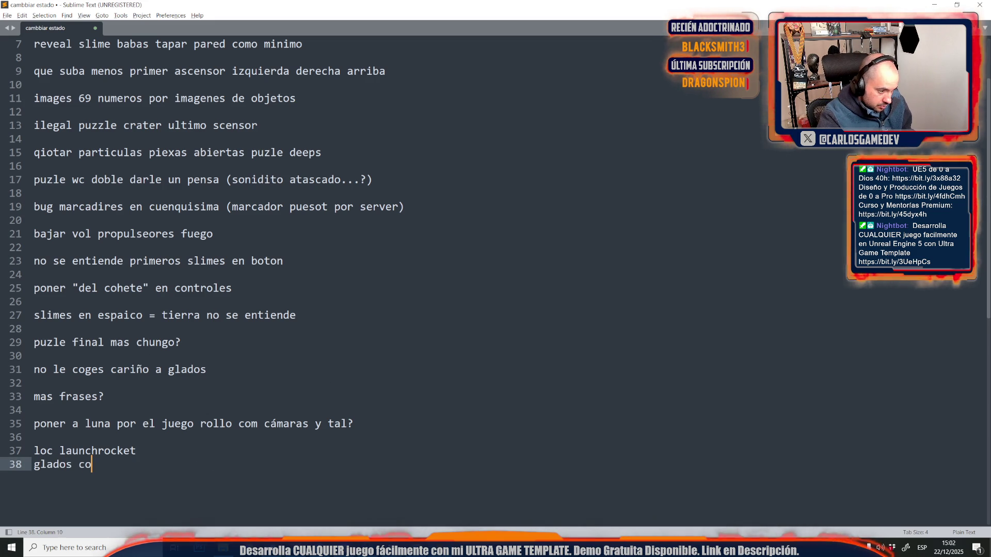
type("op qu")
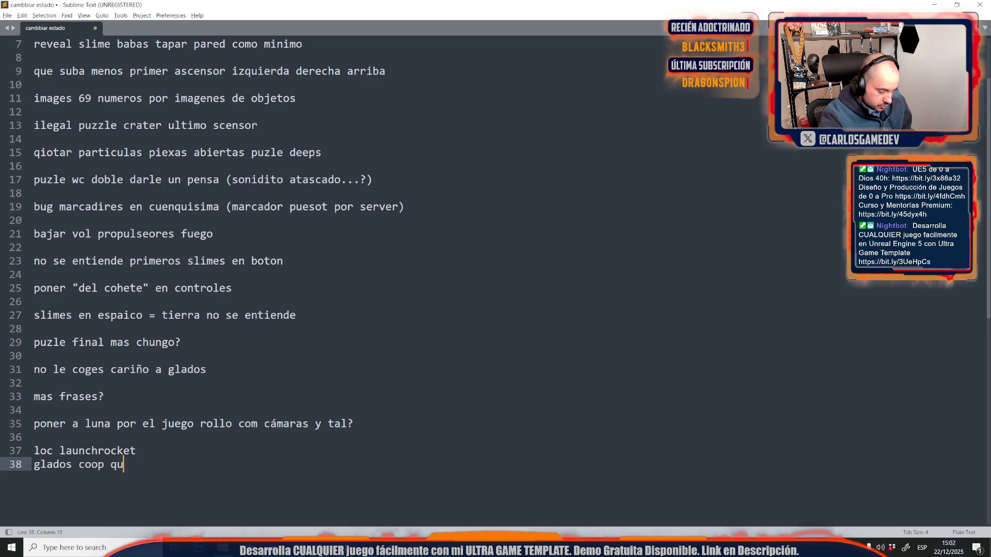
type("otes?")
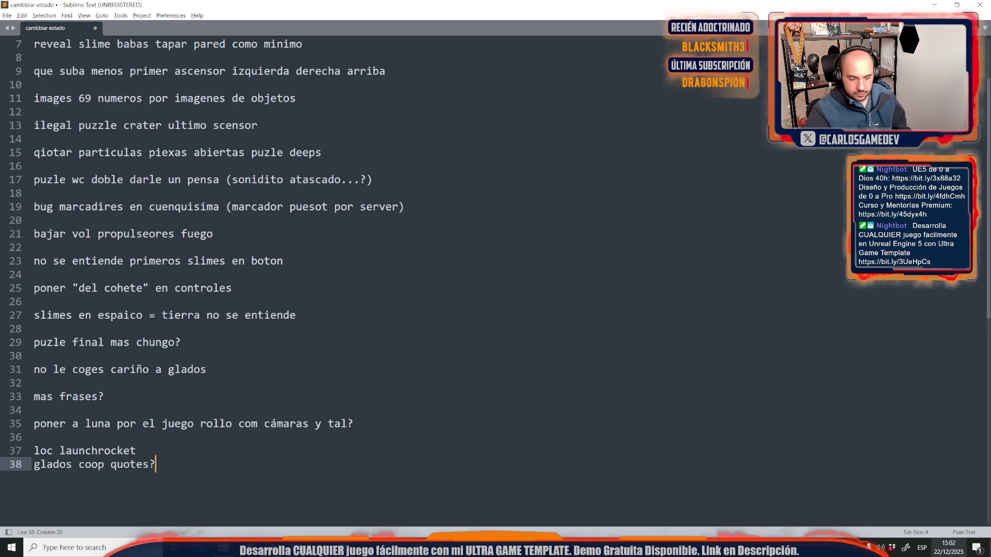
left_click(277, 449)
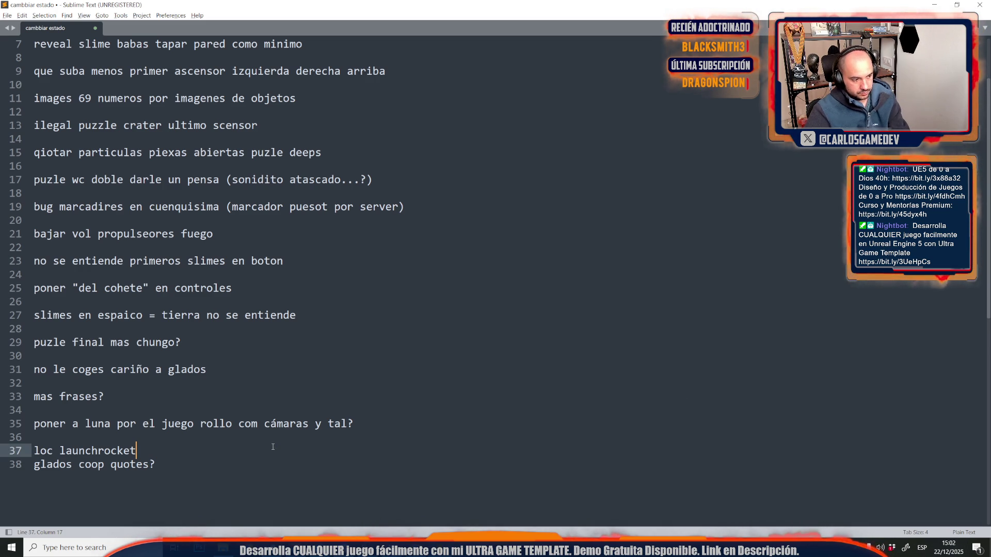
key("Return")
left_click(270, 489)
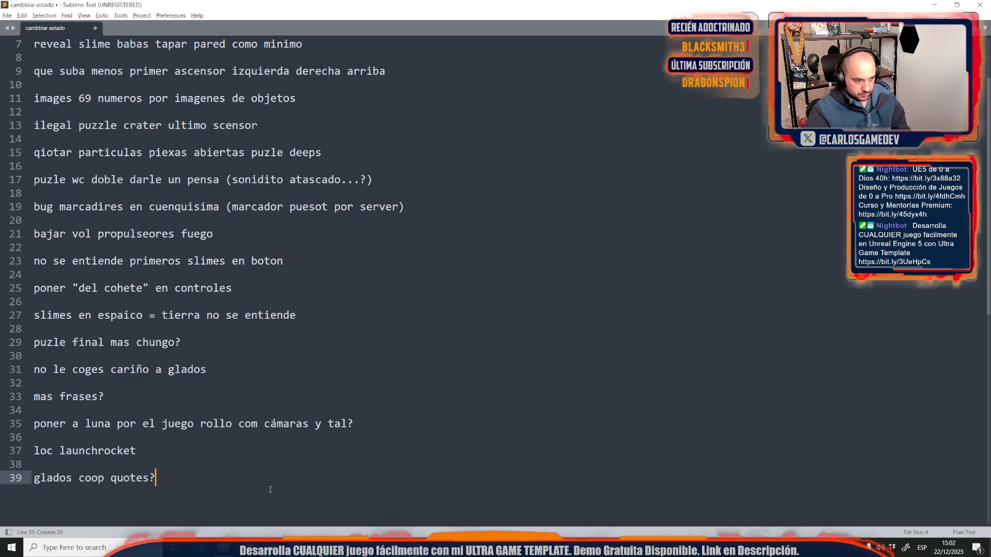
scroll(270, 490, "up", 2)
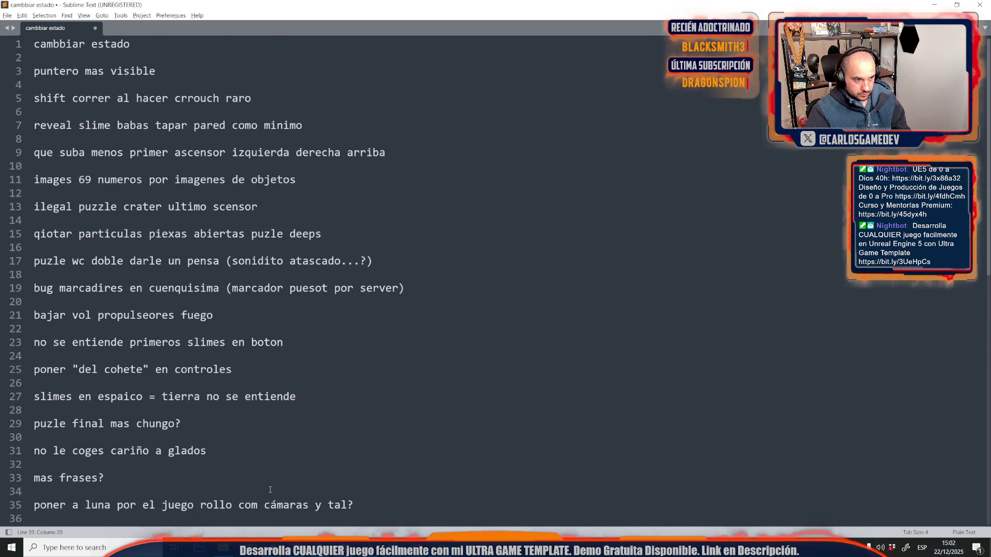
scroll(270, 490, "down", 3)
scroll(270, 490, "up", 3)
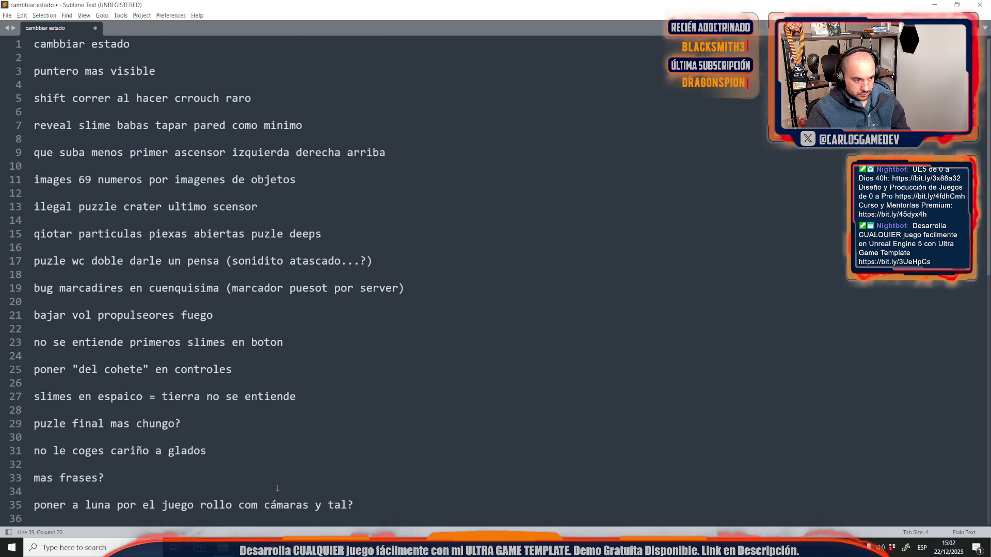
scroll(277, 489, "down", 2)
scroll(277, 489, "up", 1)
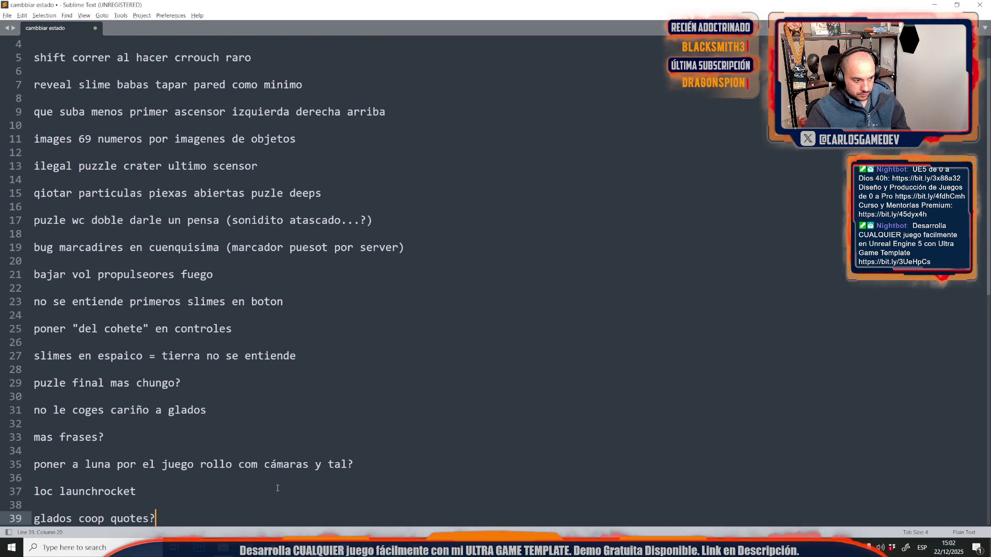
scroll(278, 488, "down", 2)
scroll(277, 488, "up", 2)
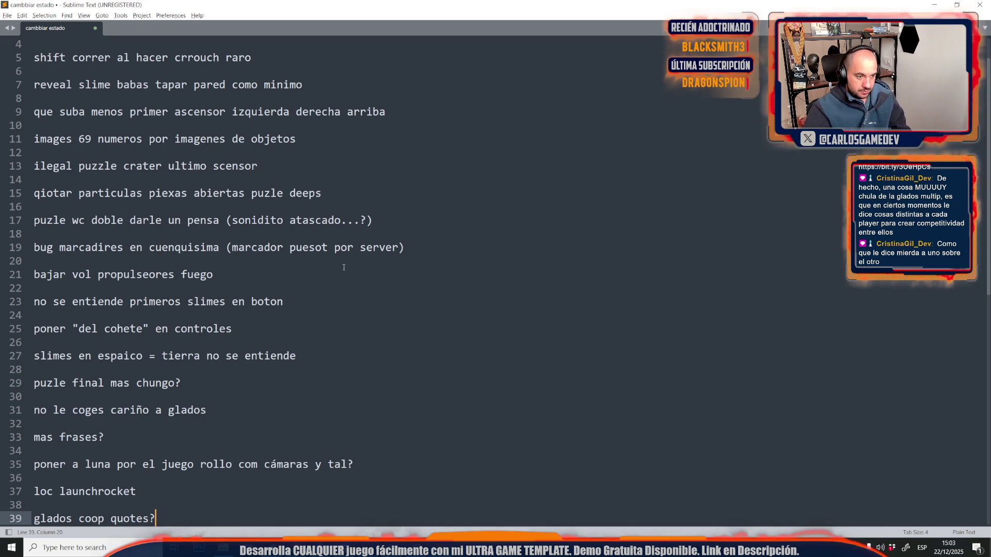
Step: Add 'pantallas WARNING SLIME ESPACIO?' on a new line below the slimes-in-space note
left_click(325, 363)
key("Left")
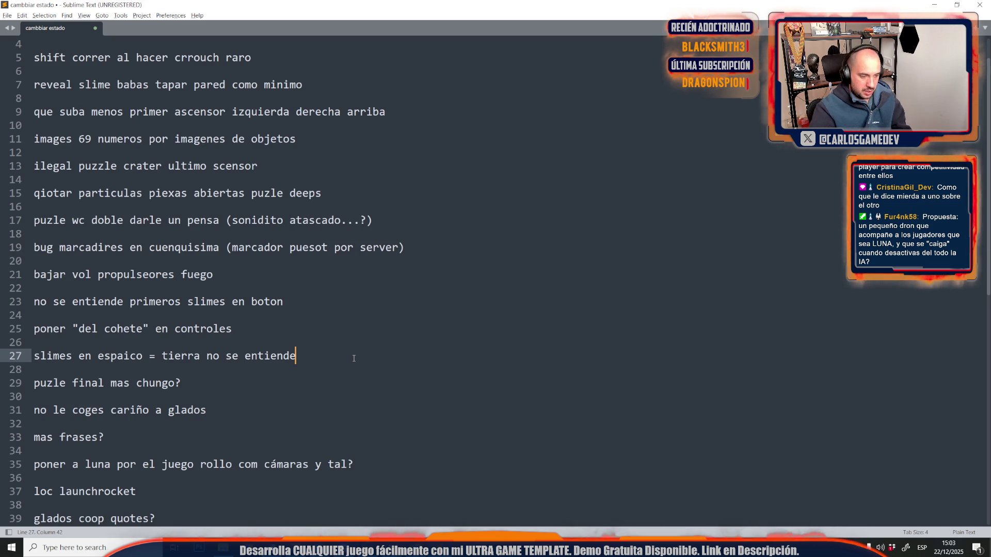
key("Return")
key("Return")
type("pantallas")
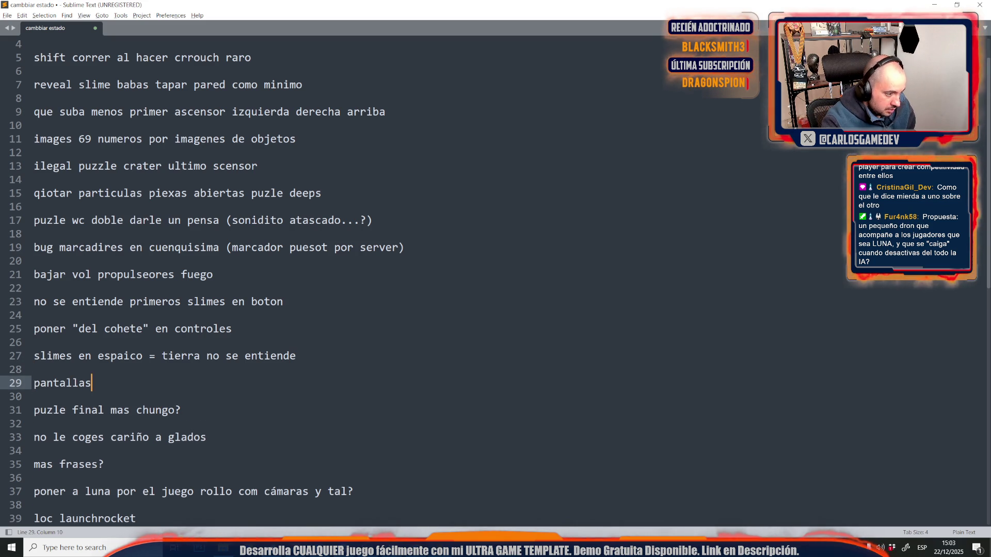
type(" WARNING SLI")
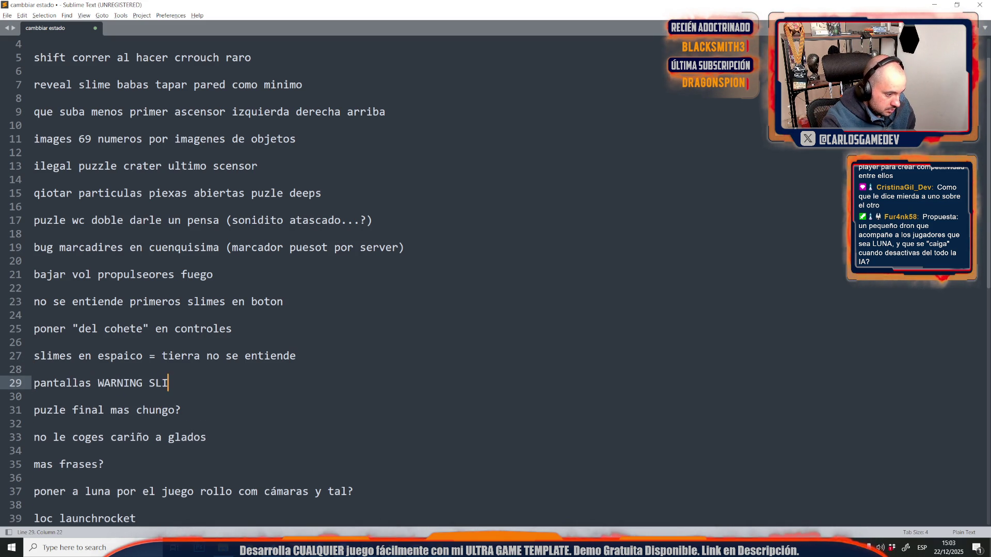
type("ME ESPACIO")
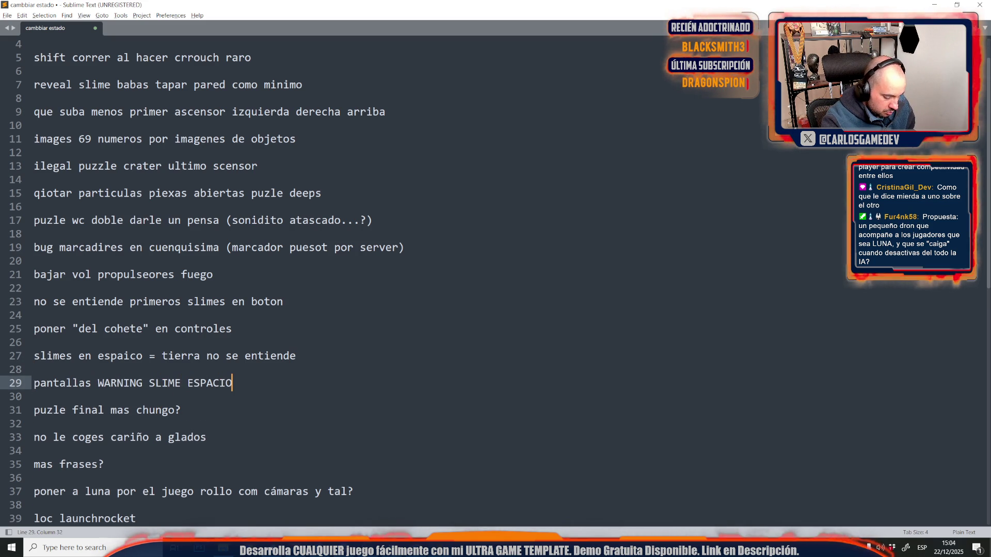
type("?")
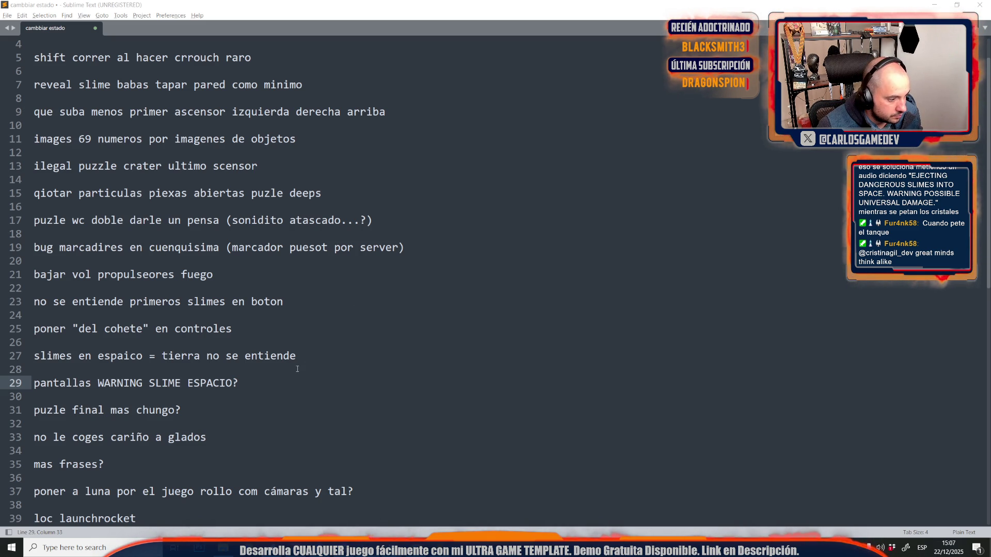
Step: Paste 'SLIMES INTO SPACE. WARNING POSSIBLE UNIVERSAL DAMAGE.' after the screens note on line 29
left_click(329, 349)
left_click(305, 383)
type("SLIMES INTO SPACE. WARNING POSSIBLE UNIVERSAL DAMAGE.\"")
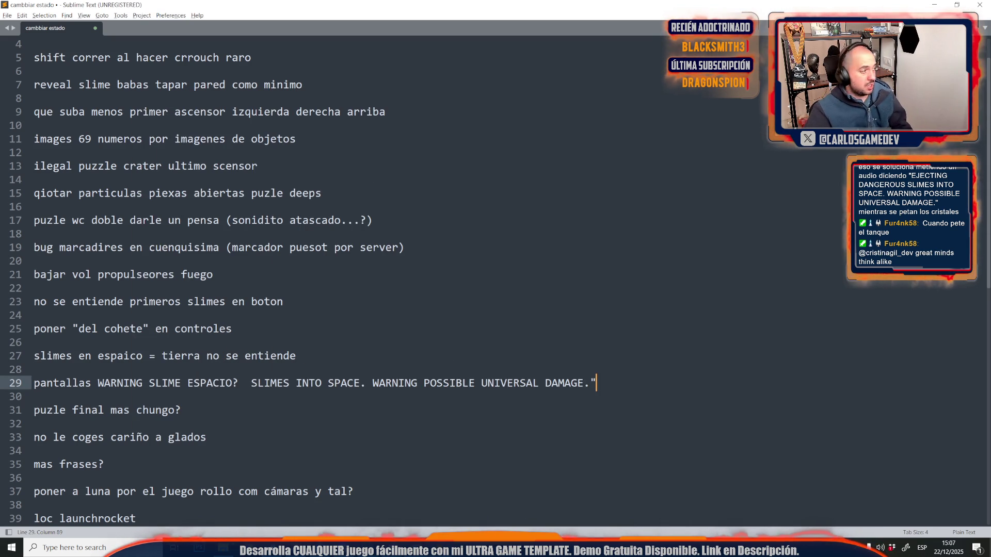
mouse_move(416, 547)
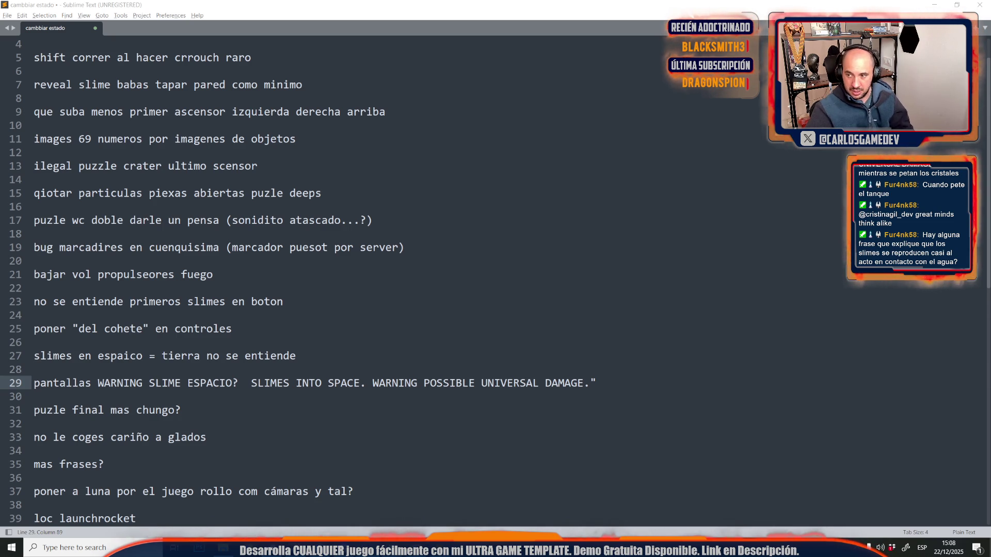
left_click(659, 397)
Step: Add the note 'reforzar slimes contacto agua MUY malo' followed by a blank line
key("Return")
type("r")
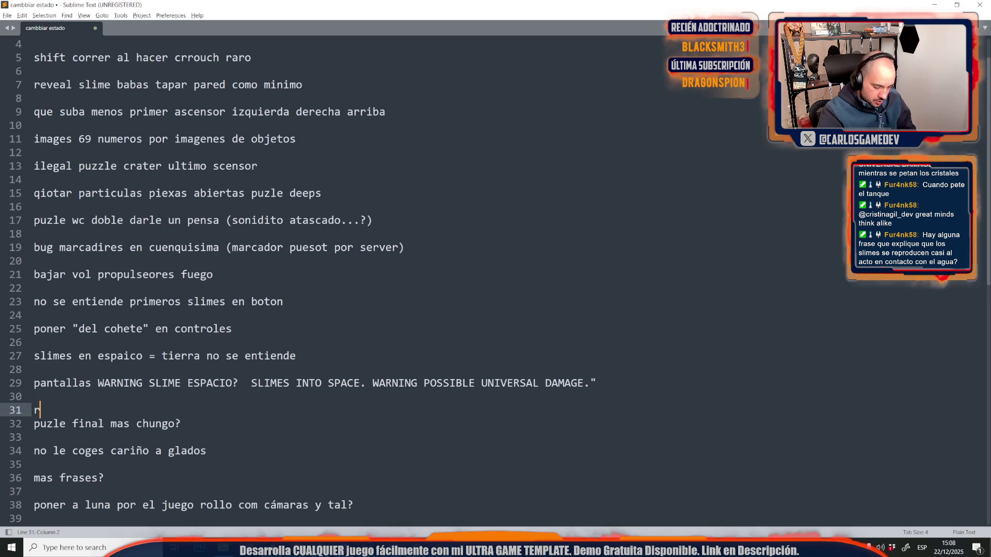
type("eforzar s")
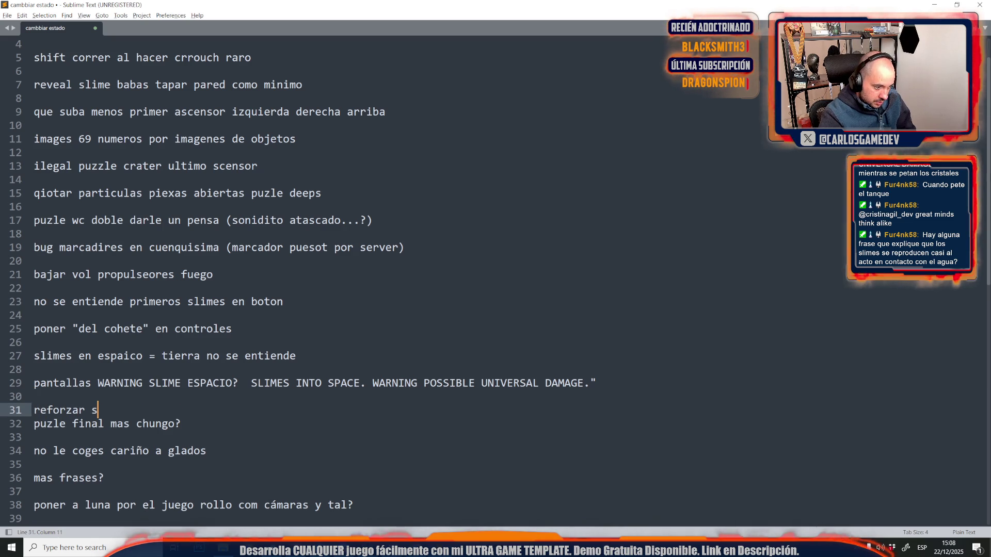
type("limes co")
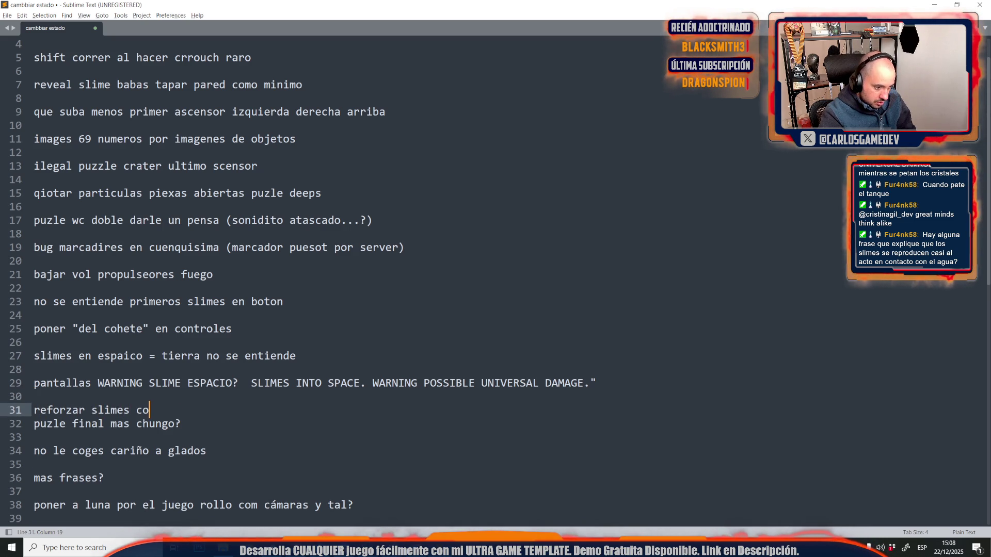
type("ntacto agua MUY")
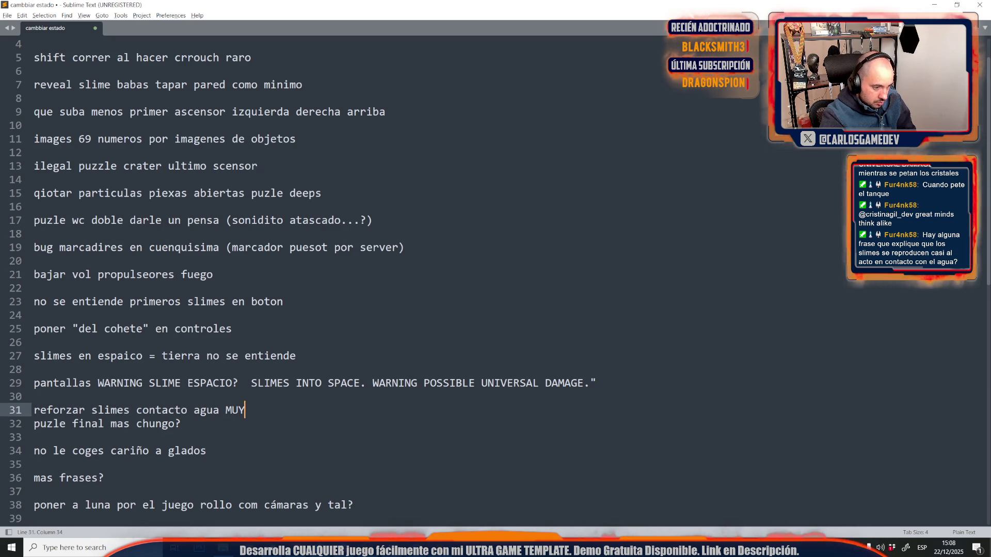
type(" malo")
key("Return")
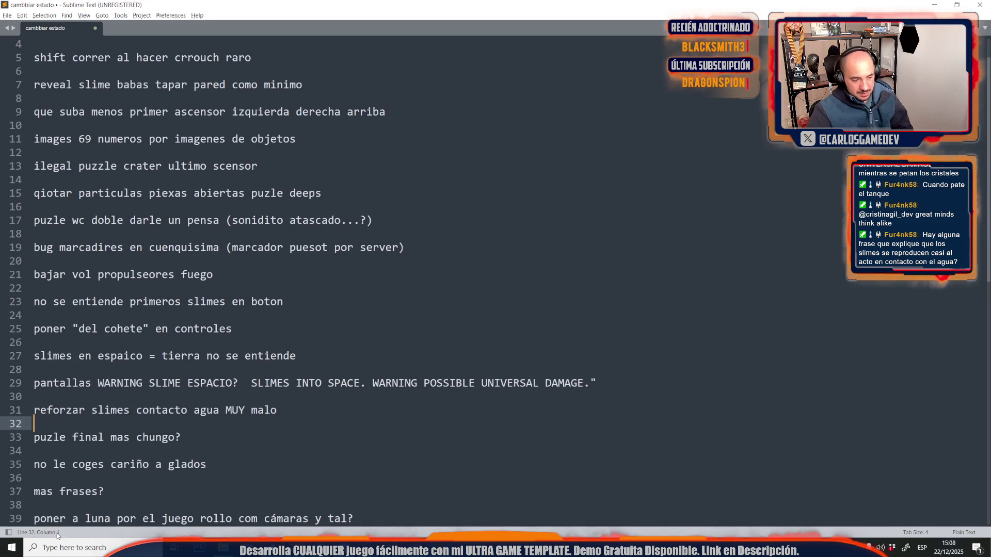
Step: Select the 'puzle final mas chungo?' item on the following line
key("Down")
key("End")
key("shift+Home")
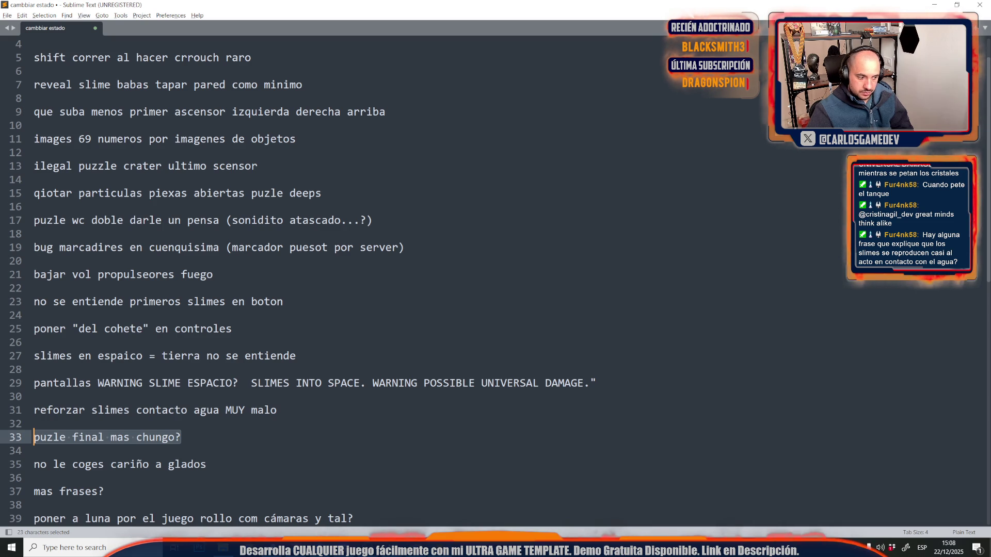
scroll(738, 297, "down", 7)
scroll(737, 298, "up", 3)
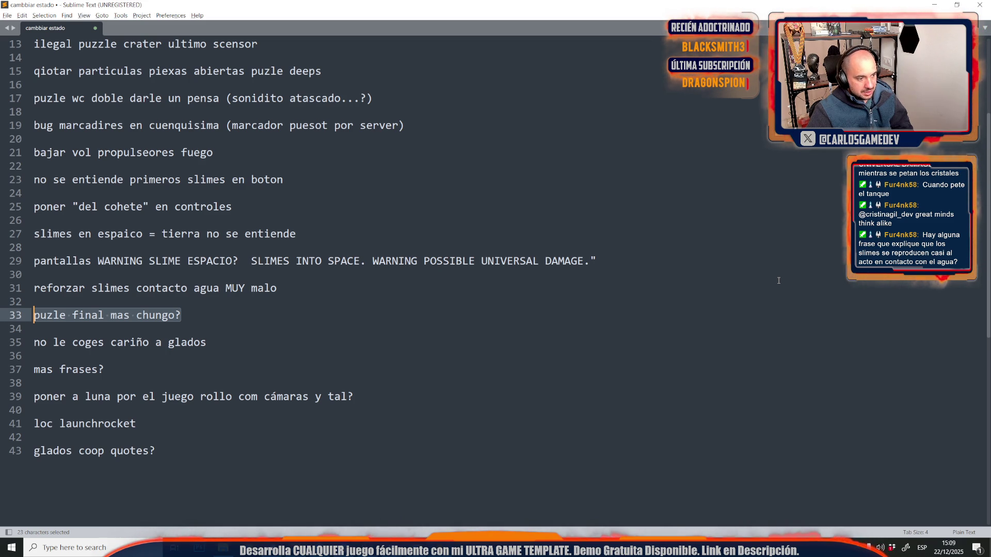
Step: Switch to Unreal Editor and close the Open Level dialog
mouse_move(394, 540)
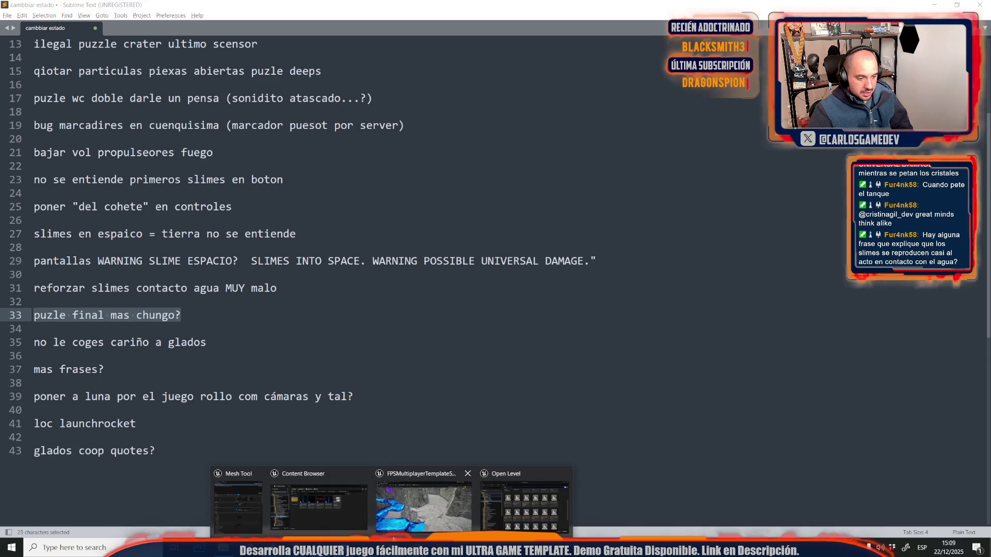
left_click(423, 503)
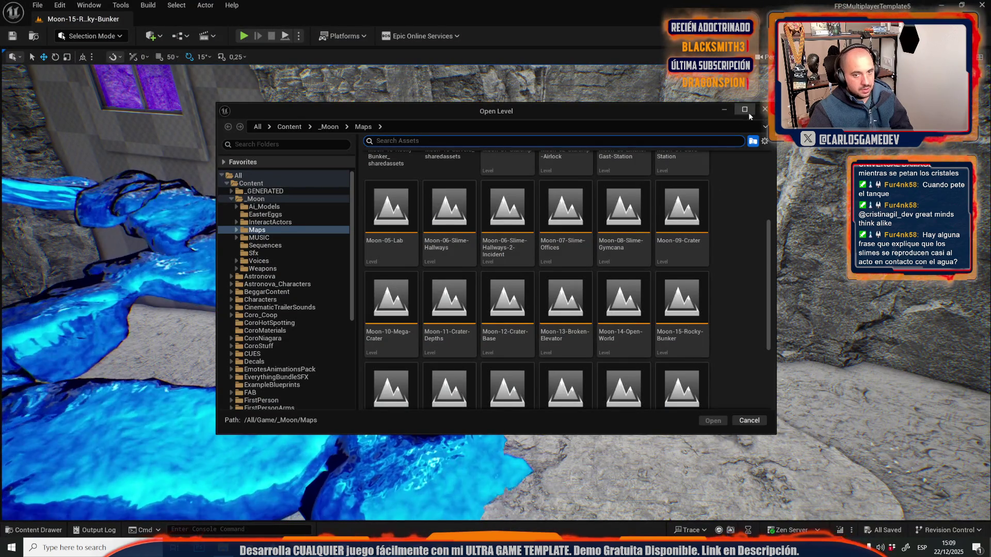
left_click(765, 109)
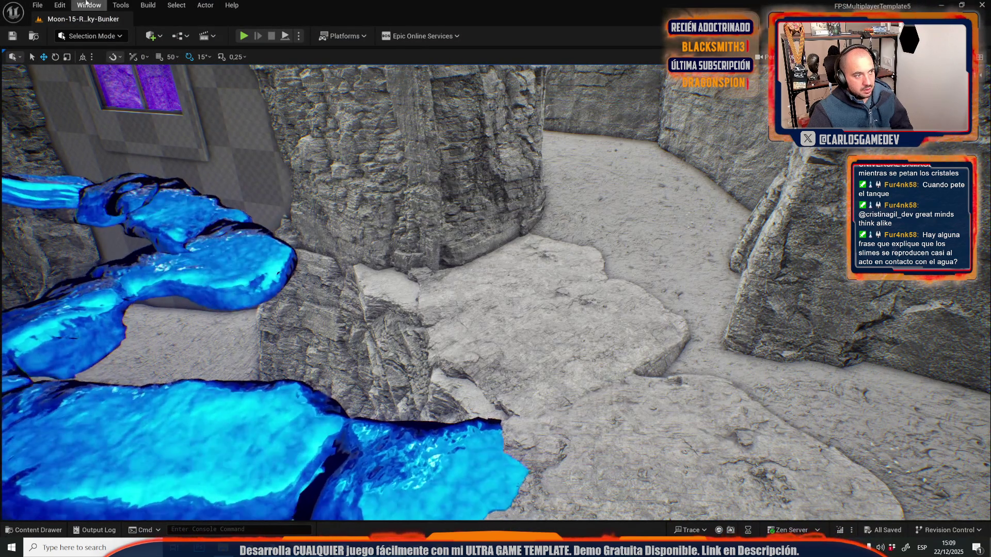
Step: Open the Moon-16-Servers level through File > Open Level
left_click(37, 5)
left_click(59, 54)
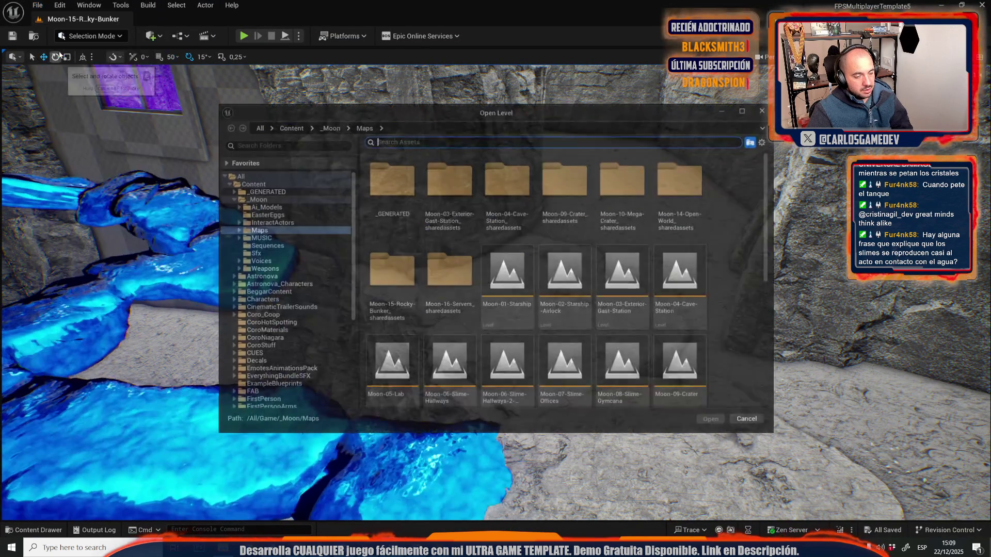
scroll(528, 229, "down", 3)
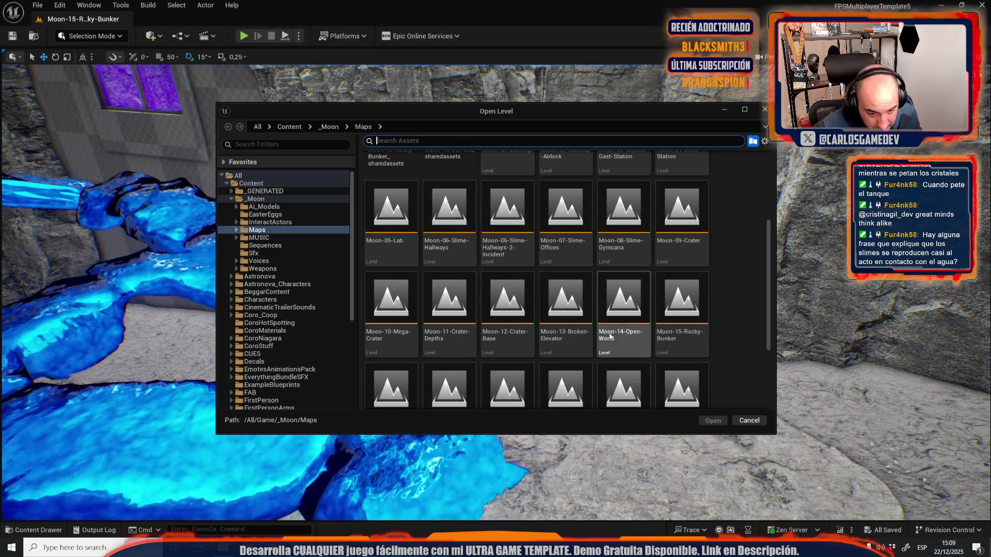
scroll(591, 340, "down", 1)
left_click(407, 318)
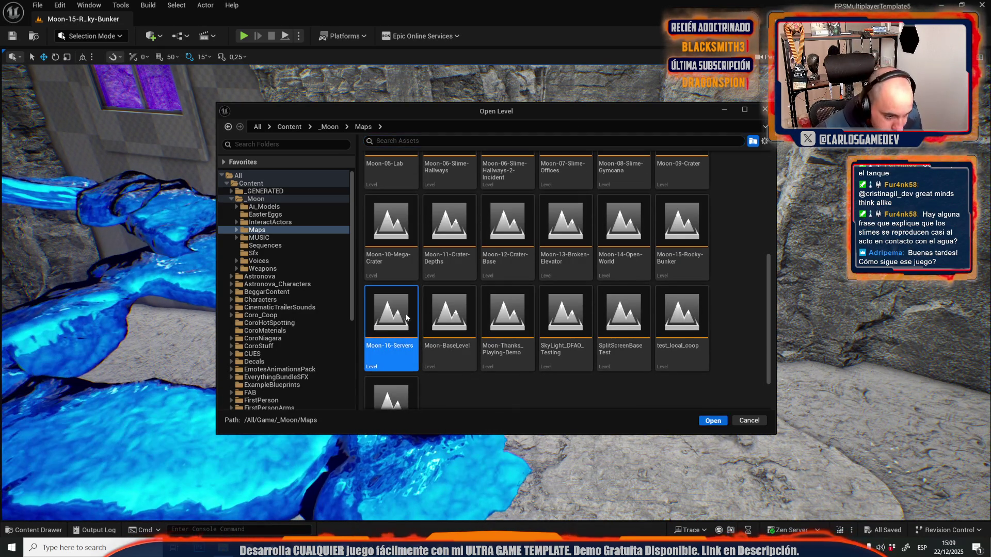
key("Return")
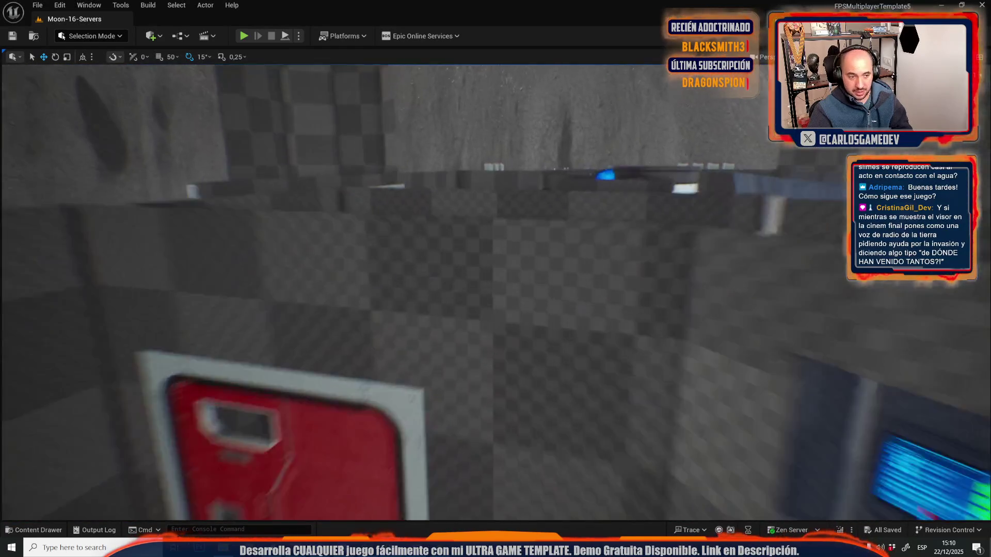
Step: In the feedback notes, clear the line 33 selection and select the top two items
key("alt+Tab")
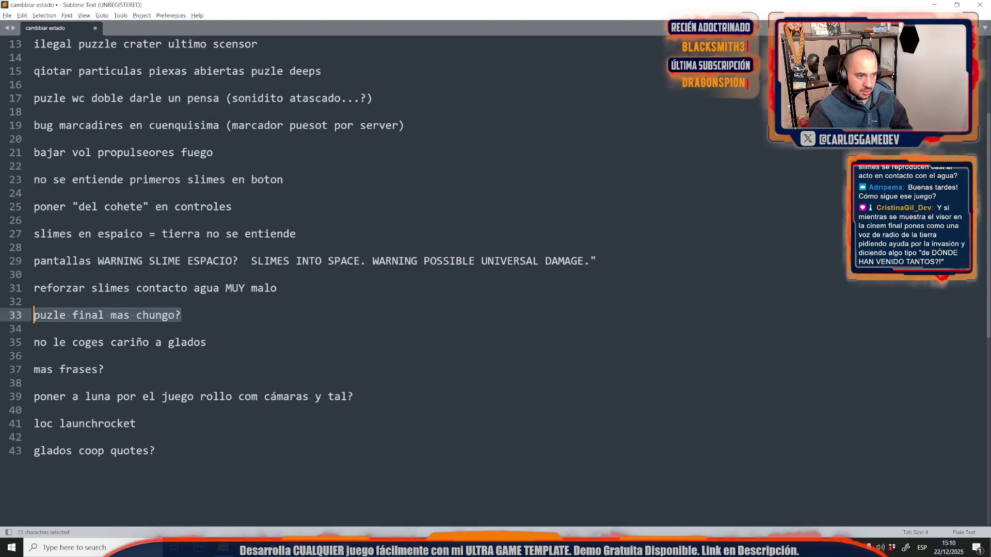
left_click(267, 313)
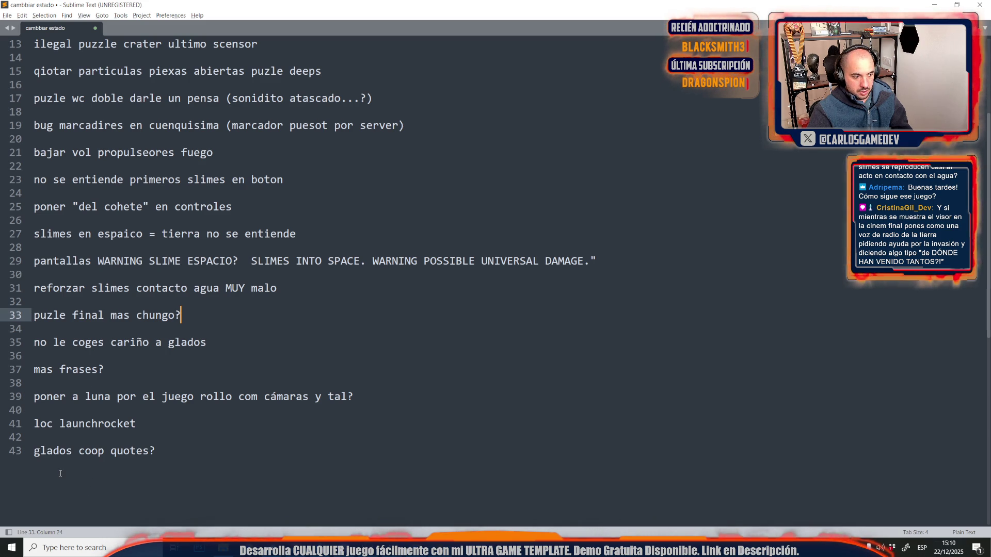
left_click(236, 207)
scroll(295, 226, "down", 3)
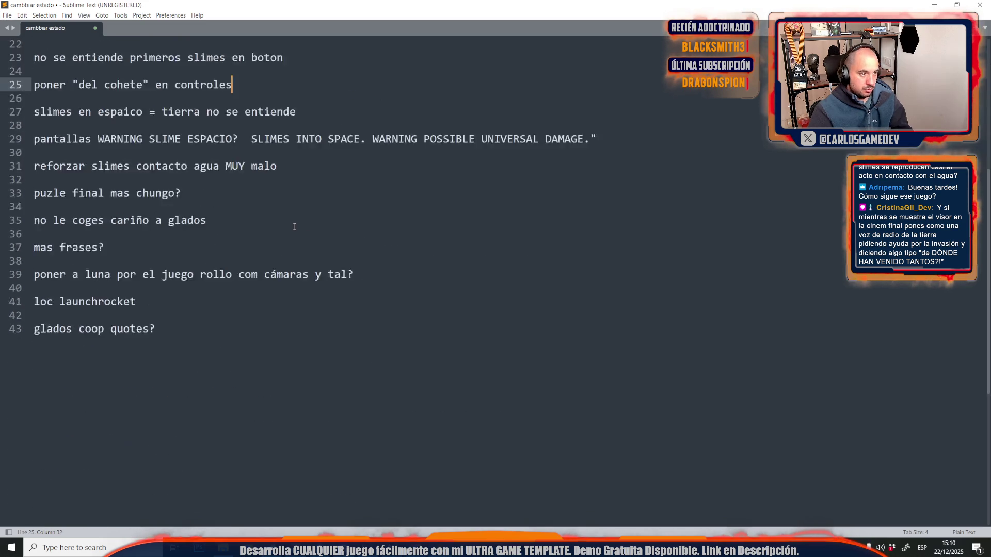
scroll(295, 226, "up", 7)
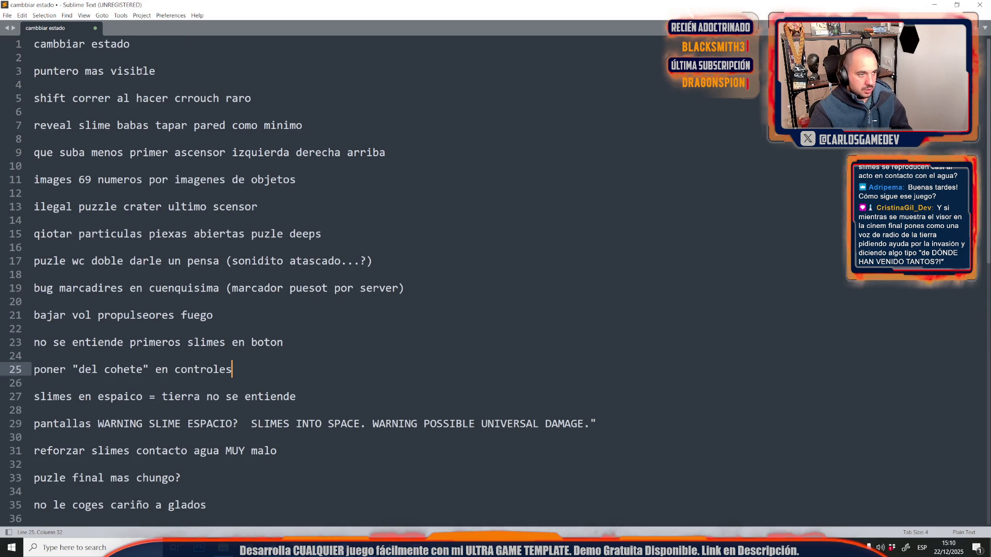
left_click_drag(155, 70, 35, 44)
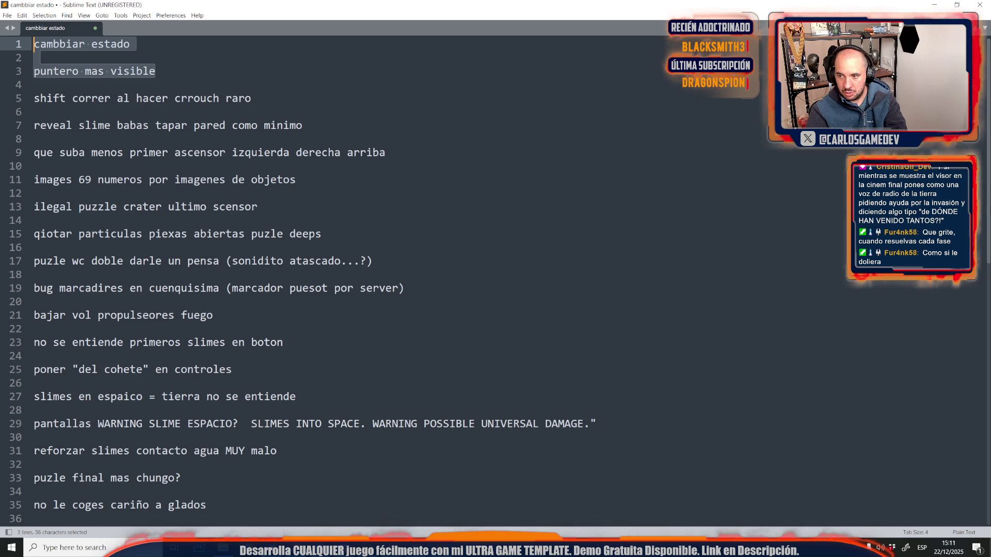
Step: Delete 'cambbiar estado' and 'puntero mas visible', then return to Unreal Editor
key("Delete")
key("Delete")
key("Delete")
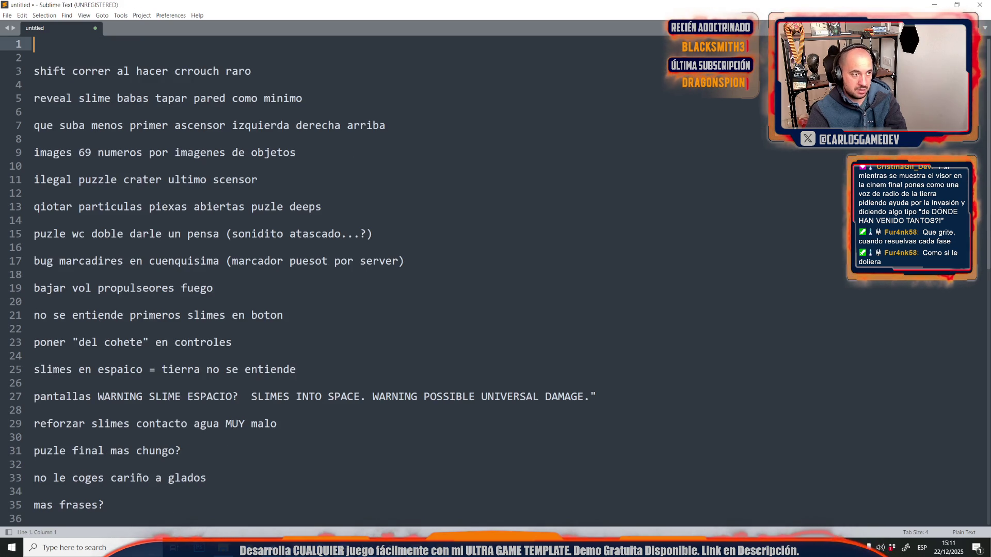
key("alt+Tab")
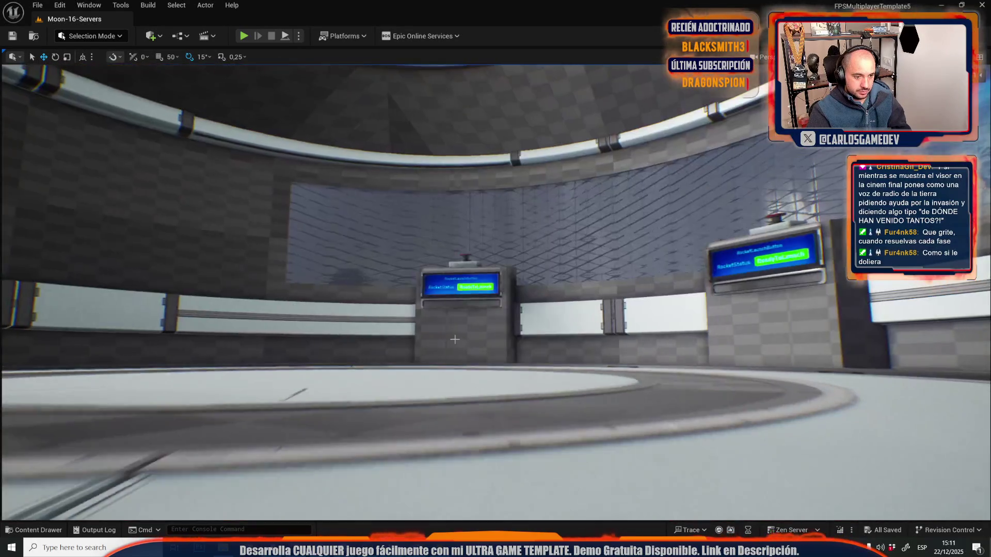
key("alt+Tab")
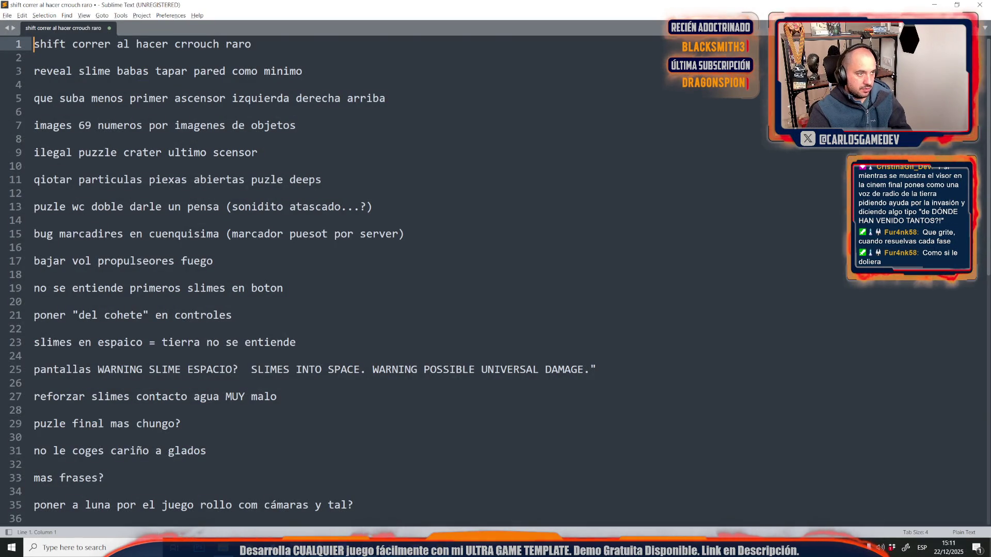
key("alt+Tab")
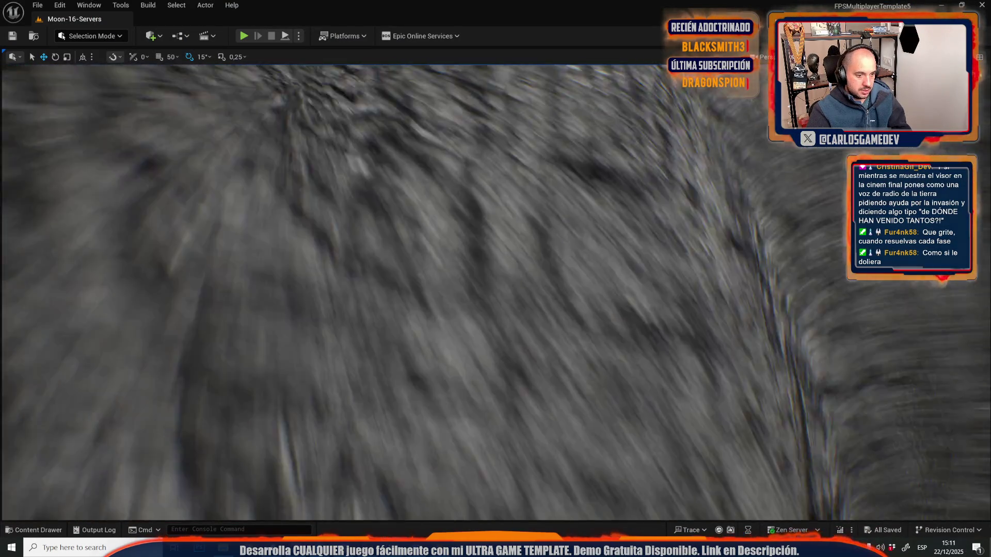
Step: Load the Moon-06-Slime-Hallways level through File > Open Level
left_click(37, 6)
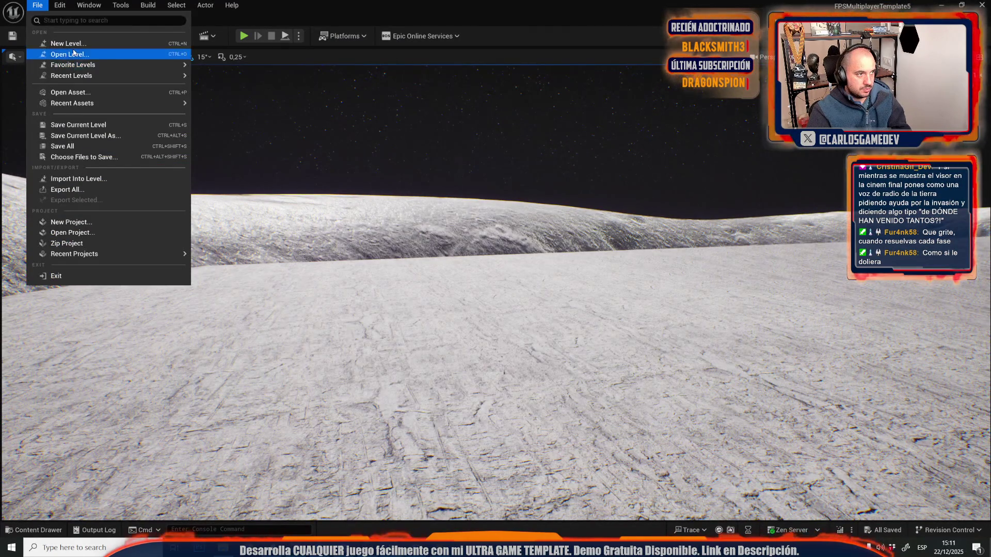
left_click(74, 54)
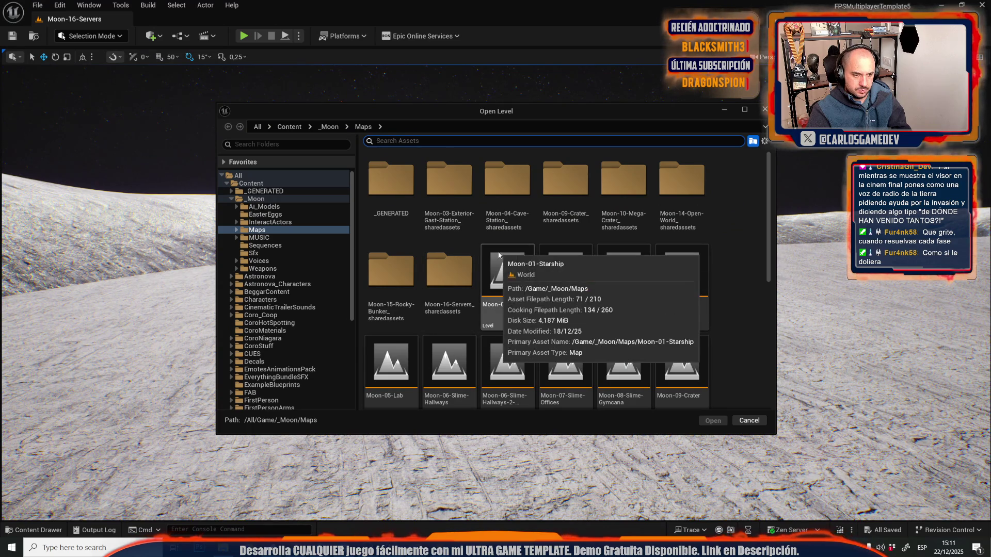
left_click(450, 387)
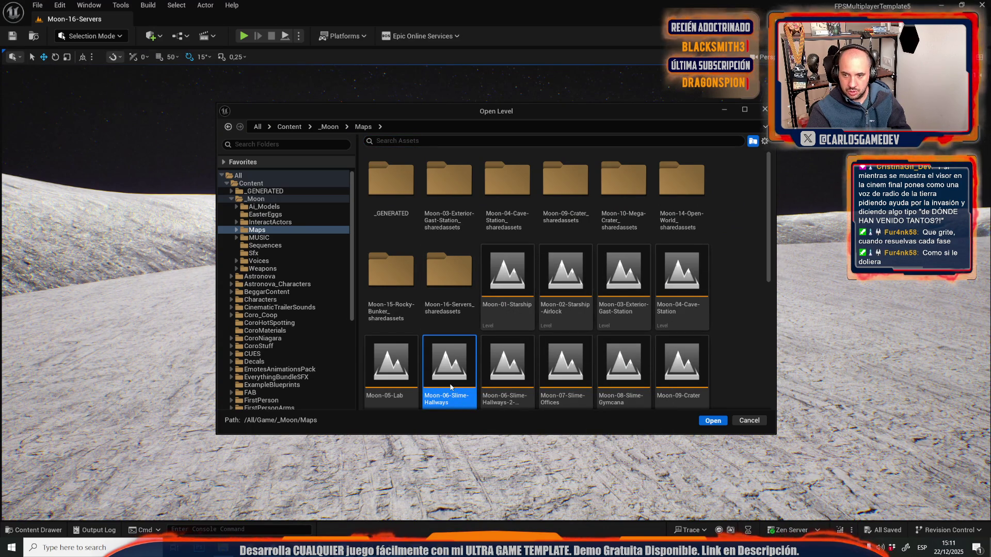
key("Return")
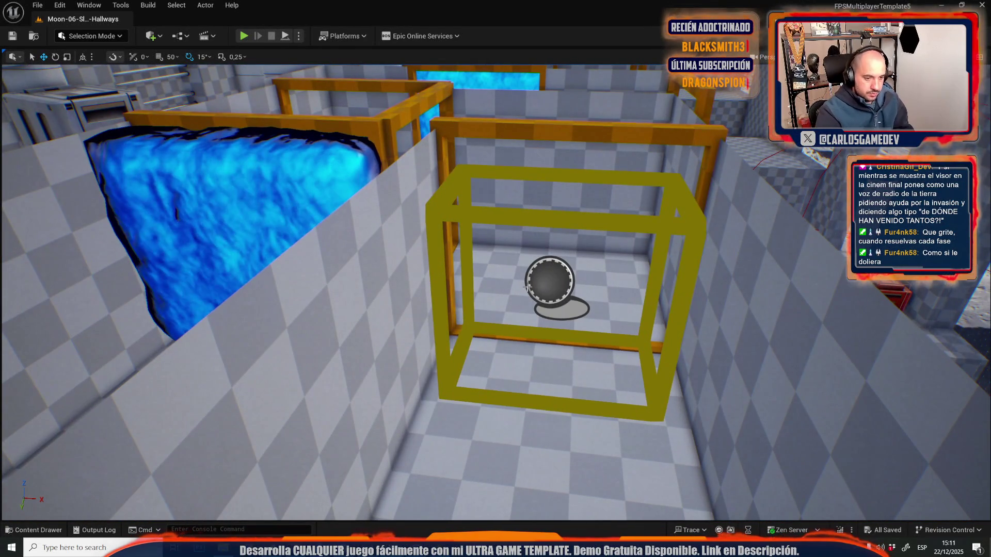
key("alt+p")
key("w")
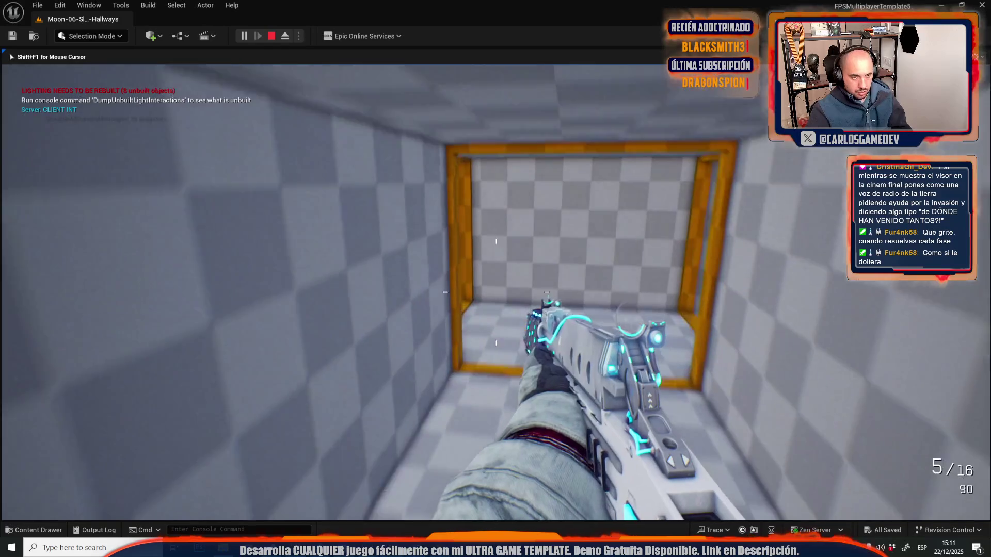
key("w")
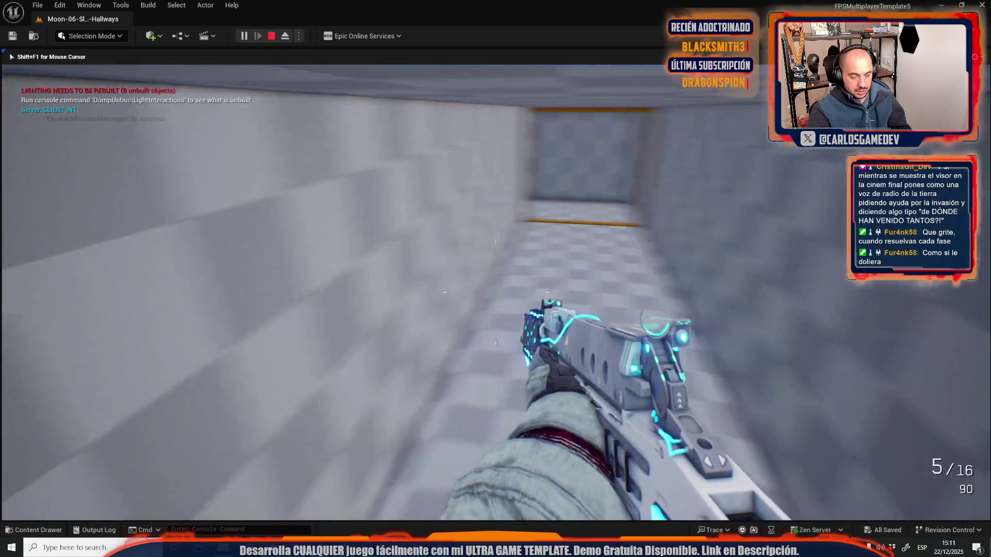
key("w")
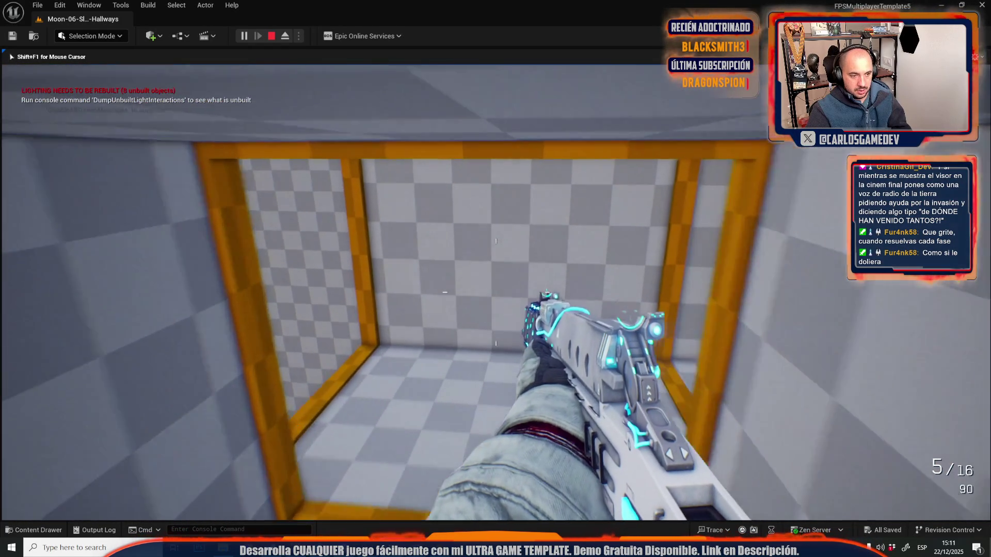
key("Escape")
Step: Search the Content Drawer for 'bp chara' and open the BP_PlayerCharacter blueprint
key("ctrl+space")
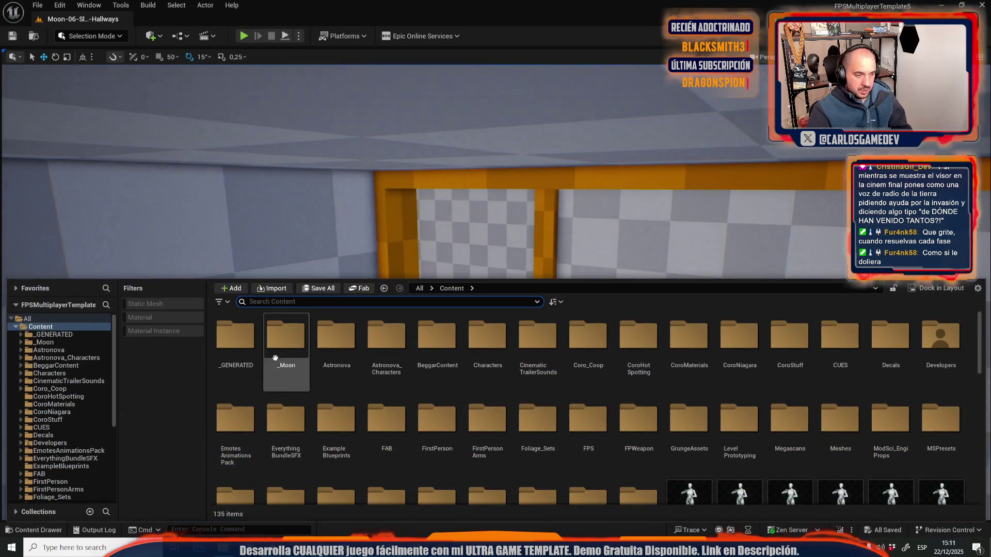
type("bp chara")
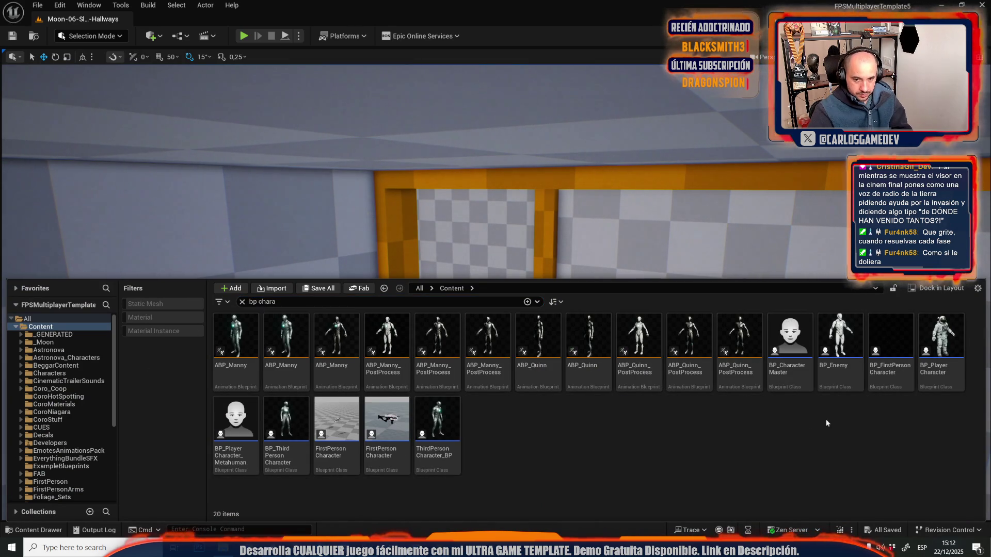
double_click(941, 357)
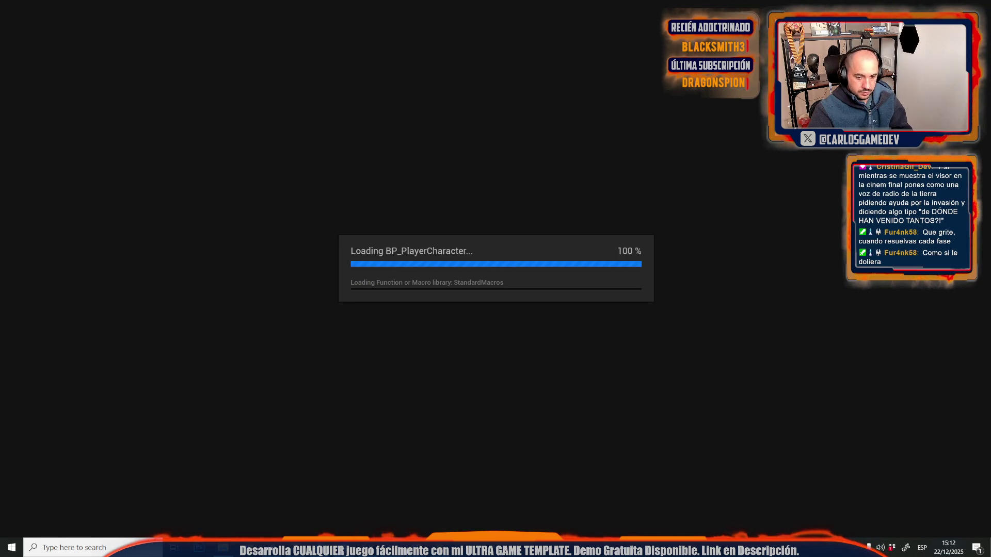
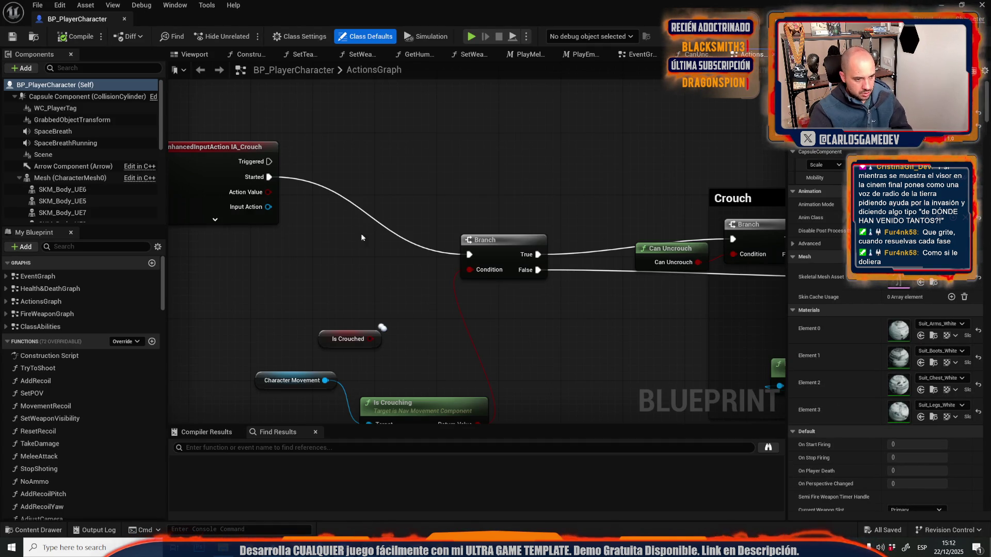
Step: Deselect the Character Movement node and bring the Run comment group into close view
left_click_drag(325, 292, 317, 307)
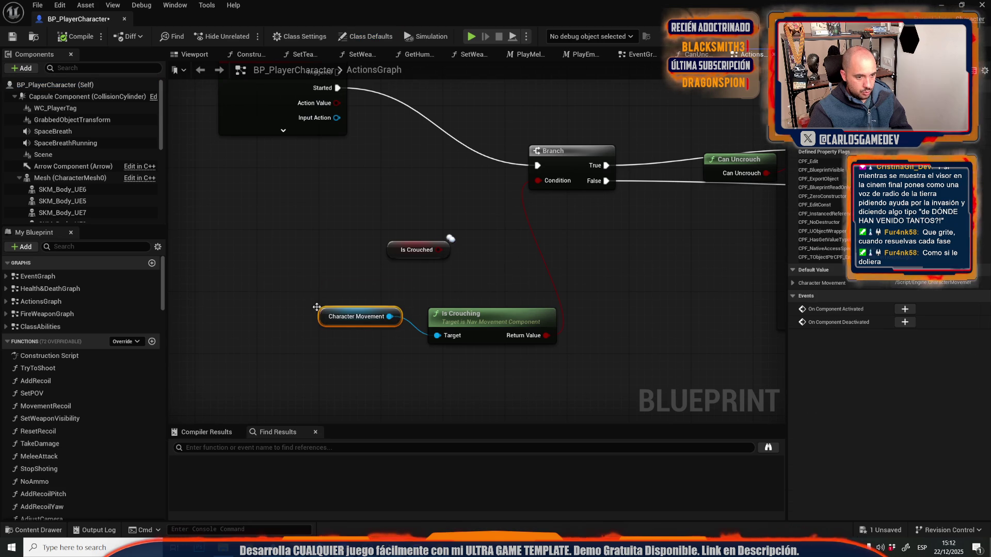
left_click(431, 361)
scroll(268, 267, "down", 6)
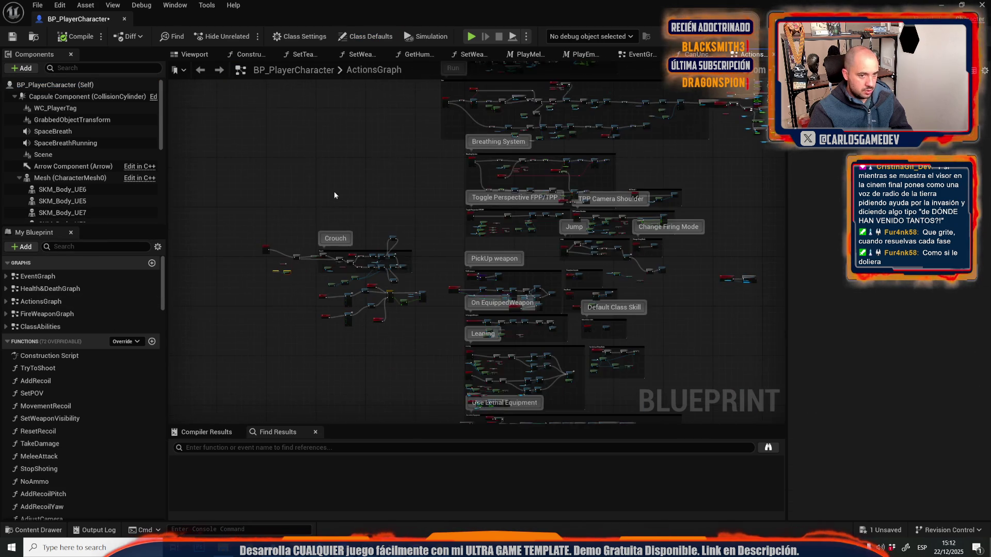
mouse_move(219, 277)
left_mouse_down()
mouse_move(228, 155)
mouse_move(250, 228)
left_mouse_up()
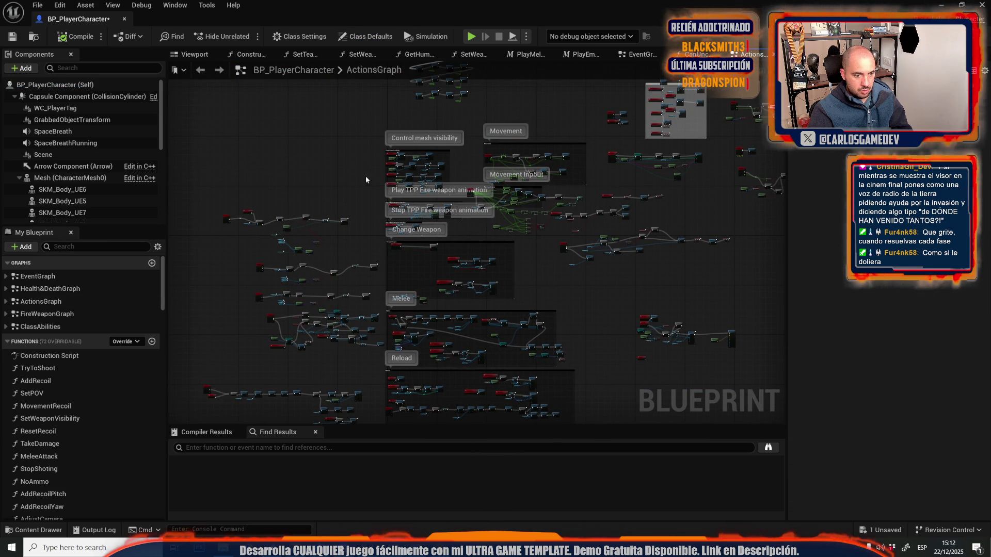
scroll(413, 318, "up", 3)
scroll(419, 318, "down", 3)
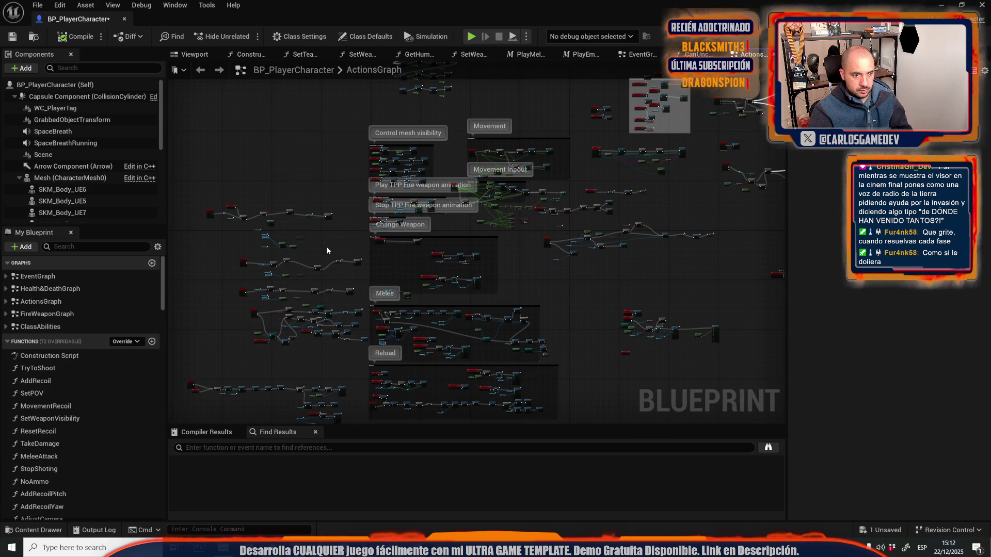
mouse_move(328, 251)
left_mouse_down()
mouse_move(333, 289)
mouse_move(362, 62)
mouse_move(394, 263)
mouse_move(333, 372)
left_mouse_up()
scroll(393, 262, "up", 8)
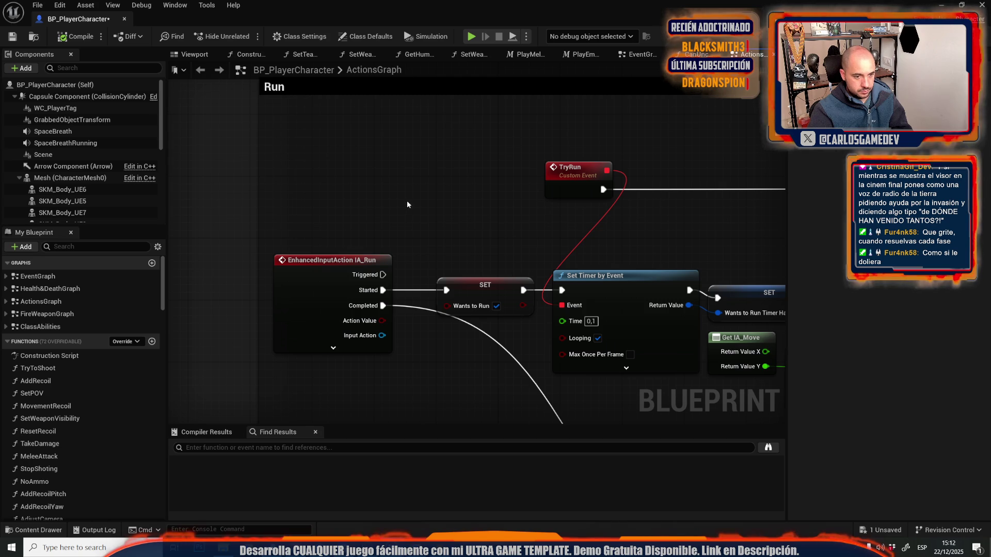
Step: Paste Character Movement and Is Crouching above IA_Run, feeding Is Crouching into a Branch condition
scroll(402, 240, "down", 1)
key("ctrl+v")
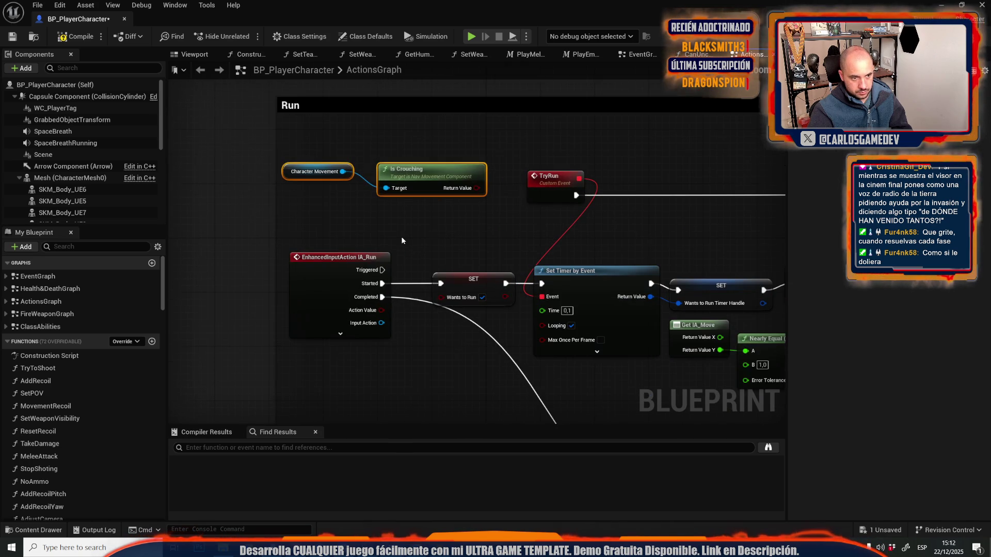
mouse_move(434, 173)
left_mouse_down()
mouse_move(360, 187)
mouse_move(393, 176)
mouse_move(621, 361)
left_mouse_up()
scroll(361, 187, "down", 2)
scroll(392, 195, "up", 1)
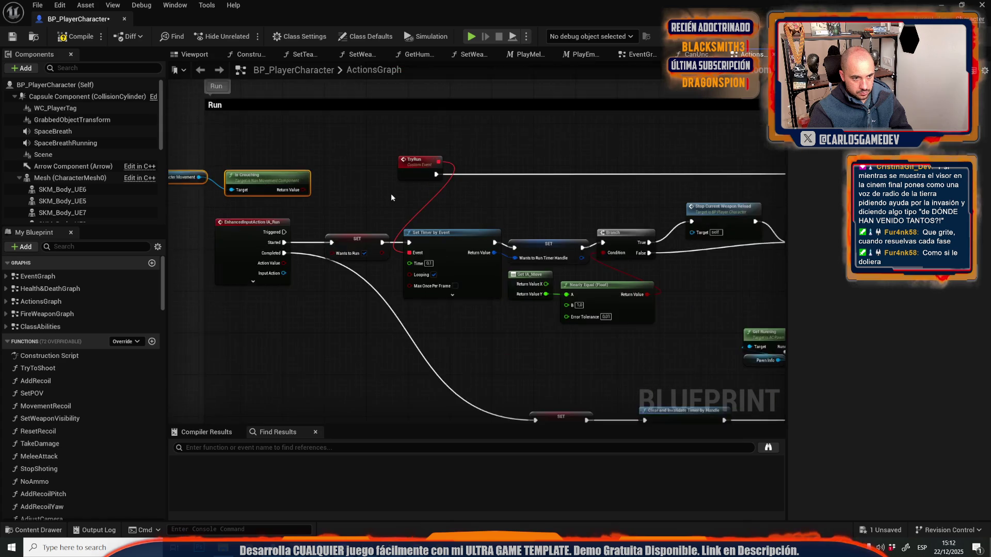
left_click_drag(355, 189, 431, 207)
key("ctrl+v")
left_click_drag(370, 208, 397, 194)
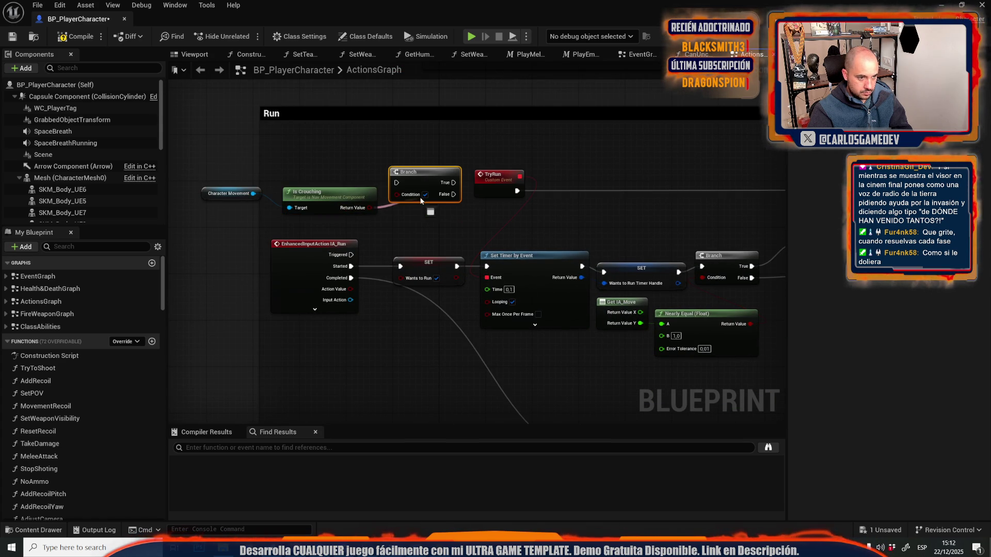
Step: Wire IA_Run Started into the Branch and its False output into SET Wants to Run
left_click_drag(400, 267, 373, 247, "ctrl")
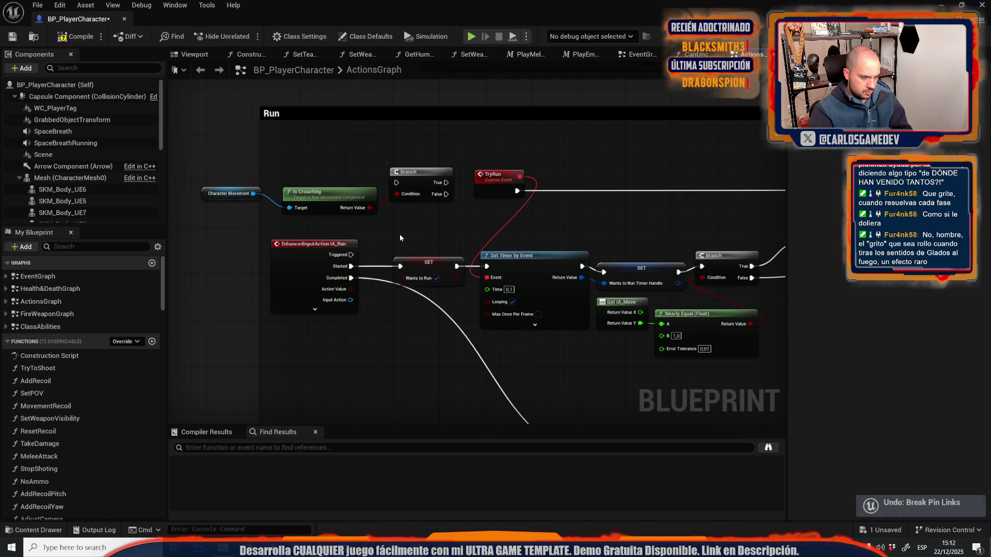
mouse_move(400, 266)
left_mouse_down()
mouse_move(394, 190)
mouse_move(398, 234)
mouse_move(362, 214)
left_mouse_up()
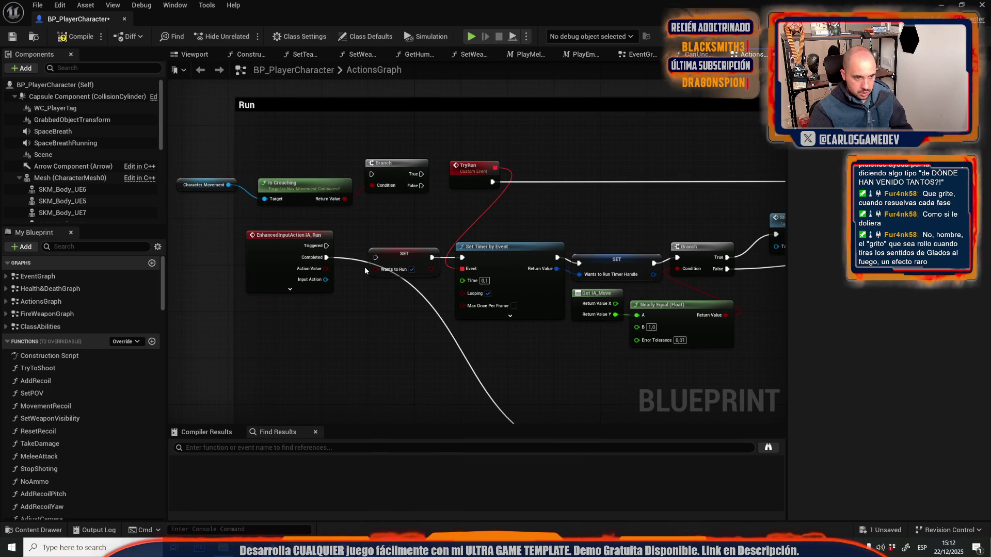
left_click_drag(375, 257, 367, 247)
key("Escape")
left_click(290, 289)
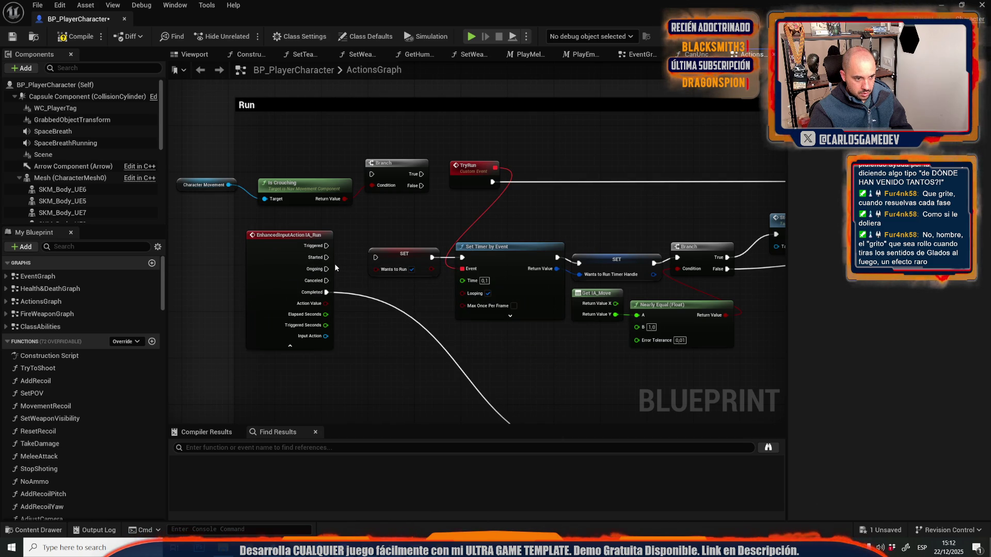
left_click(325, 258)
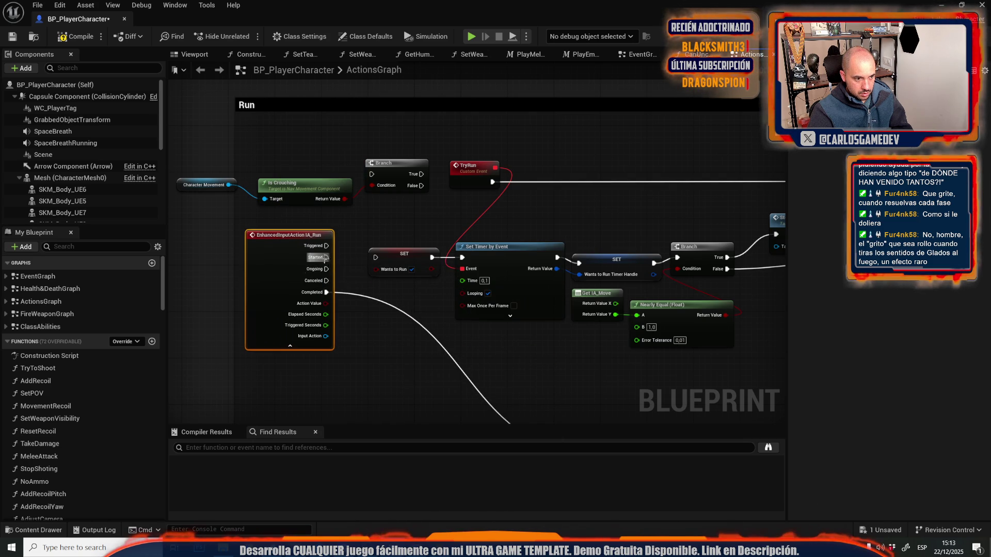
left_click_drag(325, 258, 332, 248)
mouse_move(375, 175)
left_mouse_down()
mouse_move(362, 195)
mouse_move(373, 185)
left_mouse_up()
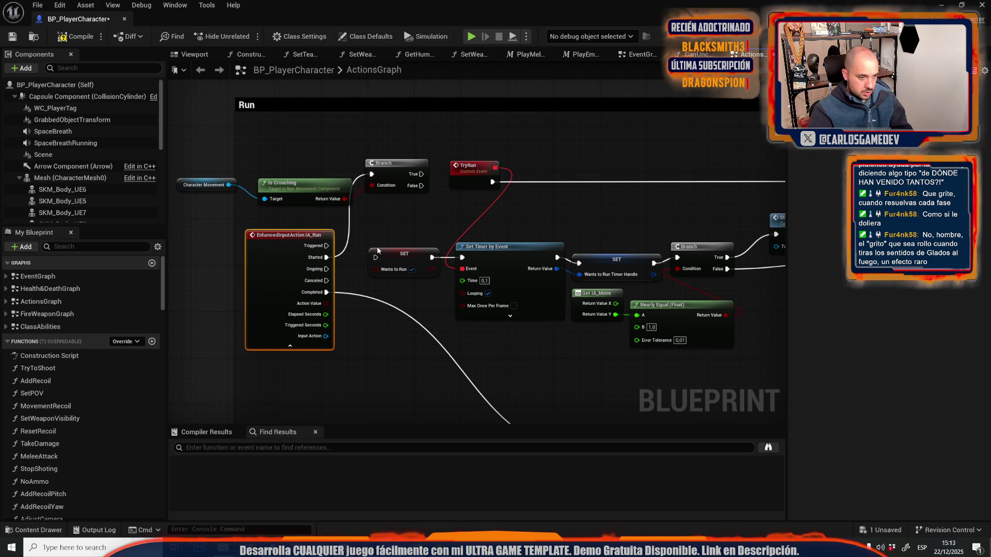
left_click_drag(415, 186, 375, 257)
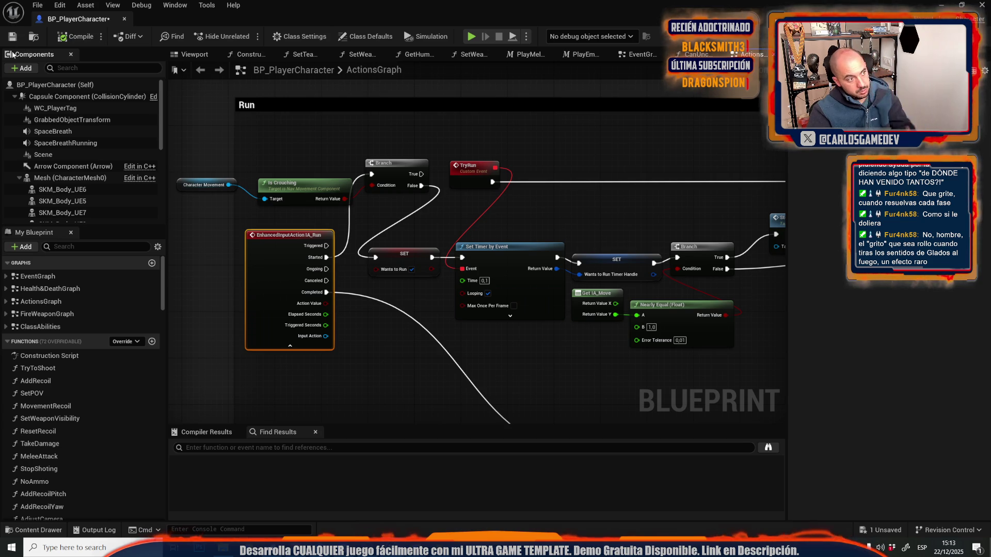
left_click(474, 37)
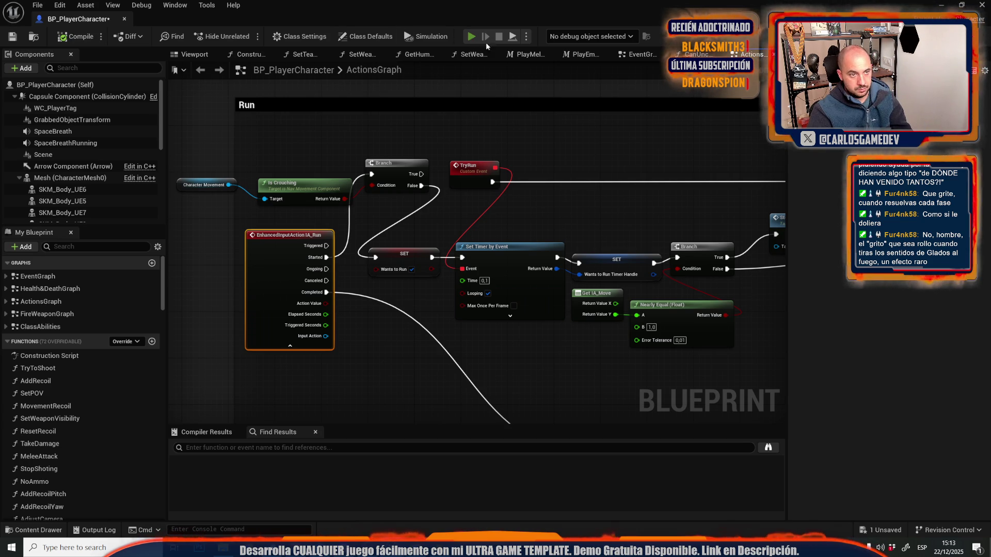
left_click(499, 36)
left_click(526, 36)
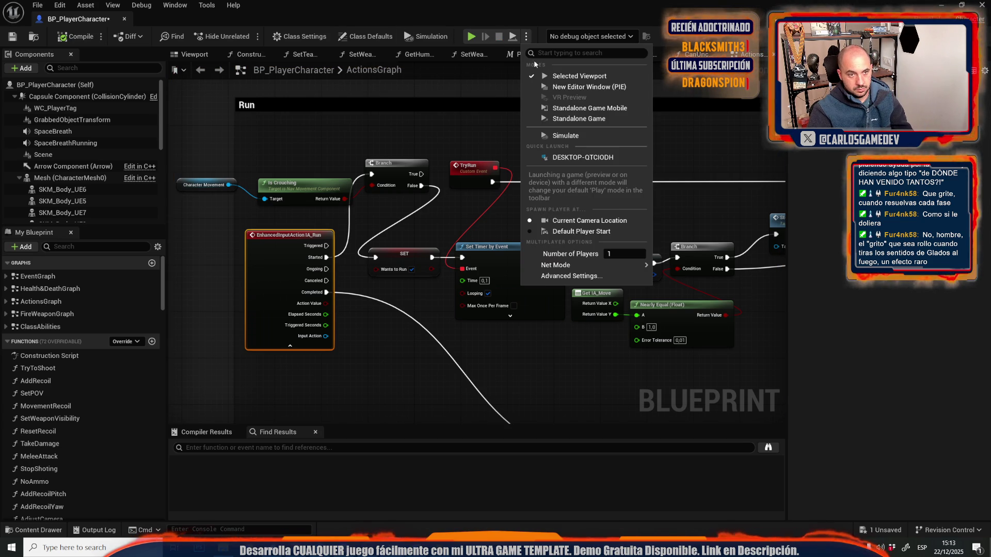
left_click(568, 86)
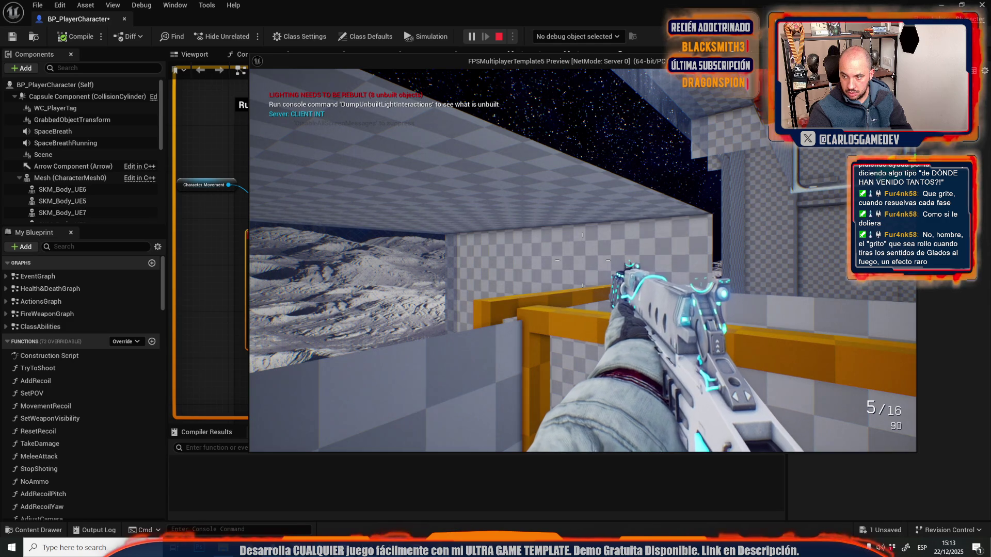
key("w")
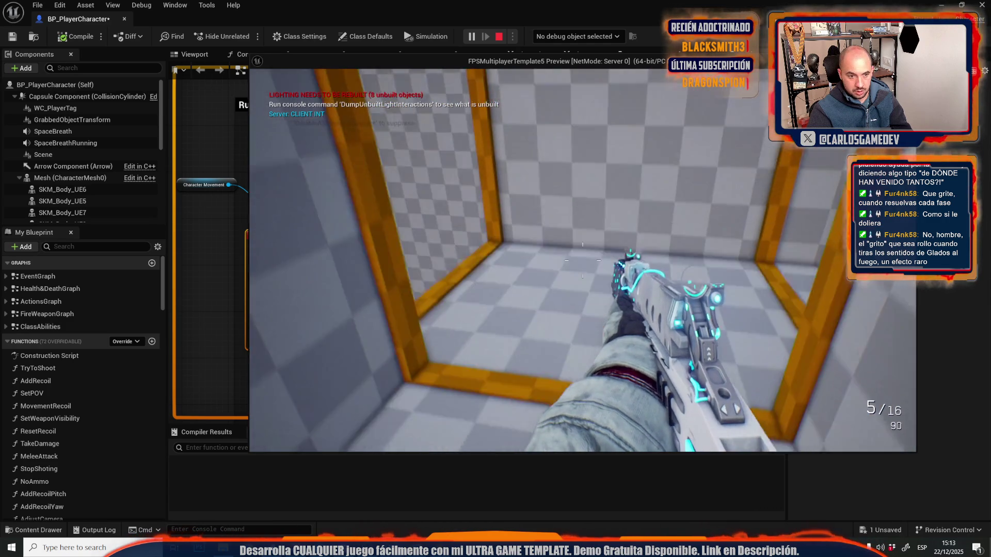
key("w")
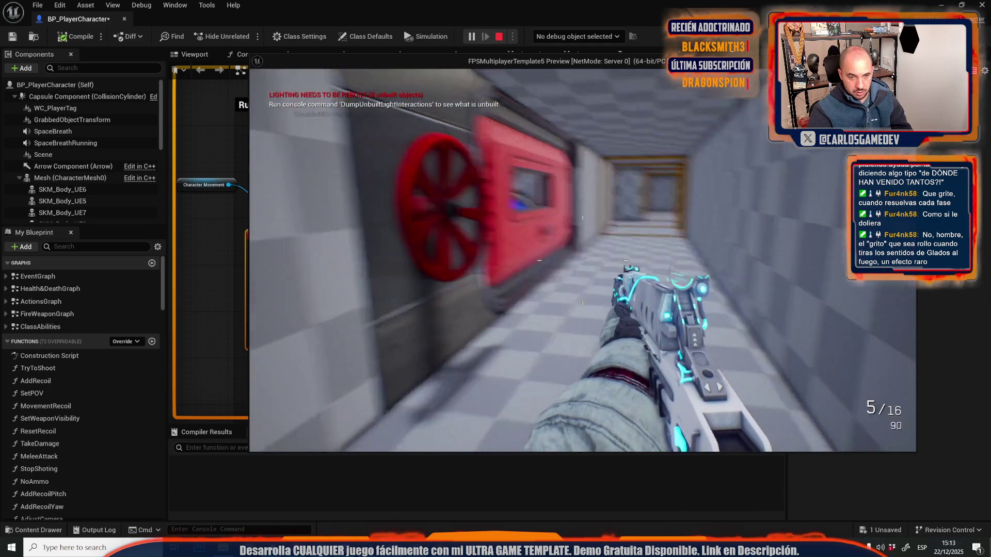
key("w")
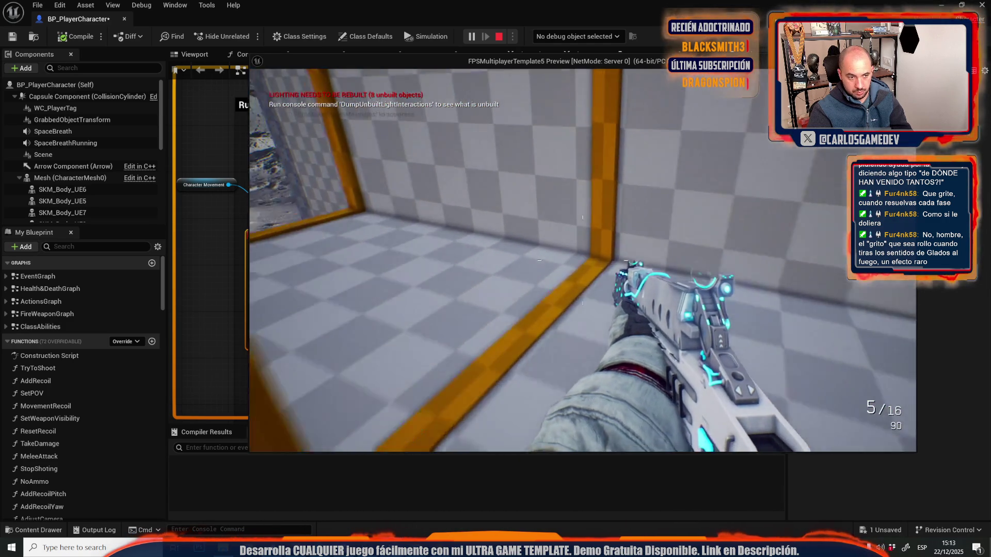
key("w")
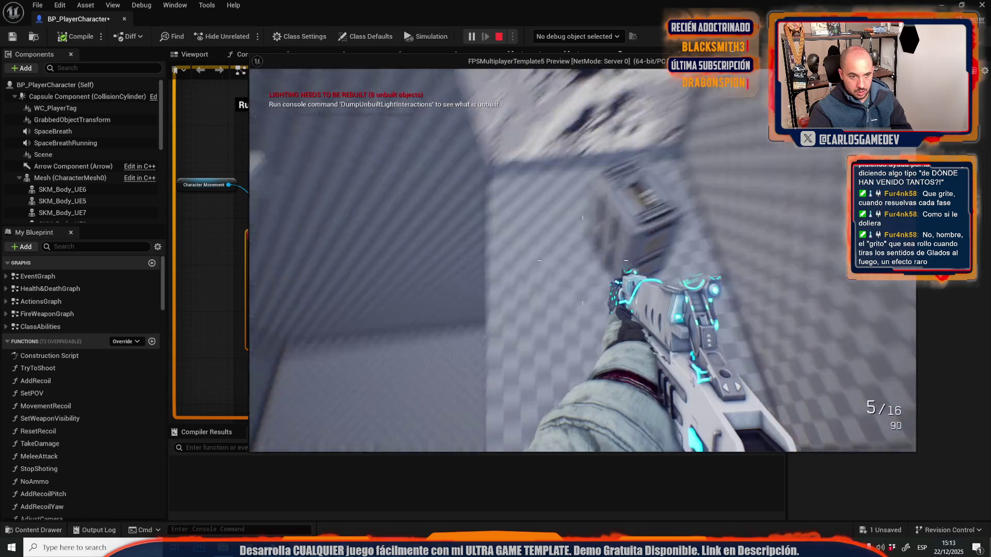
key("w")
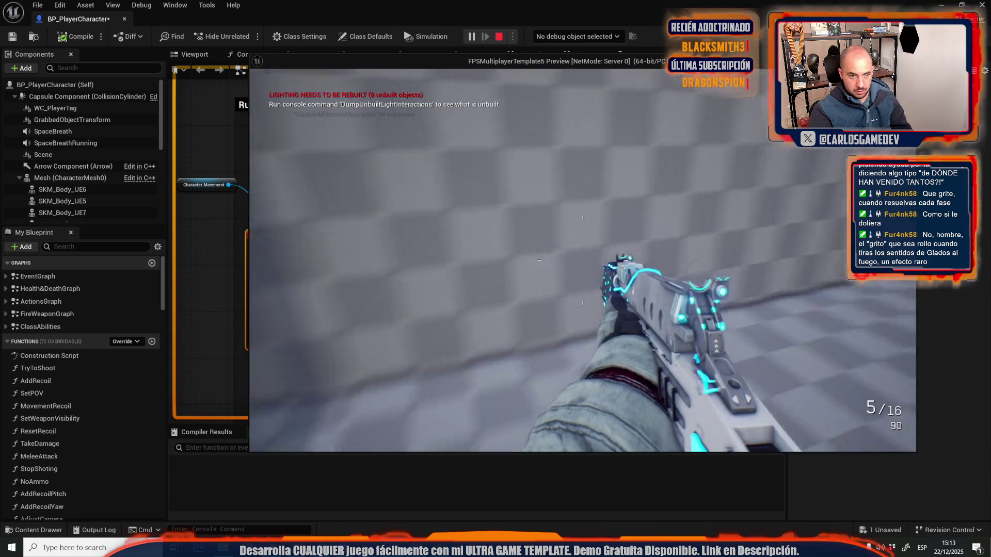
key("w")
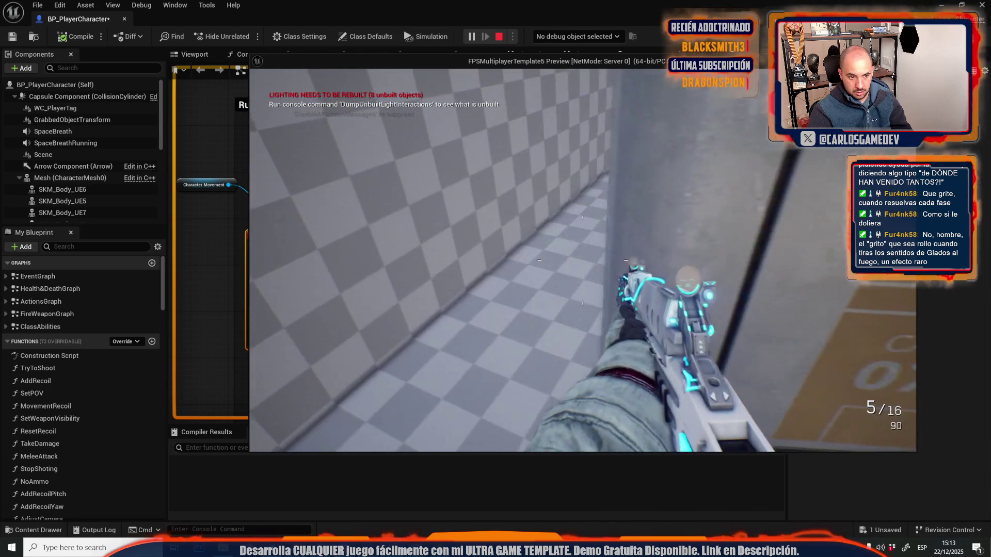
key("w")
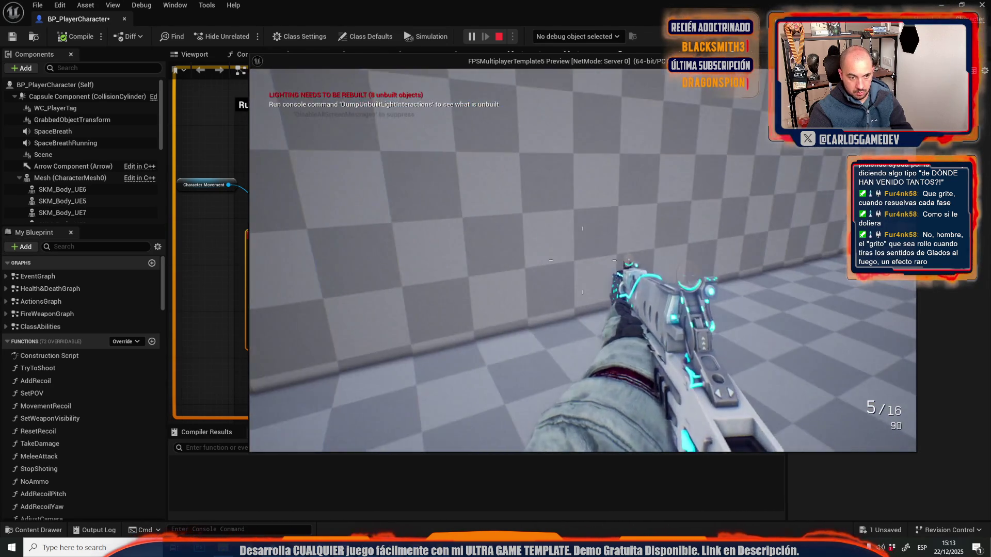
key("Escape")
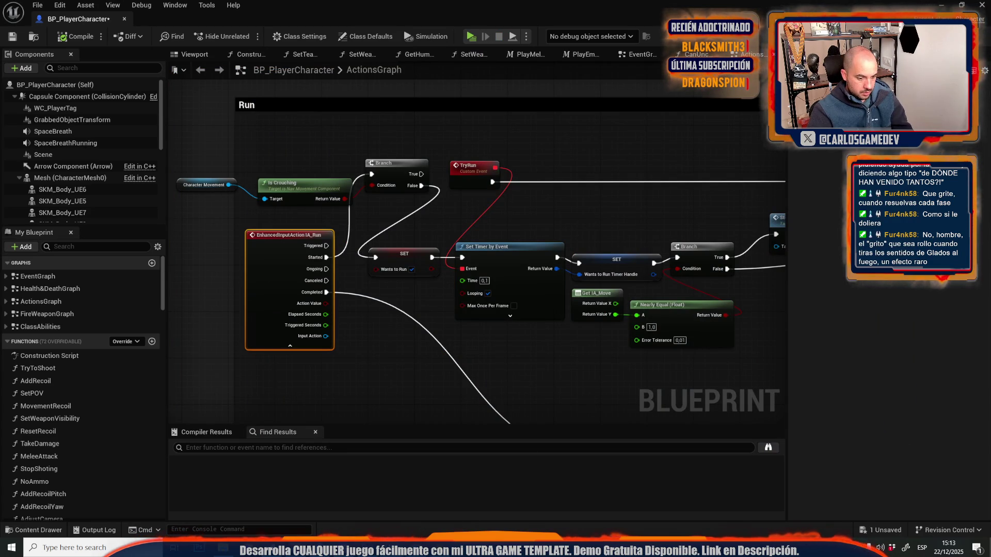
key("alt+Tab")
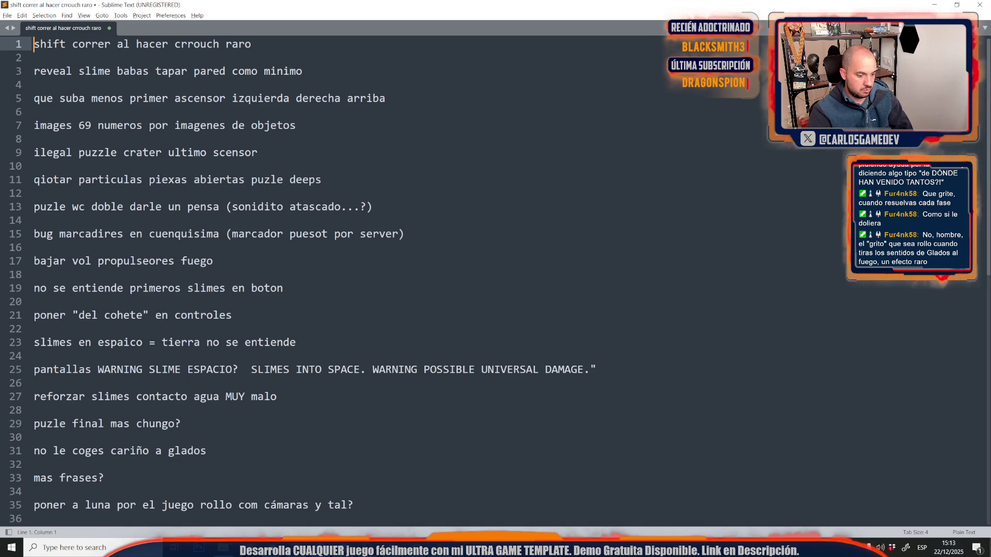
Step: Delete the 'shift correr al hacer crrouch raro' note and return to the Unreal editor
left_click_drag(251, 44, 33, 44)
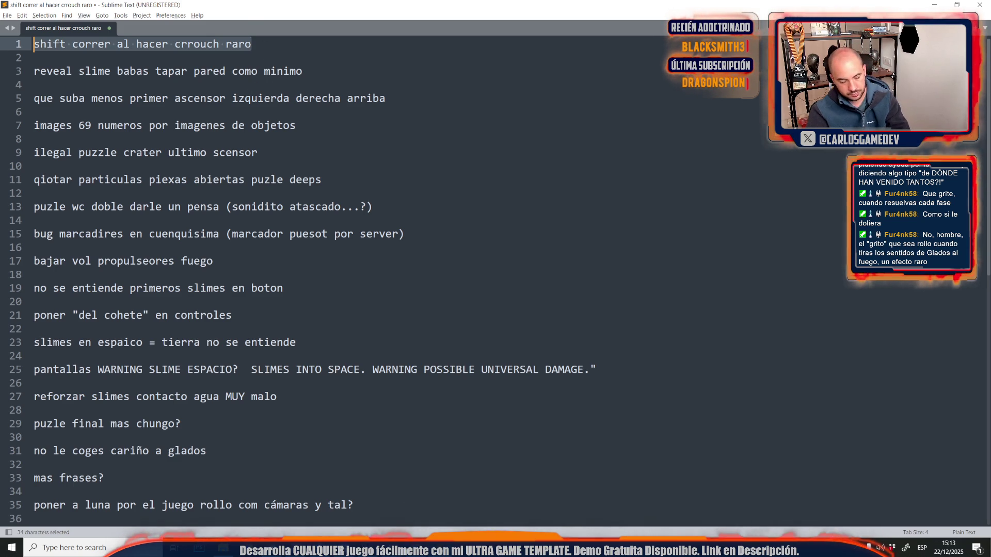
key("Delete")
key("Delete")
key("Delete")
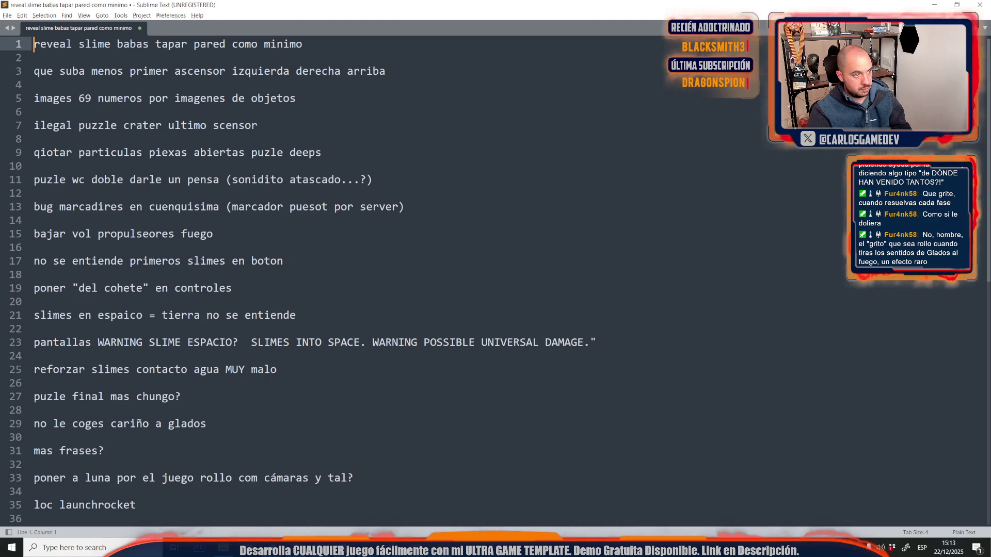
key("alt+Tab")
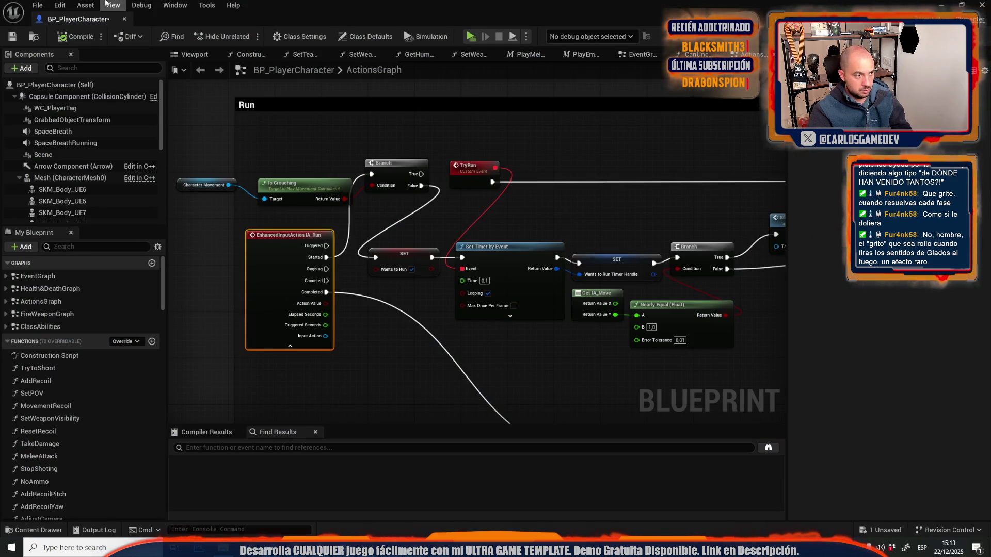
Step: Open the Moon-07-Slime-Offices level, saving BP_PlayerCharacter when prompted
key("alt+Tab")
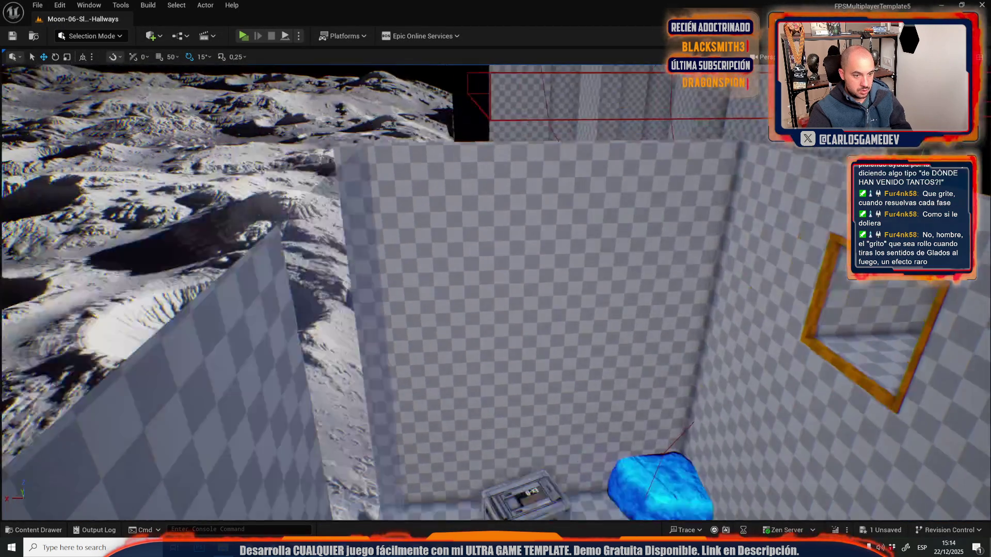
mouse_move(496, 289)
left_mouse_down()
mouse_move(433, 268)
mouse_move(392, 268)
left_mouse_up()
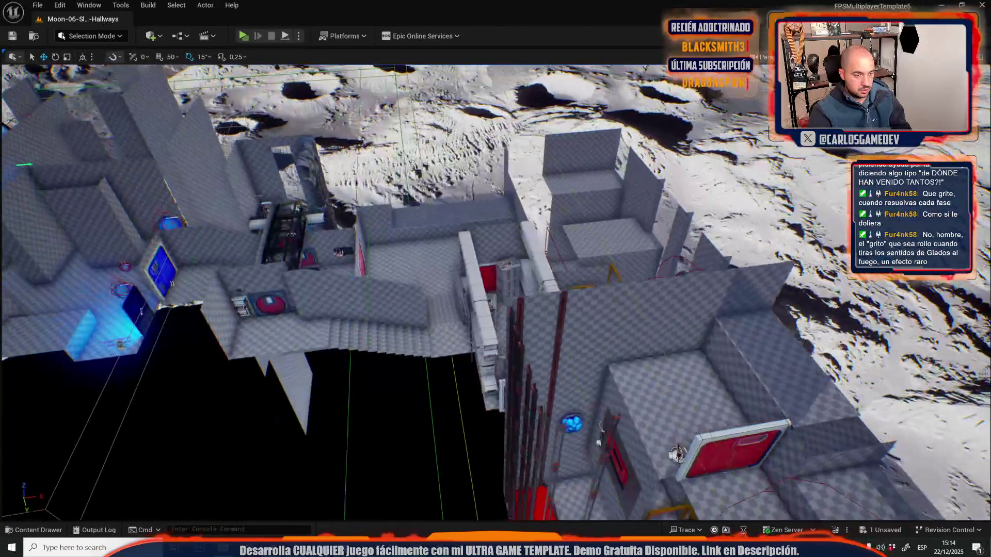
left_click(37, 5)
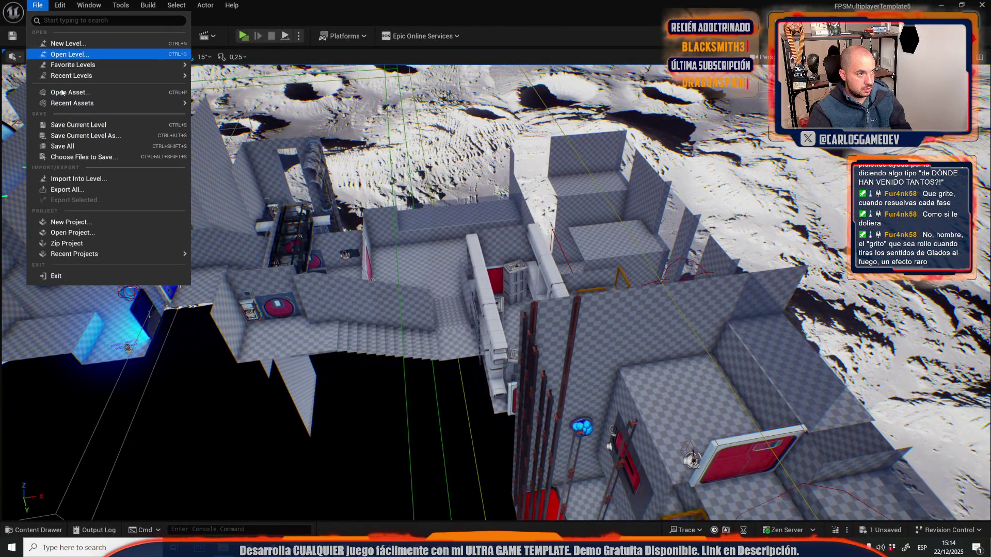
left_click(69, 55)
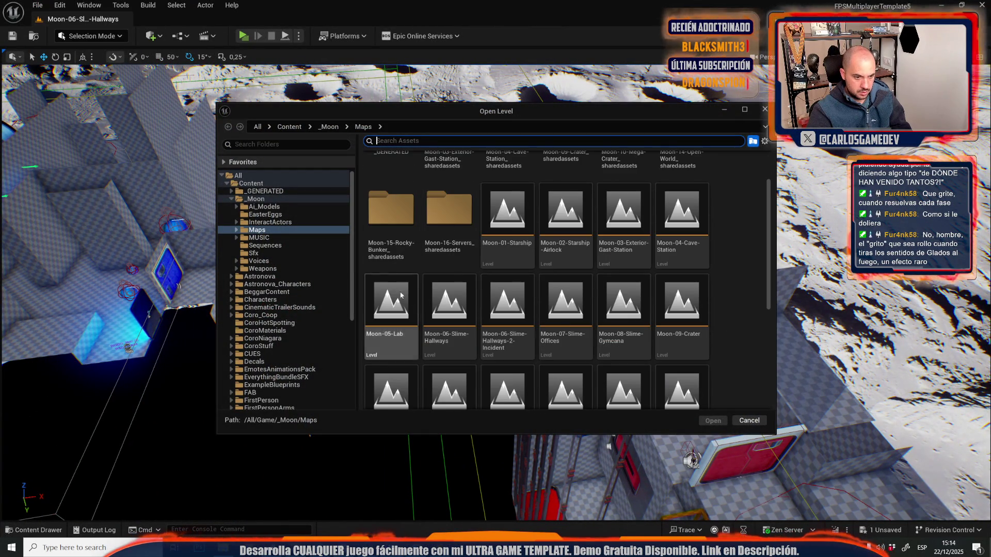
double_click(508, 302)
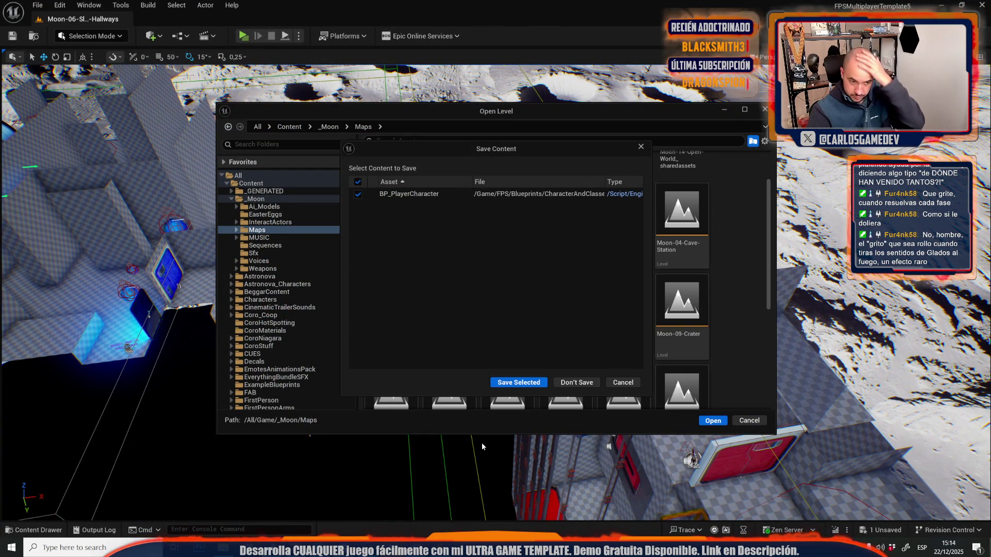
left_click(519, 383)
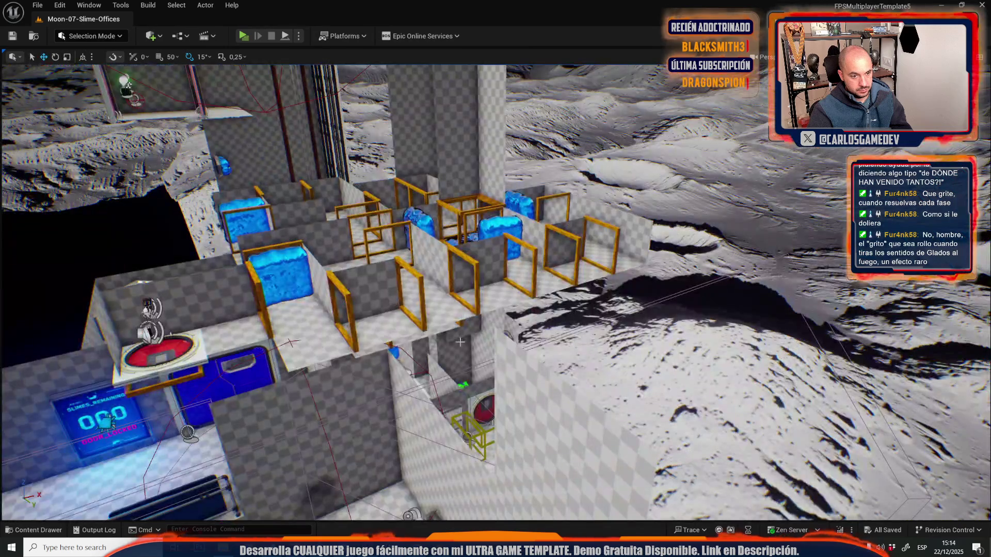
Step: Move the box volume left across the floor and delete the metal bars by the doorway
mouse_move(513, 291)
left_mouse_down()
mouse_move(525, 356)
mouse_move(561, 429)
left_mouse_up()
left_click(510, 329)
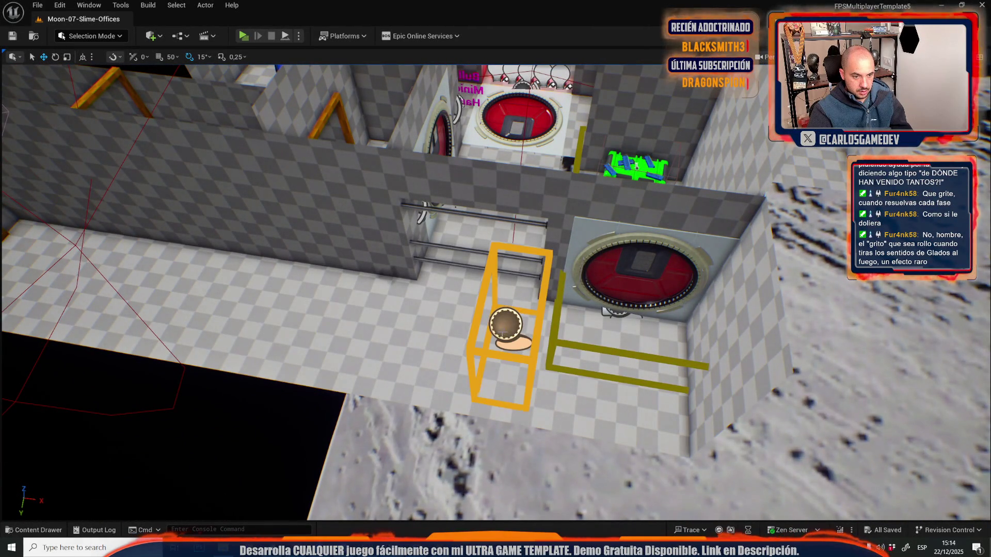
mouse_move(547, 336)
left_mouse_down()
mouse_move(420, 328)
mouse_move(385, 310)
left_mouse_up()
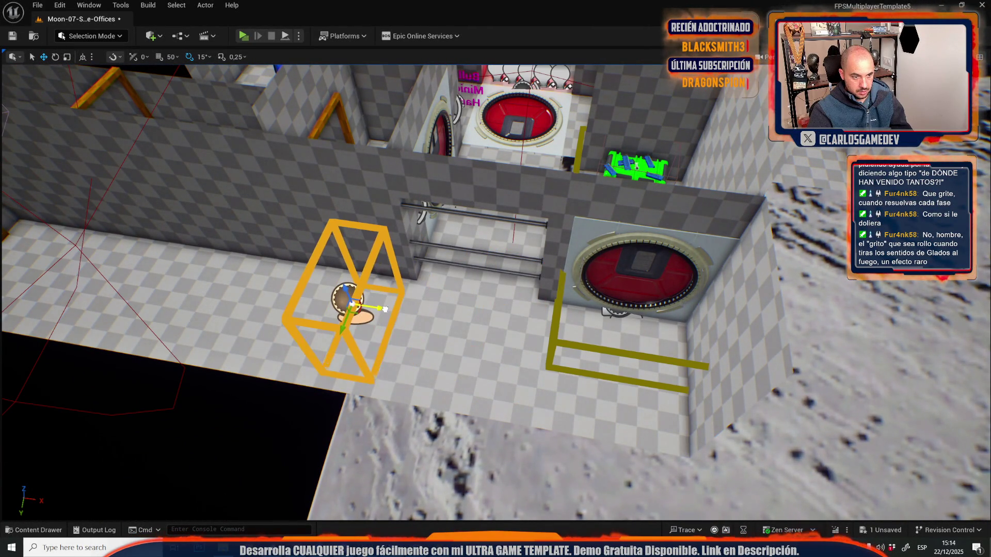
left_click(465, 240)
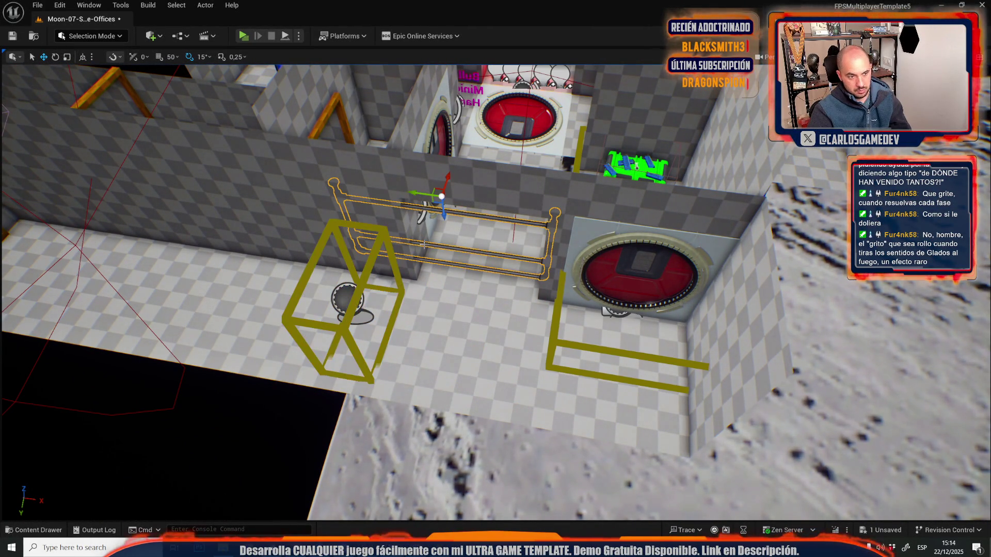
key("Delete")
left_click(154, 81)
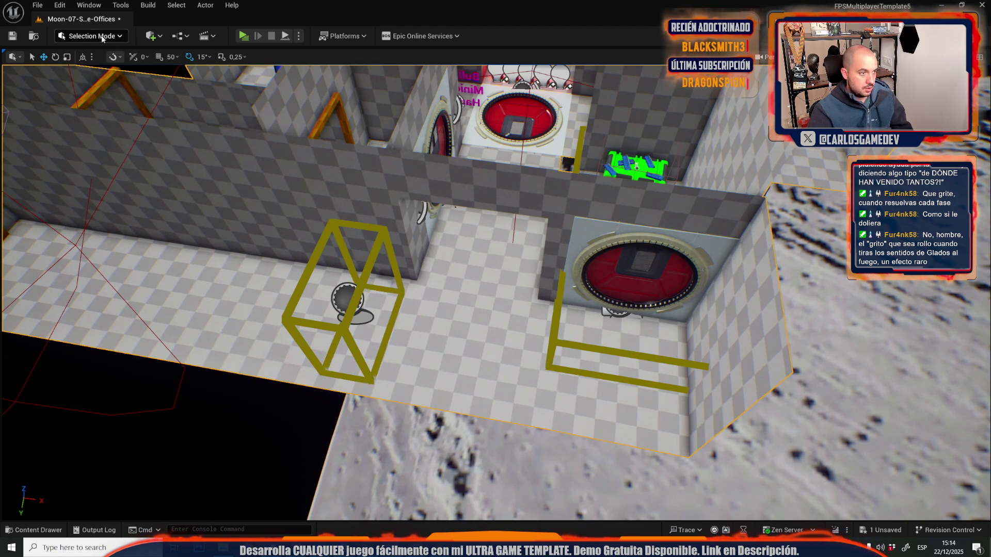
Step: Switch to Mesh Tool Mode and select the ceiling strip face near the door
left_click(90, 35)
left_click(104, 167)
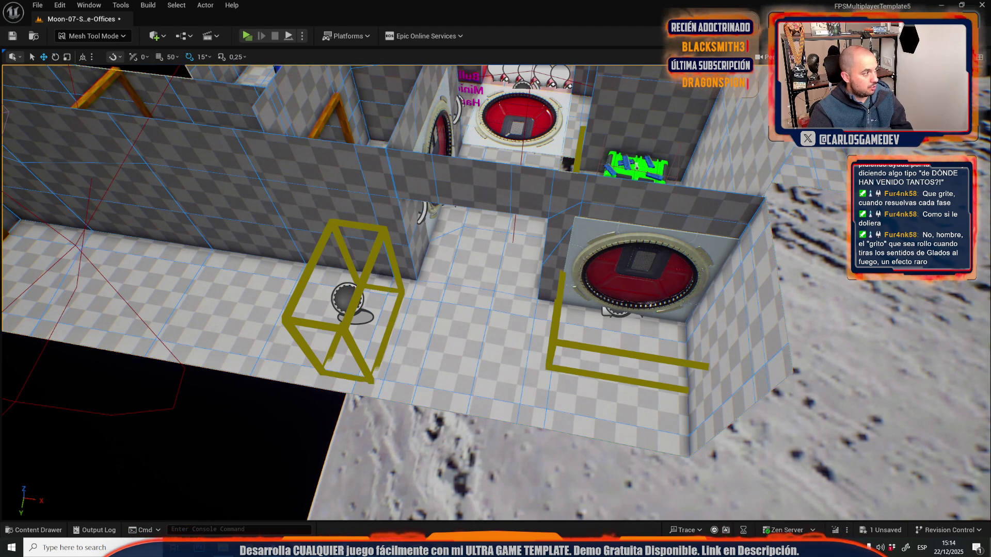
mouse_move(437, 320)
left_mouse_down()
mouse_move(447, 268)
mouse_move(427, 274)
left_mouse_up()
left_click(399, 212)
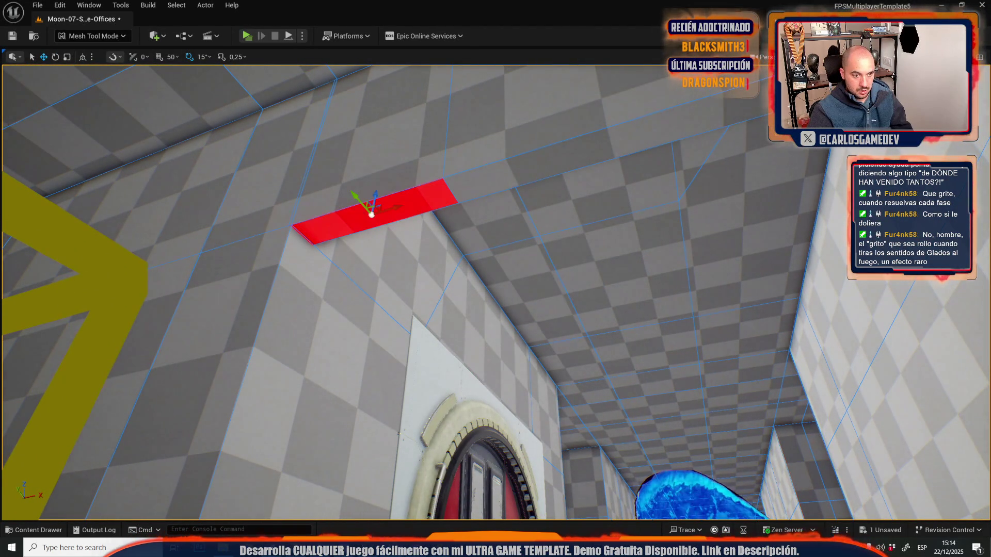
mouse_move(533, 179)
left_mouse_down()
mouse_move(455, 96)
mouse_move(448, 382)
mouse_move(449, 369)
left_mouse_up()
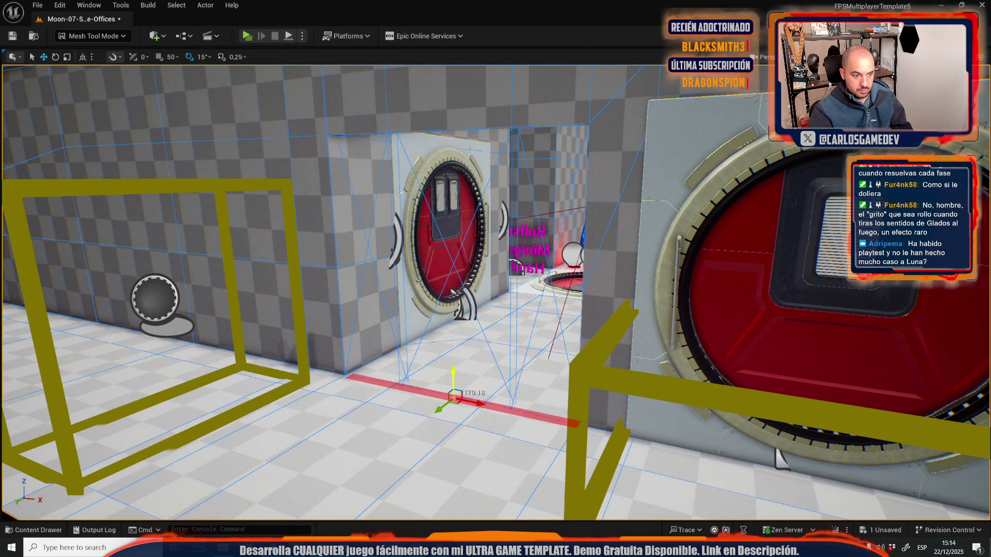
key("f")
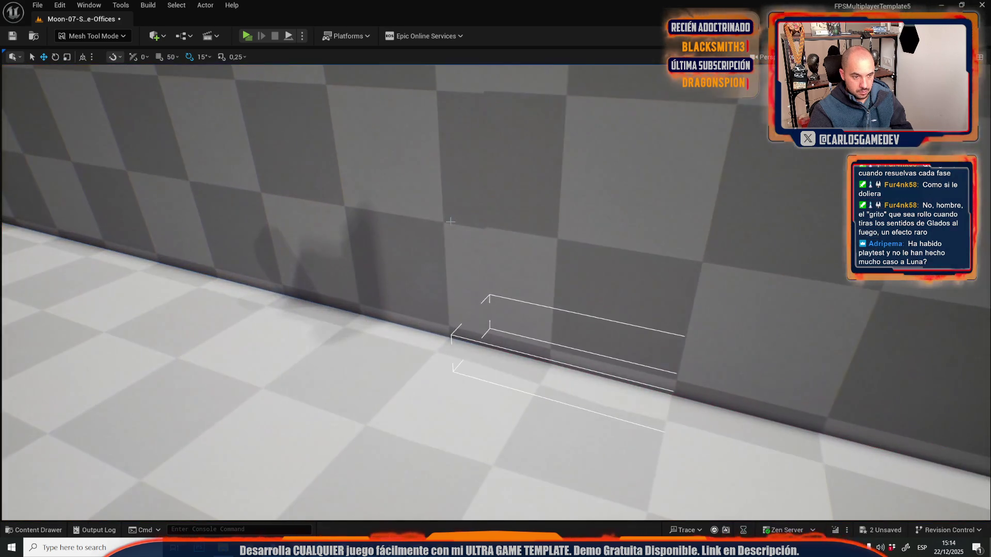
mouse_move(450, 221)
left_mouse_down()
mouse_move(450, 242)
mouse_move(413, 299)
mouse_move(423, 289)
mouse_move(434, 310)
mouse_move(439, 289)
mouse_move(445, 326)
left_mouse_up()
Step: Add the floor pieces, back wall, right wall and ceiling to the face selection
left_click(382, 278)
left_click_drag(382, 279, 352, 423)
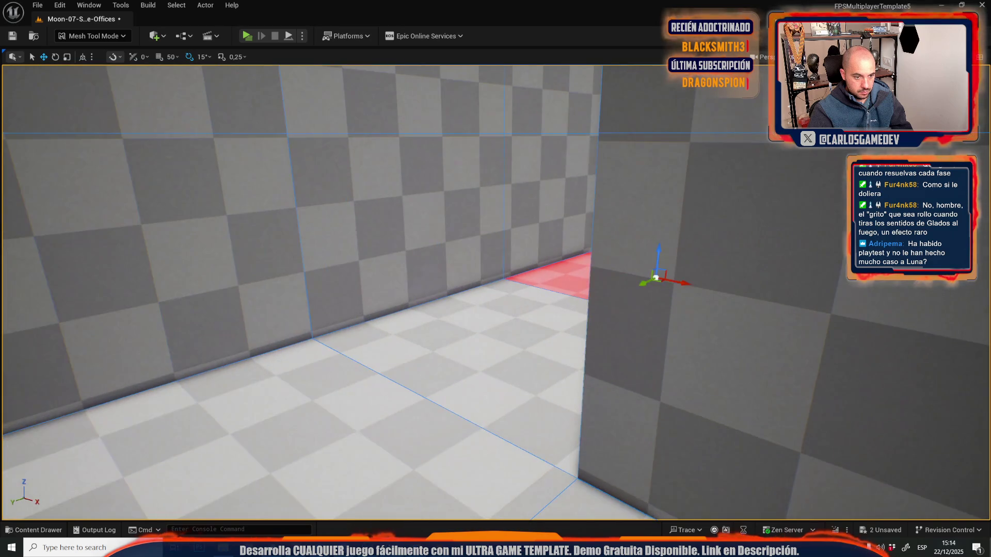
left_click(352, 423)
left_click(464, 164, "ctrl")
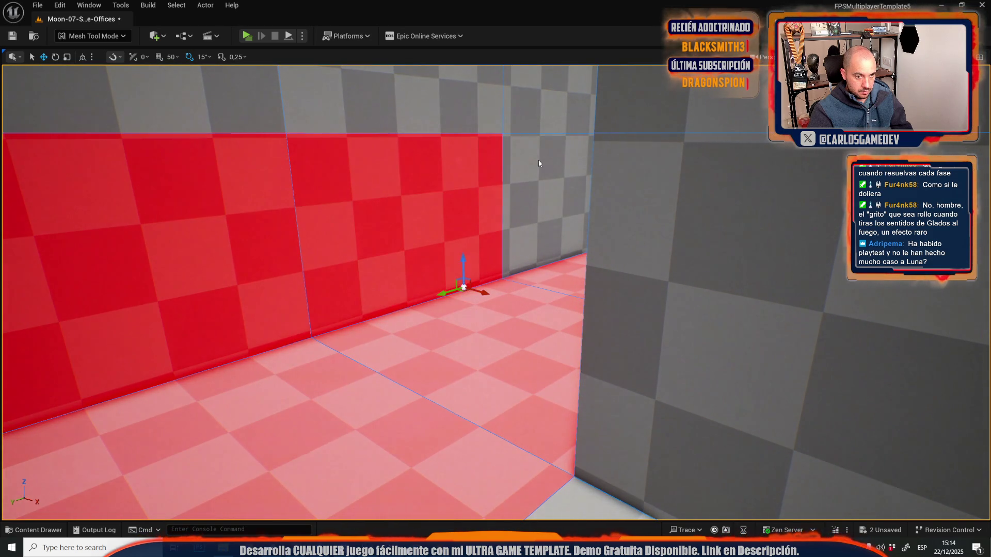
mouse_move(538, 160)
left_mouse_down()
mouse_move(509, 197)
mouse_move(511, 154)
left_mouse_up()
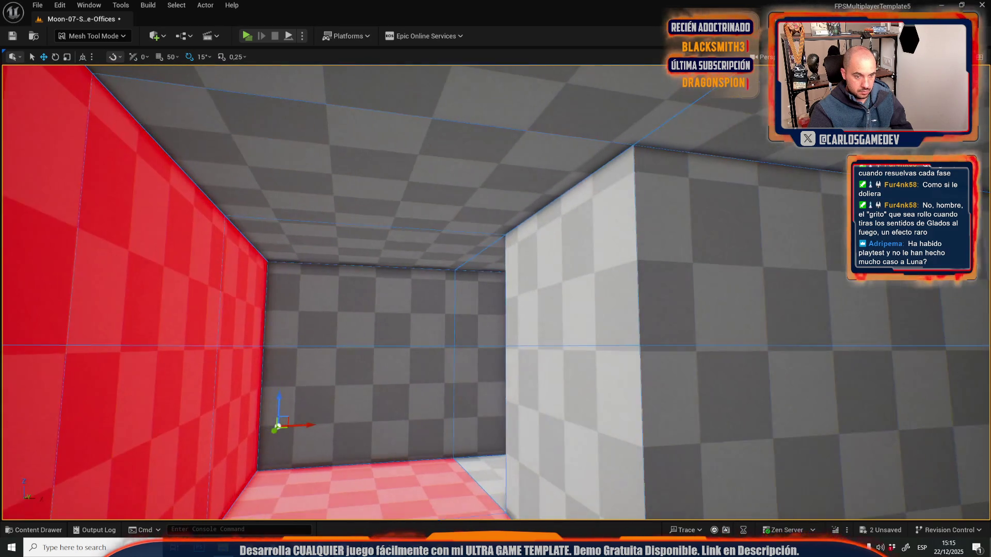
left_click(522, 251, "ctrl")
left_click(494, 196, "ctrl")
Step: Drag the selected end-room faces outward along X to lengthen the corridor
mouse_move(416, 300)
left_mouse_down()
mouse_move(489, 327)
mouse_move(311, 455)
mouse_move(321, 392)
mouse_move(310, 382)
left_mouse_up()
left_click_drag(368, 164, 108, 95)
key("d")
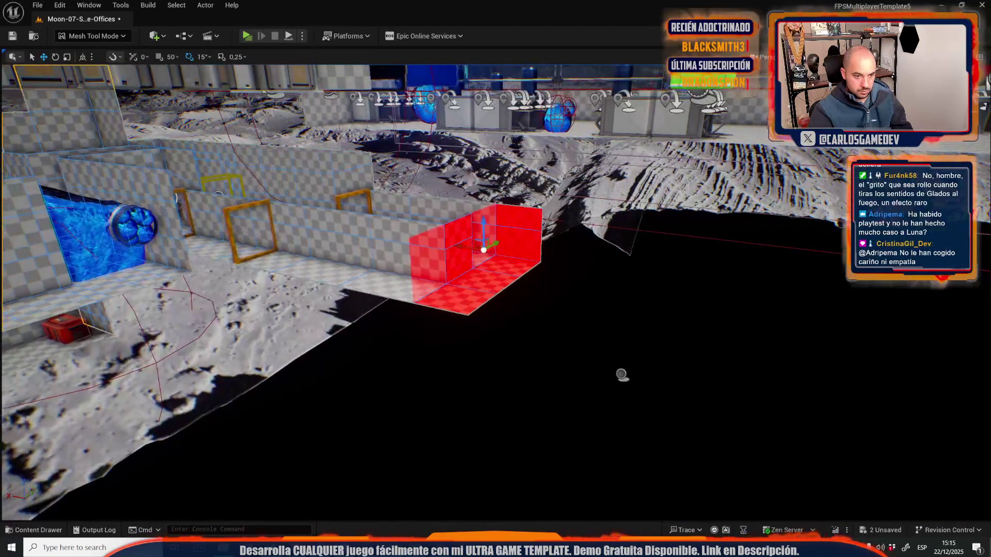
left_click_drag(453, 249, 601, 299)
key("w")
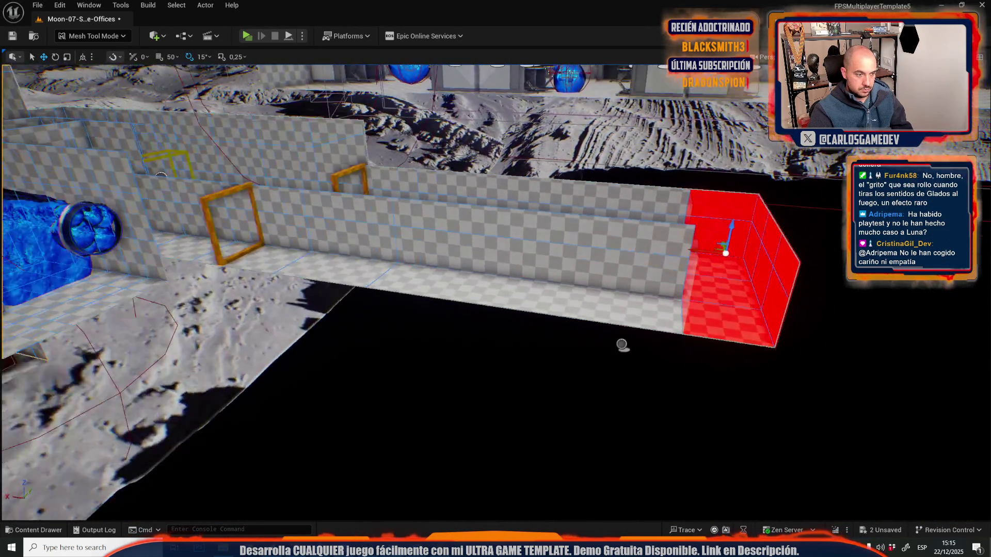
key("w")
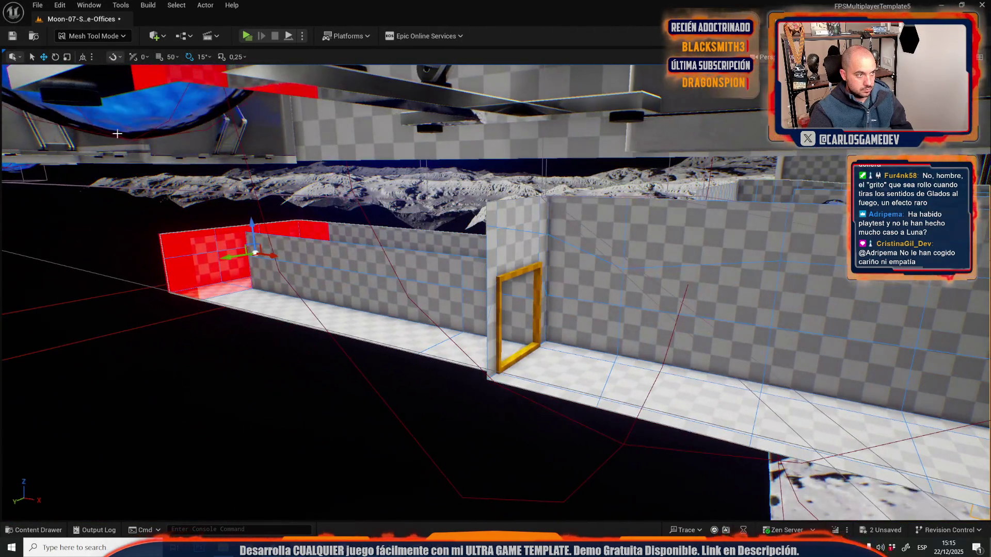
Step: Return to Selection Mode, slide the box volume along the corridor wall, and save the level
left_click(106, 37)
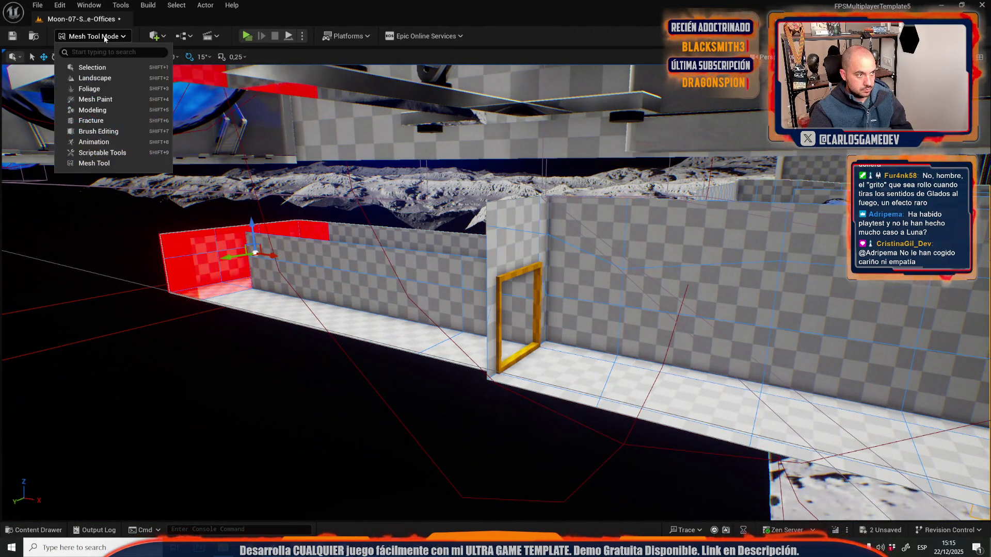
left_click(109, 71)
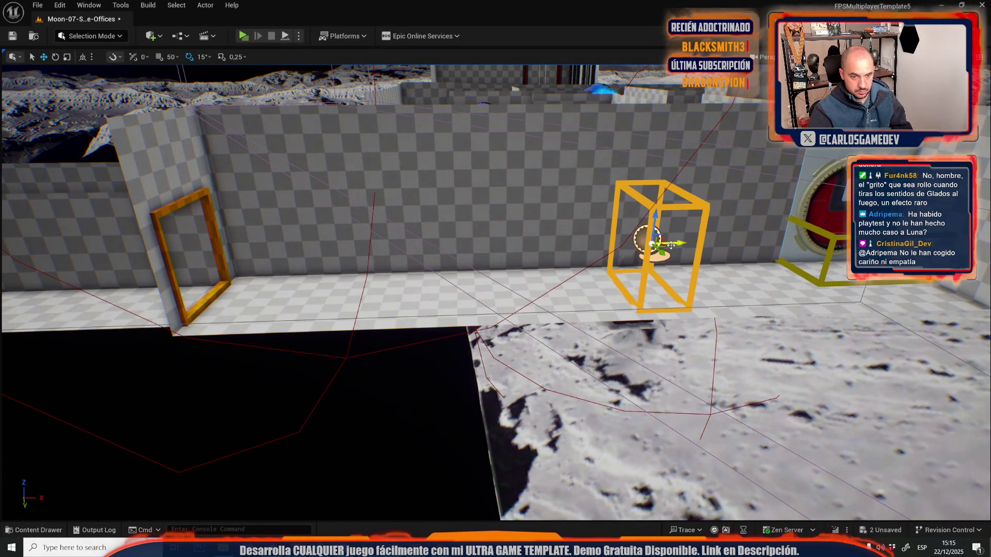
mouse_move(671, 245)
left_mouse_down()
mouse_move(457, 245)
mouse_move(523, 240)
left_mouse_up()
left_click_drag(439, 329, 457, 342)
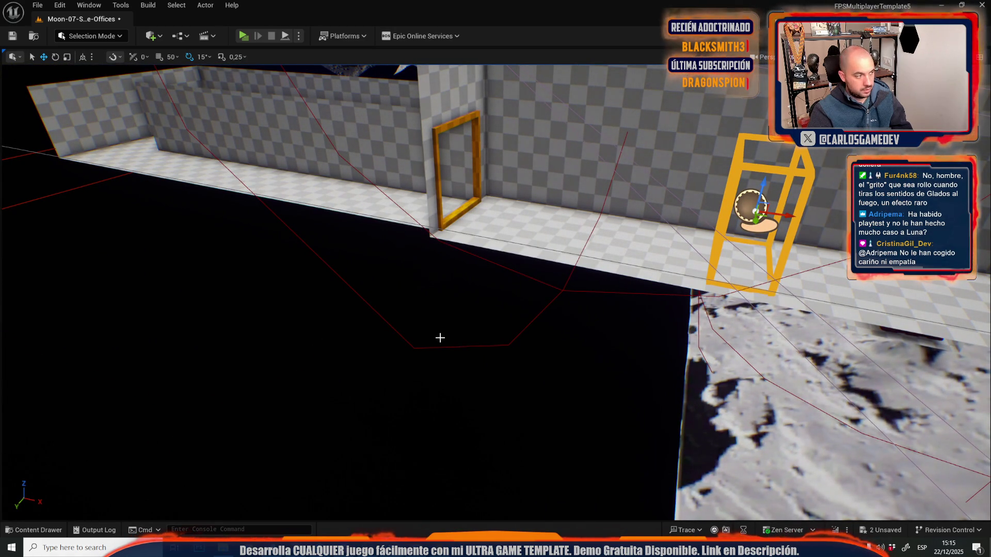
key("ctrl+s")
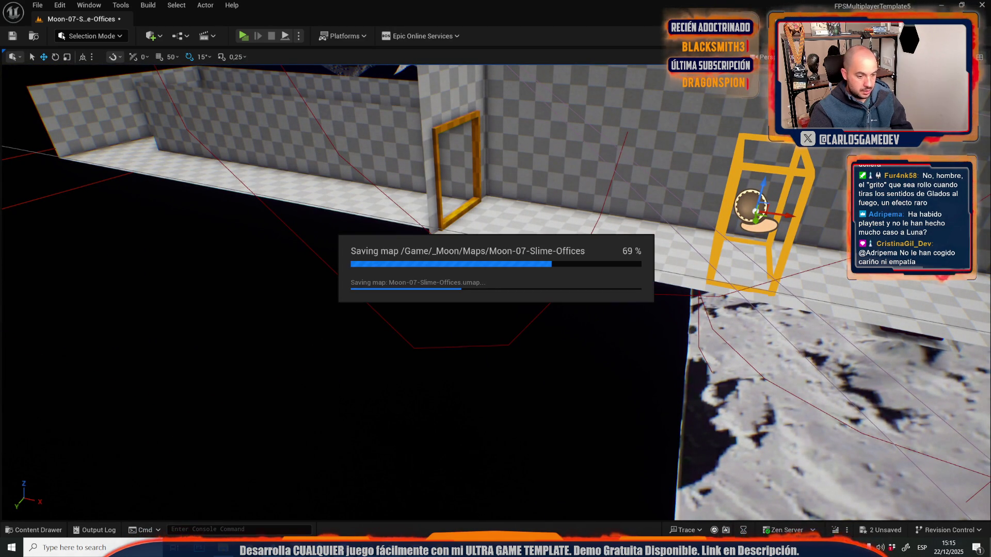
key("alt+Tab")
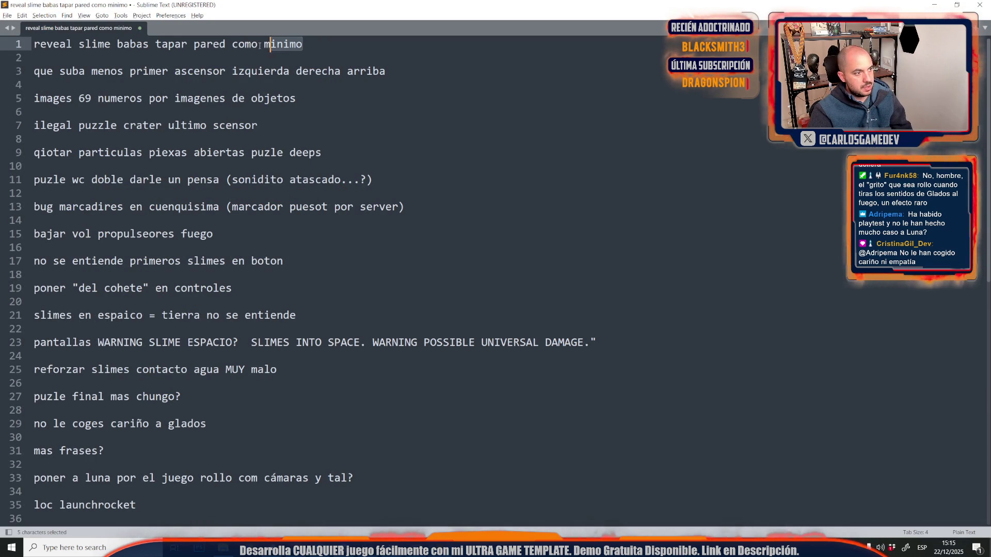
Step: Cut the 'reveal slime babas tapar pared como minimo' line and its blank line, then return to Unreal
left_click_drag(260, 45, 2, 49)
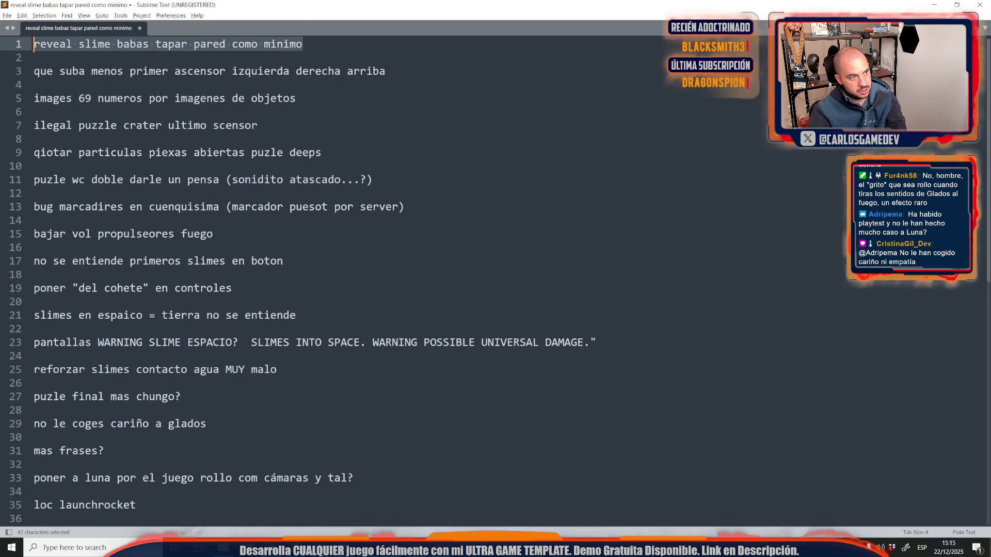
key("ctrl+x")
key("Delete")
key("Delete")
key("alt+Tab")
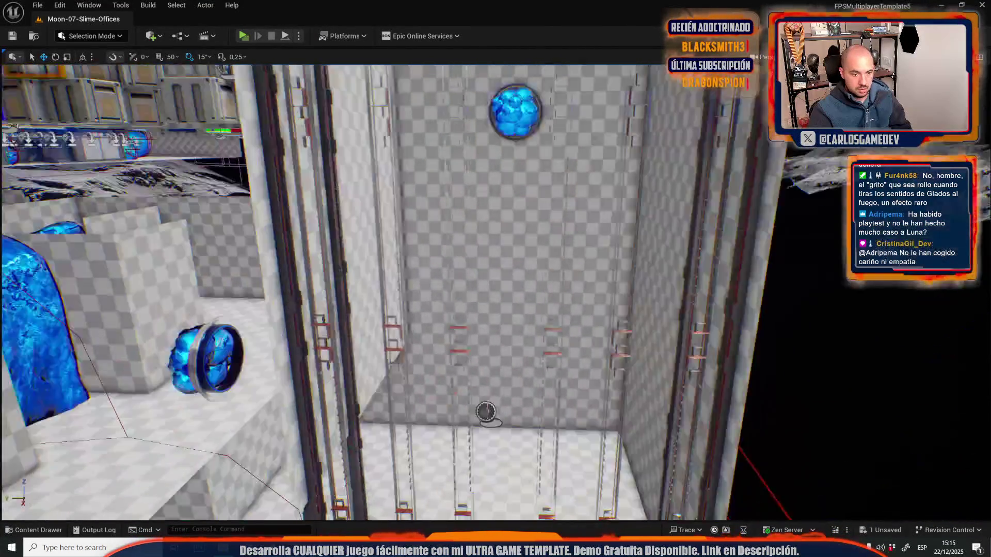
left_click(92, 36)
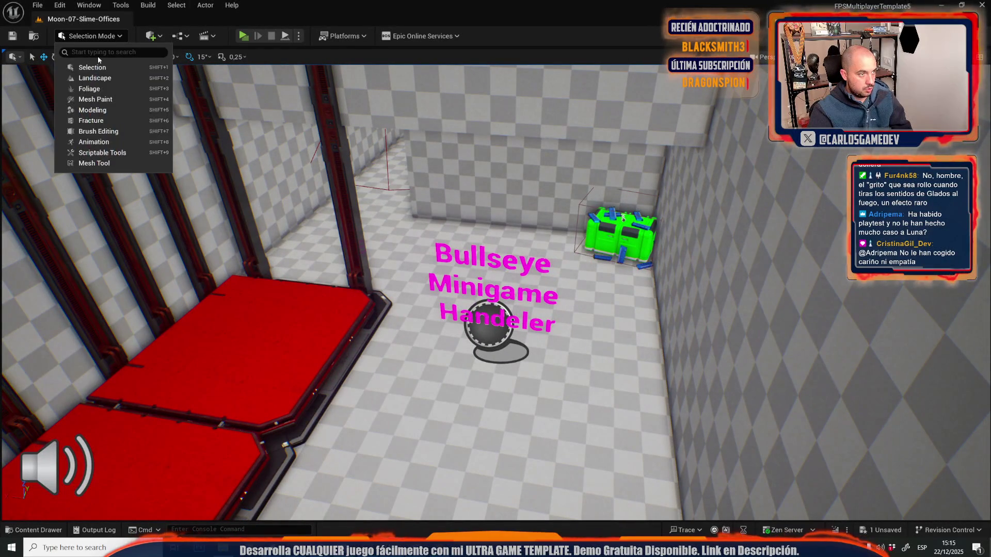
left_click(96, 67)
left_click(476, 341)
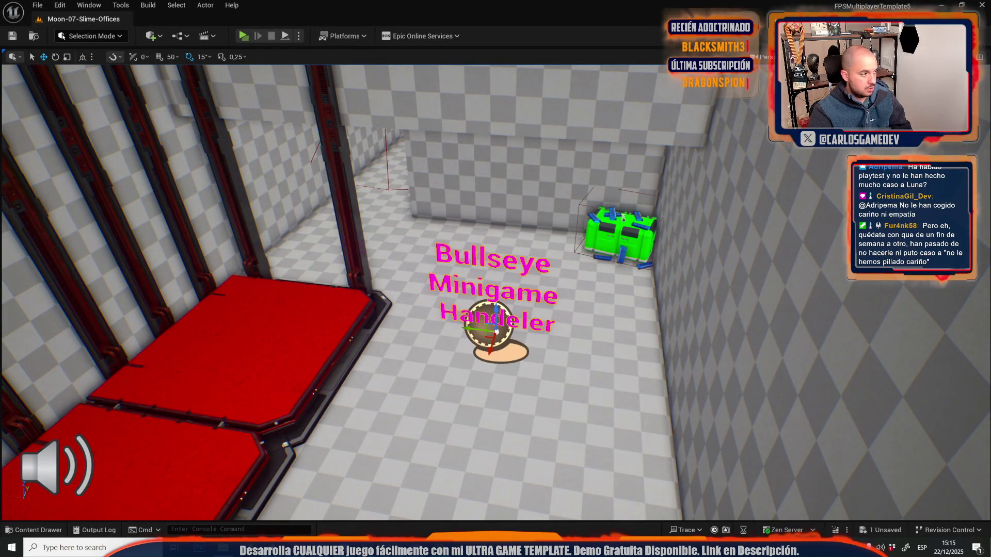
left_click(232, 351)
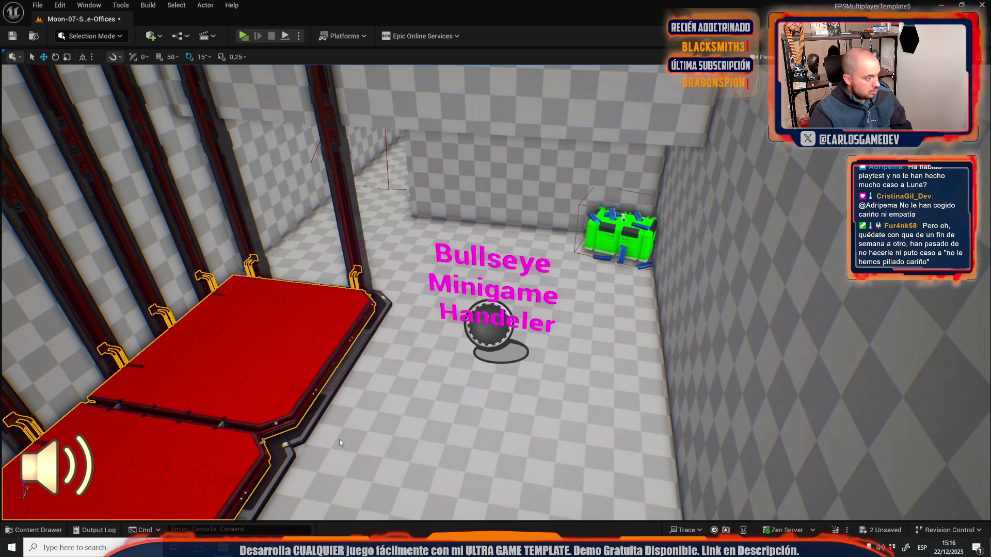
left_click_drag(339, 439, 310, 413)
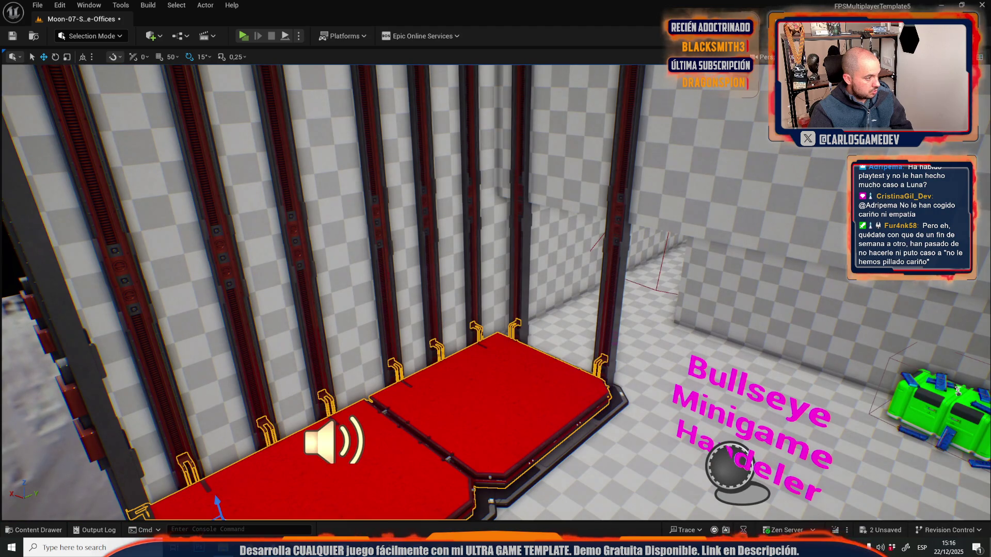
left_click(31, 4)
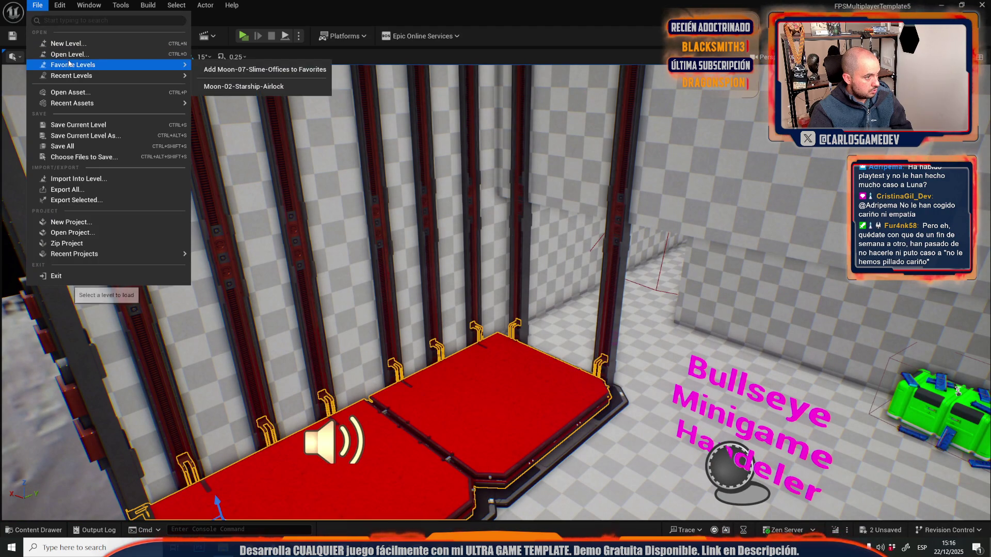
mouse_move(96, 65)
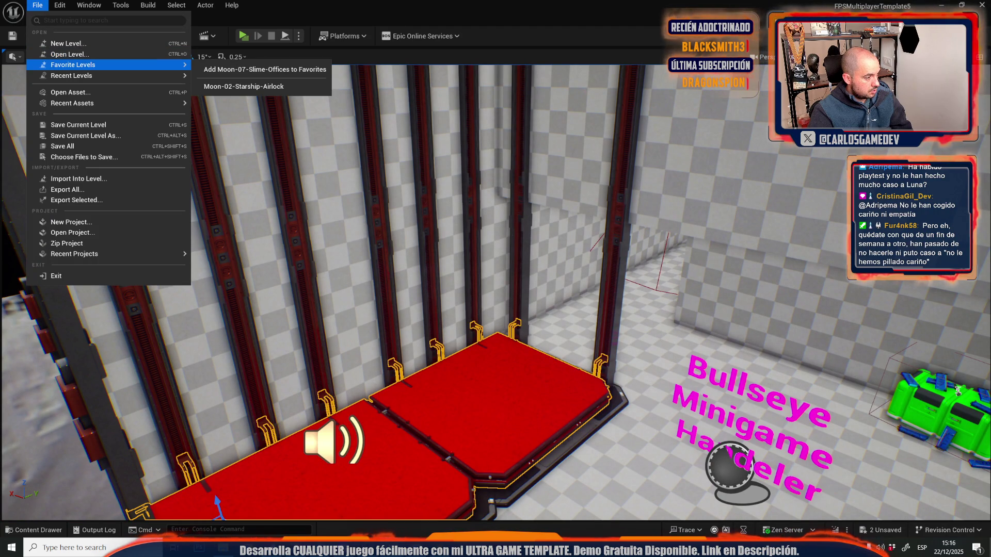
key("Escape")
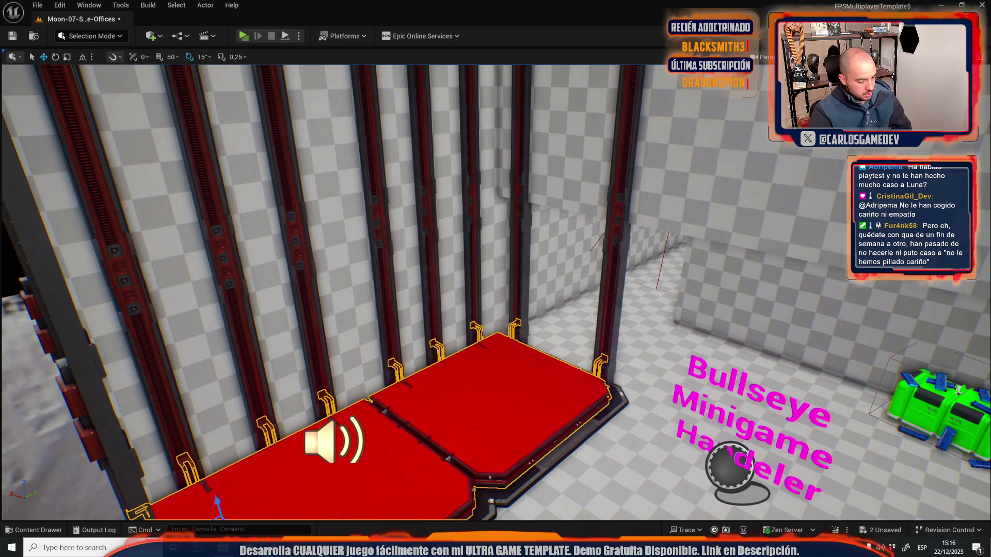
Step: Open the Moon-15-Rocky-Bunker level, saving Moon-07-Slime-Offices when prompted
left_click(37, 5)
left_click(62, 52)
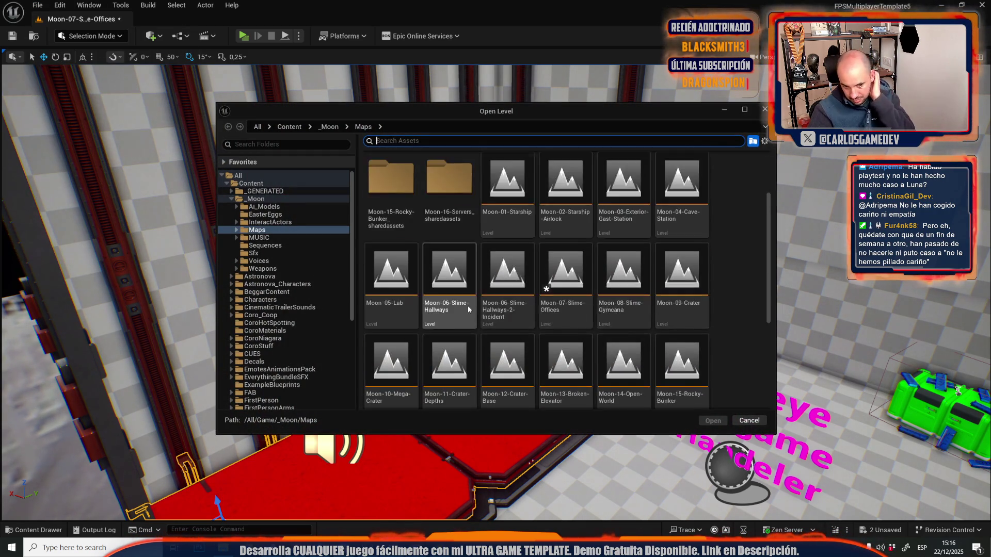
scroll(468, 309, "down", 2)
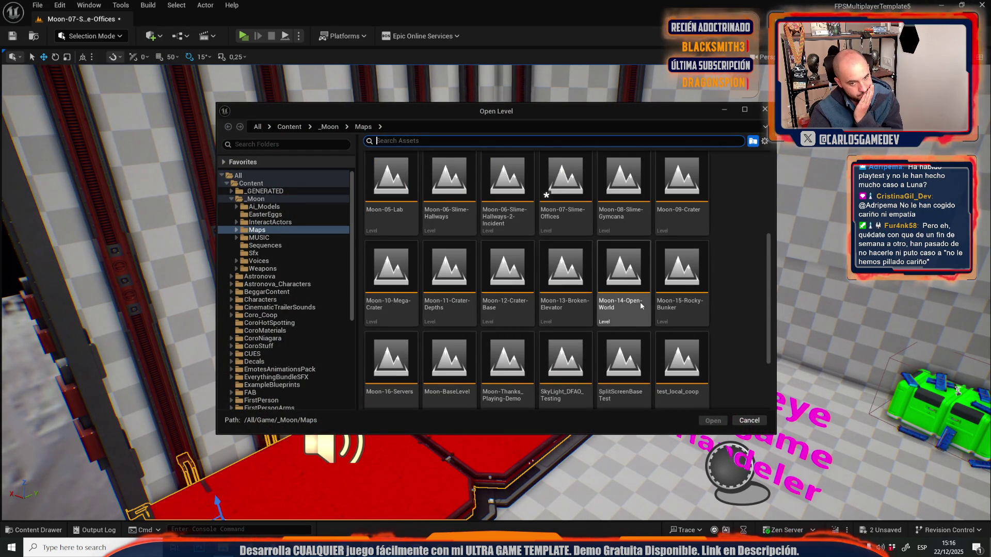
double_click(681, 271)
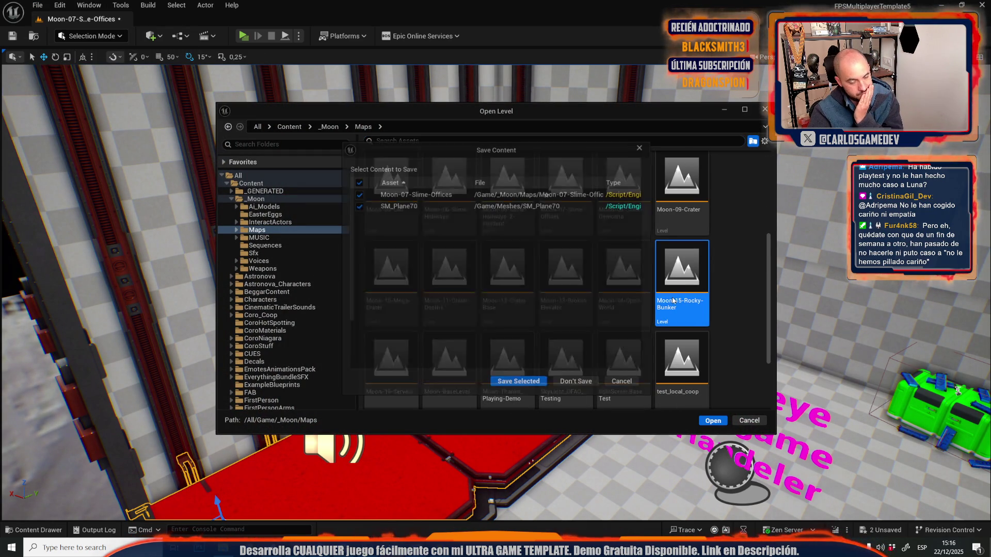
left_click(514, 383)
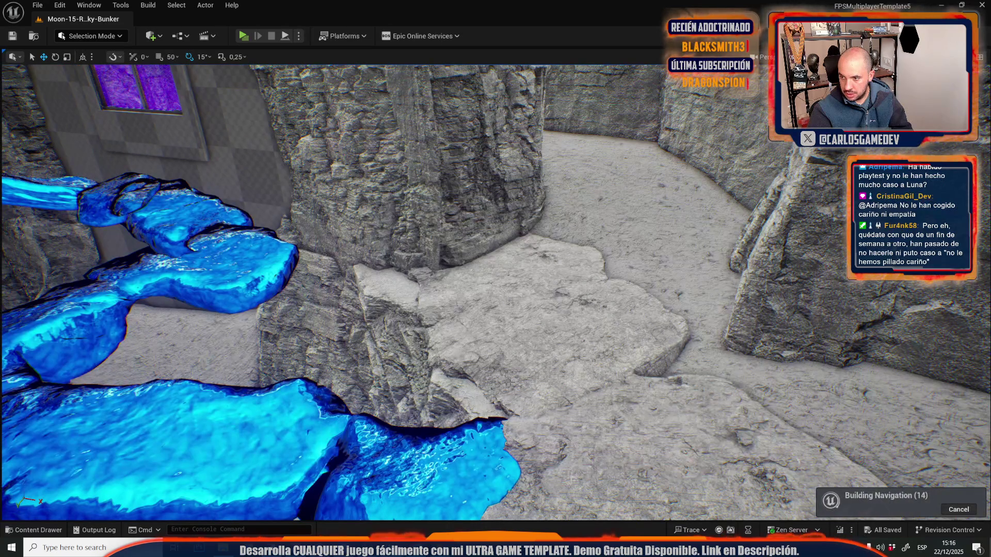
Step: Save all modified assets including the Moon-15-Rocky-Bunker map, then maximize the Sublime Text notes
scroll(849, 294, "down", 15)
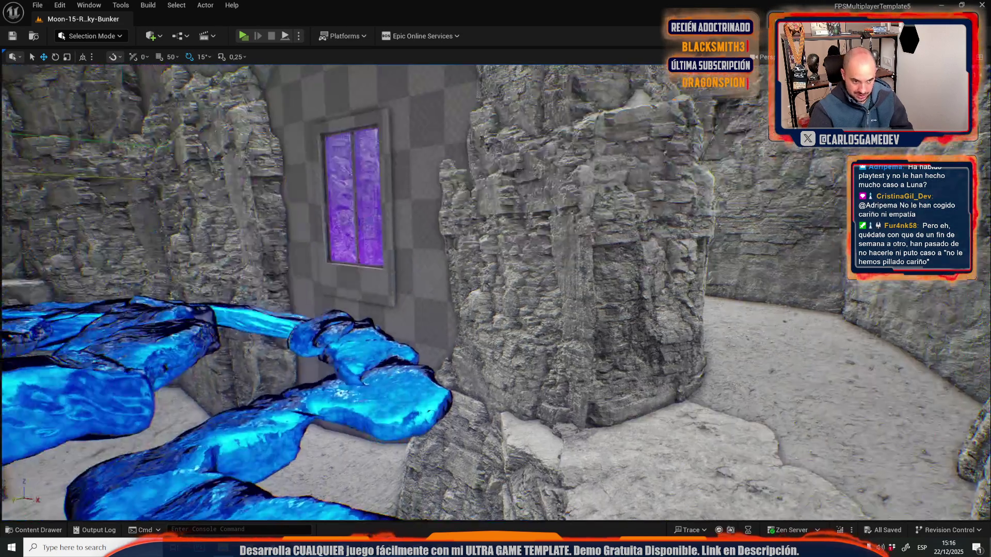
scroll(849, 293, "up", 15)
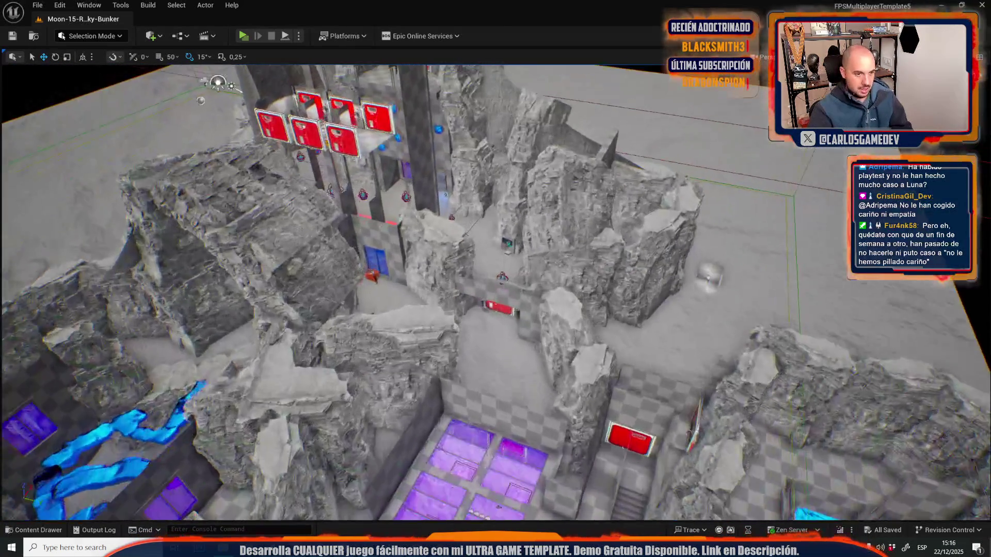
scroll(495, 289, "down", 5)
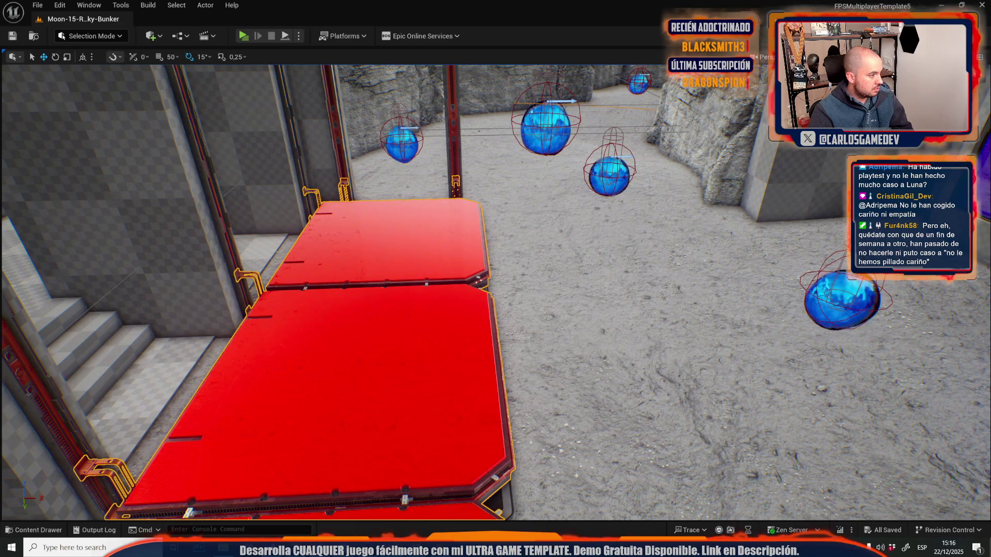
scroll(496, 289, "down", 2)
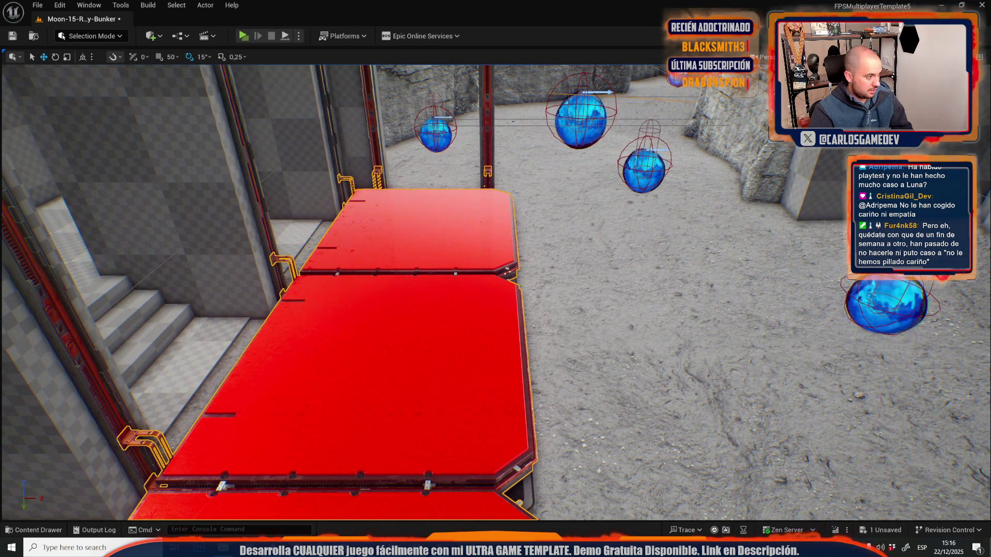
key("d")
key("ctrl+space")
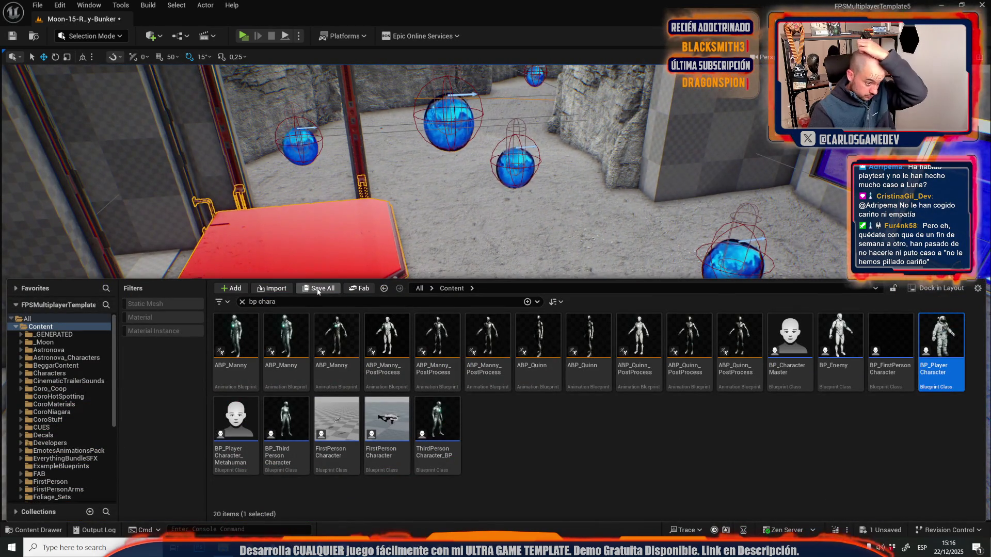
left_click(319, 289)
left_click(555, 384)
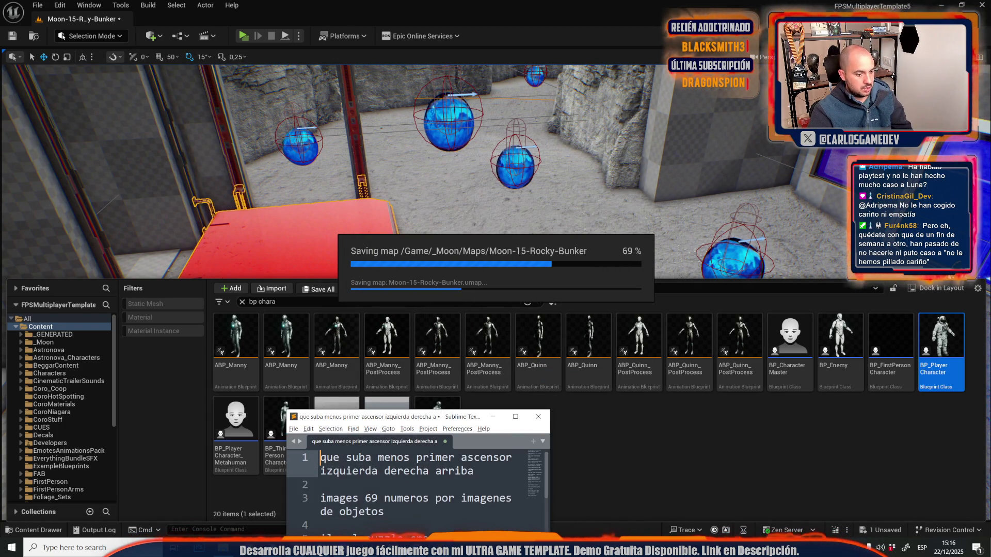
left_click(524, 419)
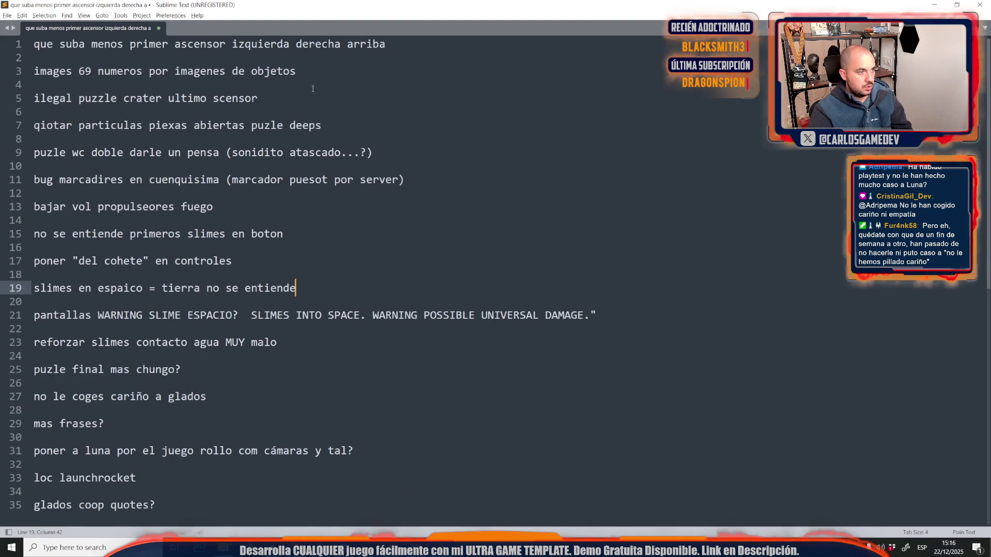
Step: Delete the elevator note and its blank line, leaving 'images 69 numeros por imagenes de objetos' first
left_click_drag(452, 43, 33, 44)
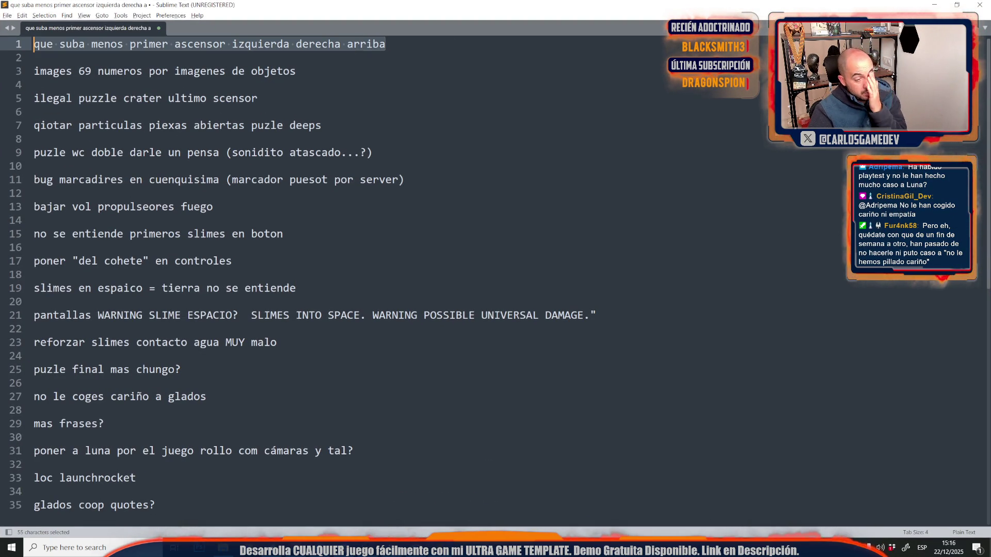
left_click(386, 44)
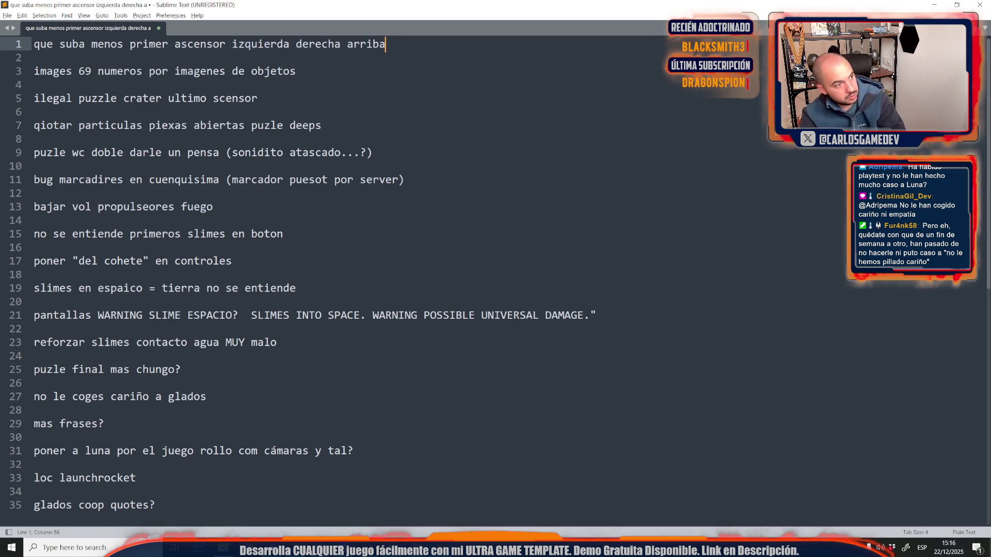
key("ctrl+shift+Left")
key("ctrl+shift+Left")
key("ctrl+shift+Left")
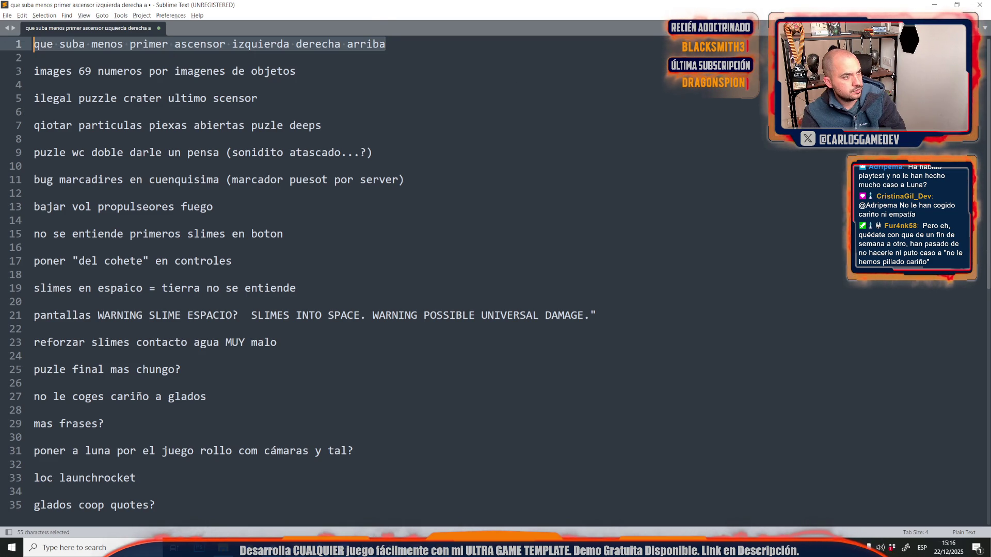
key("BackSpace")
key("Delete")
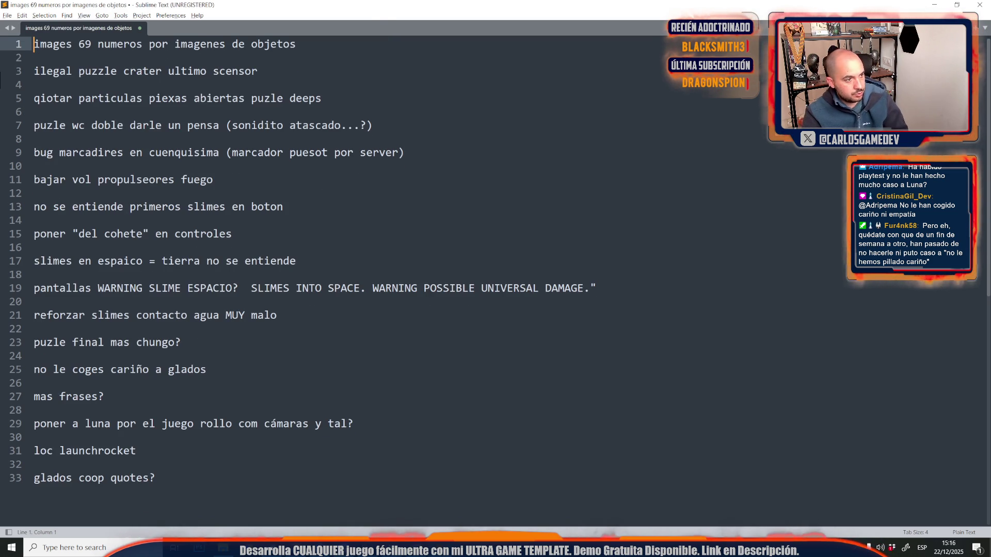
key("alt+Tab")
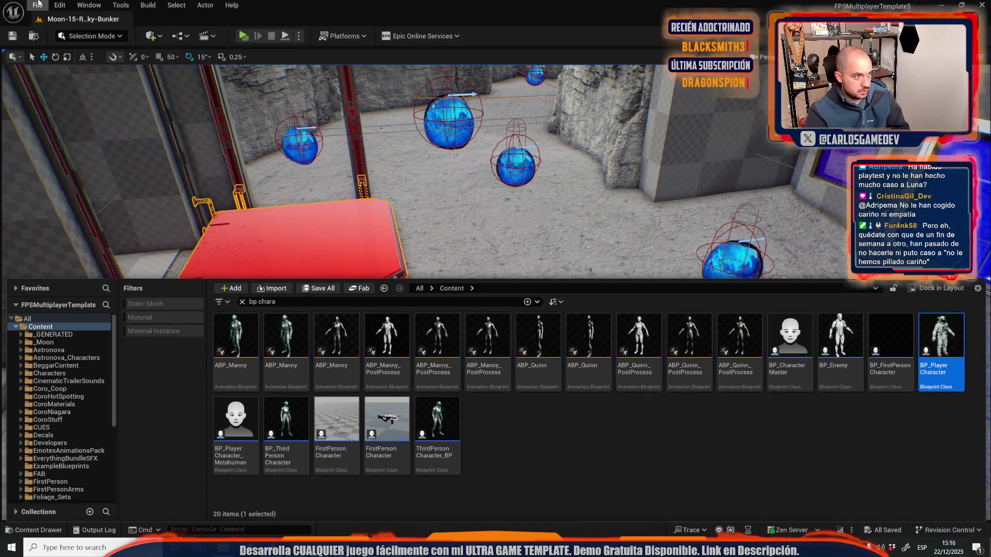
Step: Rotate and scale the first selected truss, then undo the last change
left_click(37, 5)
mouse_move(50, 70)
key("Escape")
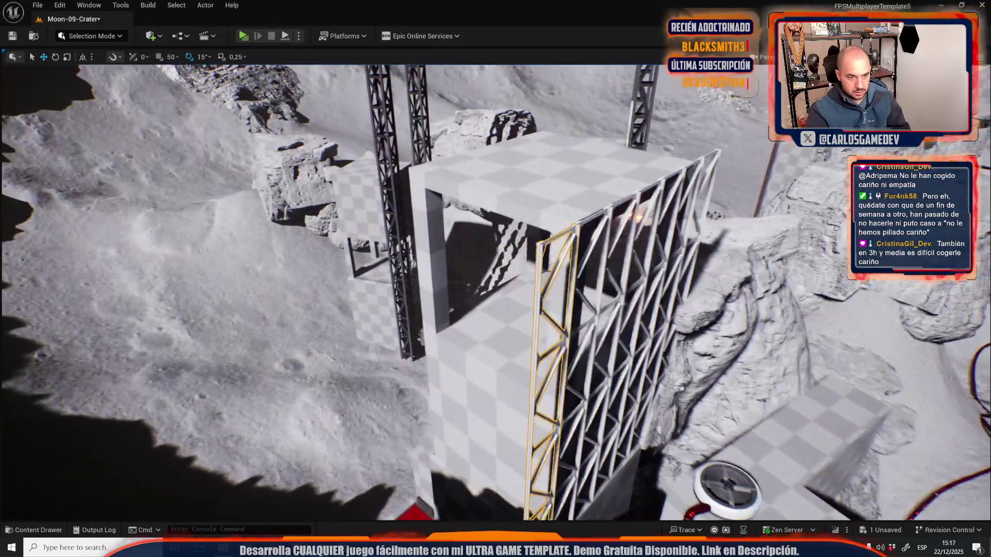
left_click_drag(449, 357, 449, 357)
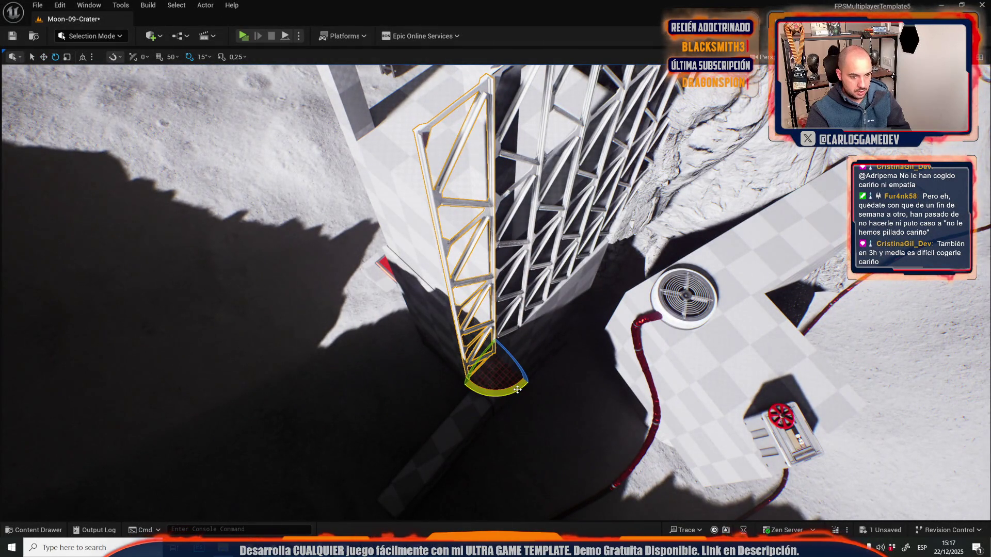
left_click_drag(518, 389, 496, 395)
key("f")
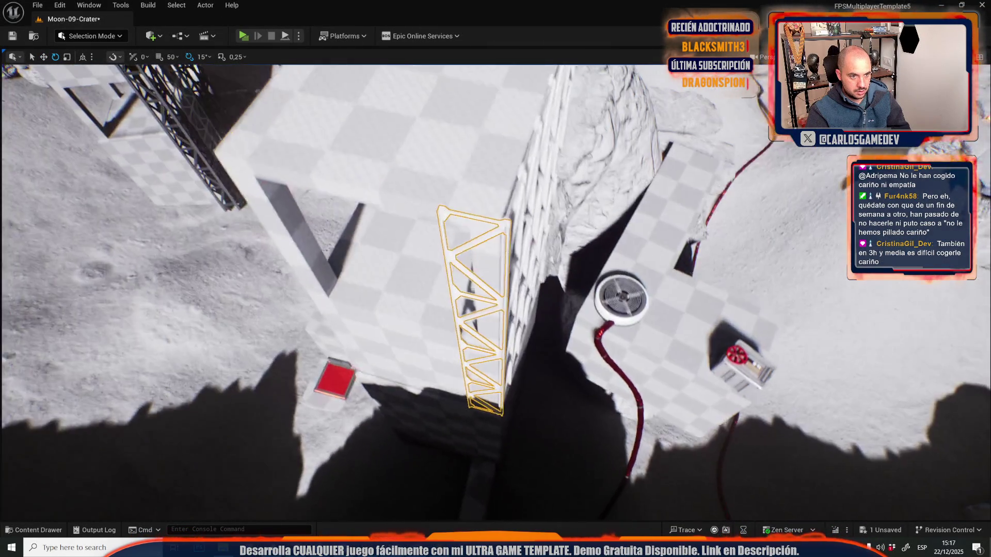
scroll(499, 353, "up", 10)
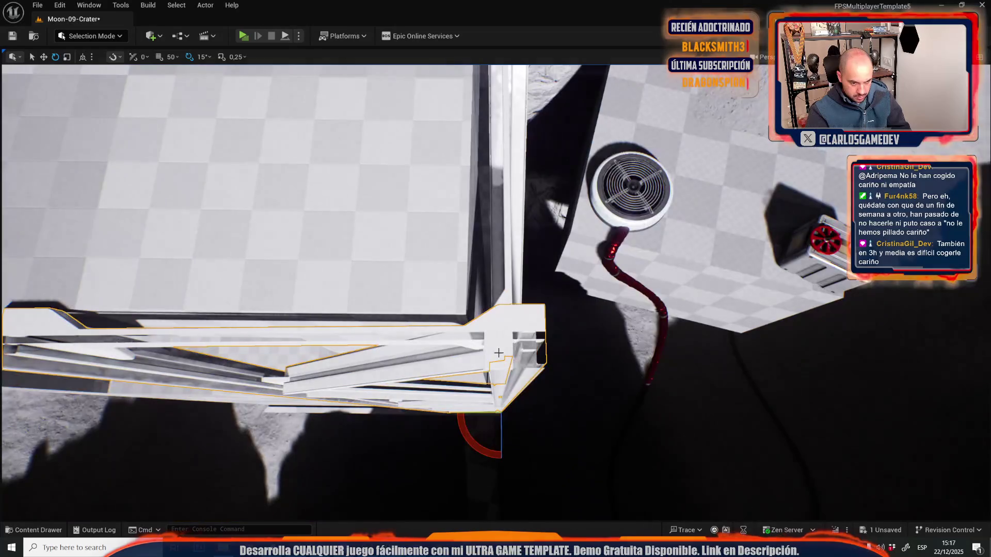
key("r")
mouse_move(483, 354)
left_mouse_down()
mouse_move(401, 354)
mouse_move(422, 355)
mouse_move(509, 420)
mouse_move(635, 394)
mouse_move(516, 404)
mouse_move(485, 397)
mouse_move(514, 400)
mouse_move(525, 387)
mouse_move(453, 395)
mouse_move(469, 395)
mouse_move(522, 357)
mouse_move(492, 363)
mouse_move(412, 231)
left_mouse_up()
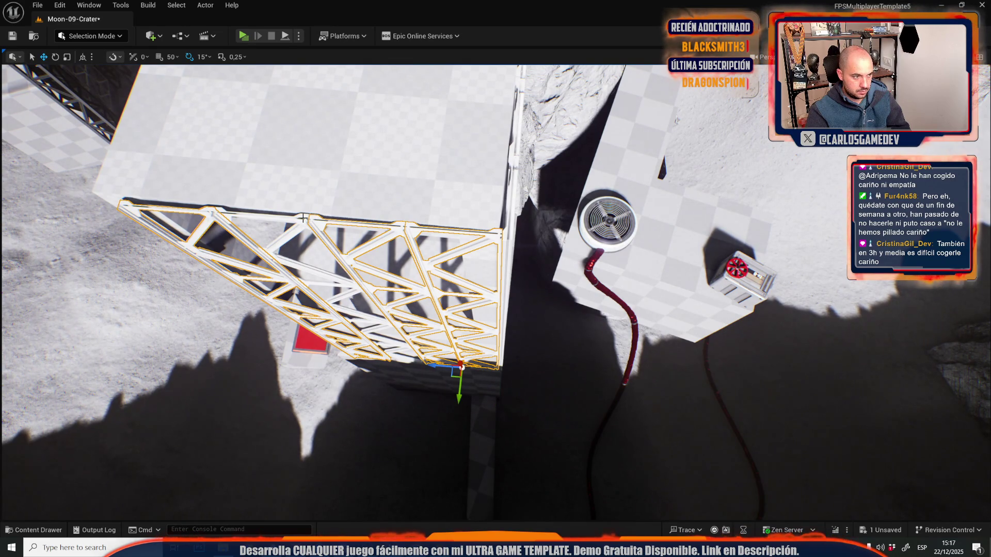
key("ctrl+z")
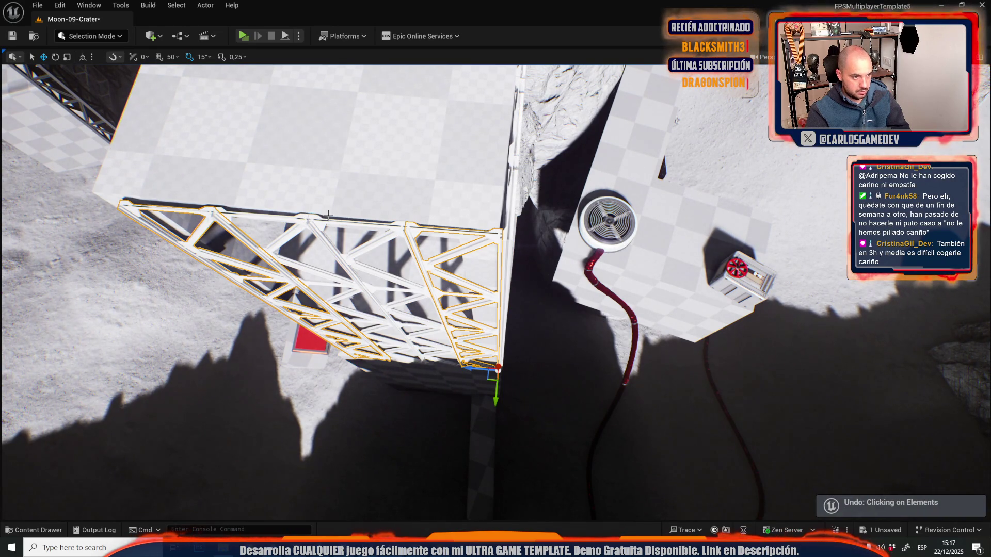
Step: Select the middle truss, rotate it upright, and stretch it wider against the wall above the fan
left_click(393, 223)
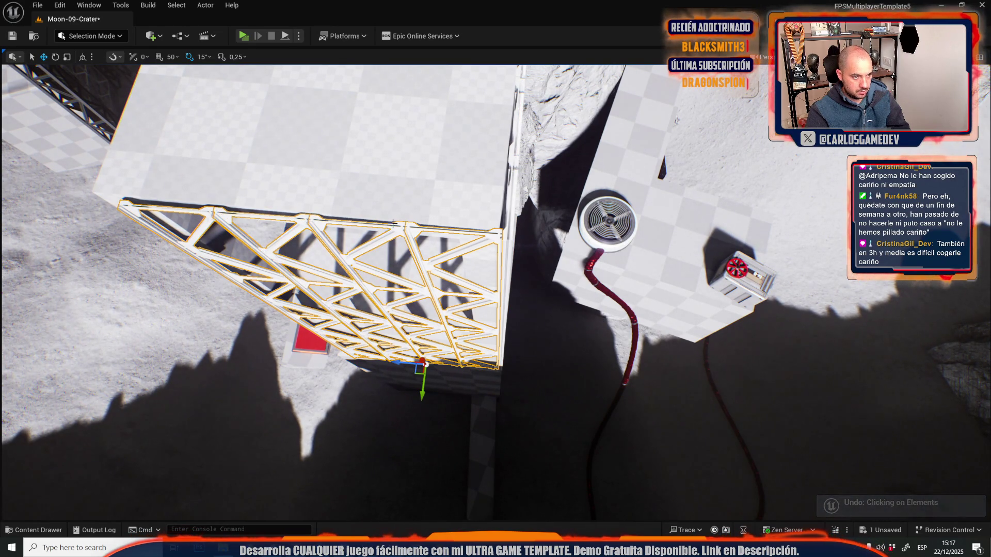
left_click(422, 230, "ctrl")
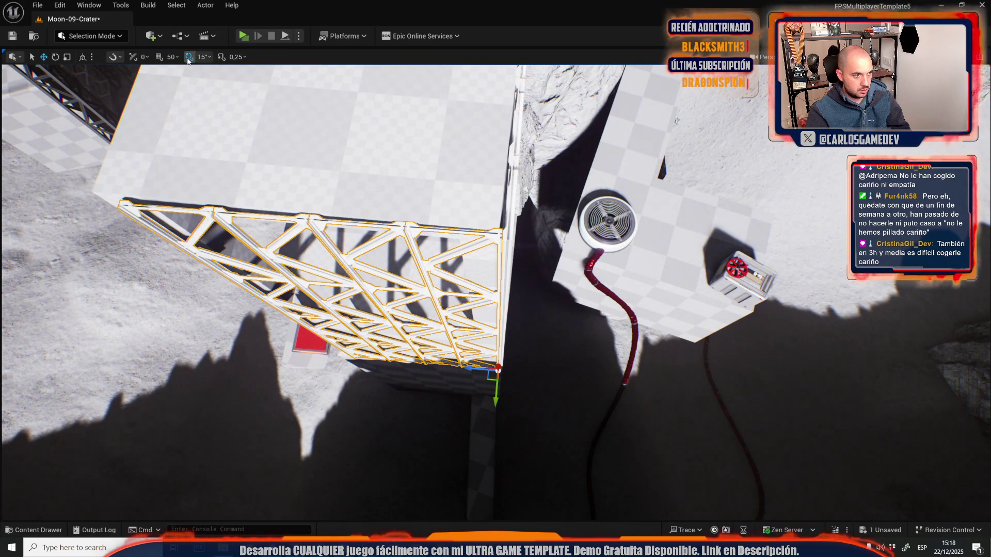
mouse_move(330, 279)
left_mouse_down()
mouse_move(361, 258)
mouse_move(392, 279)
mouse_move(402, 269)
mouse_move(424, 289)
mouse_move(433, 279)
mouse_move(393, 297)
left_mouse_up()
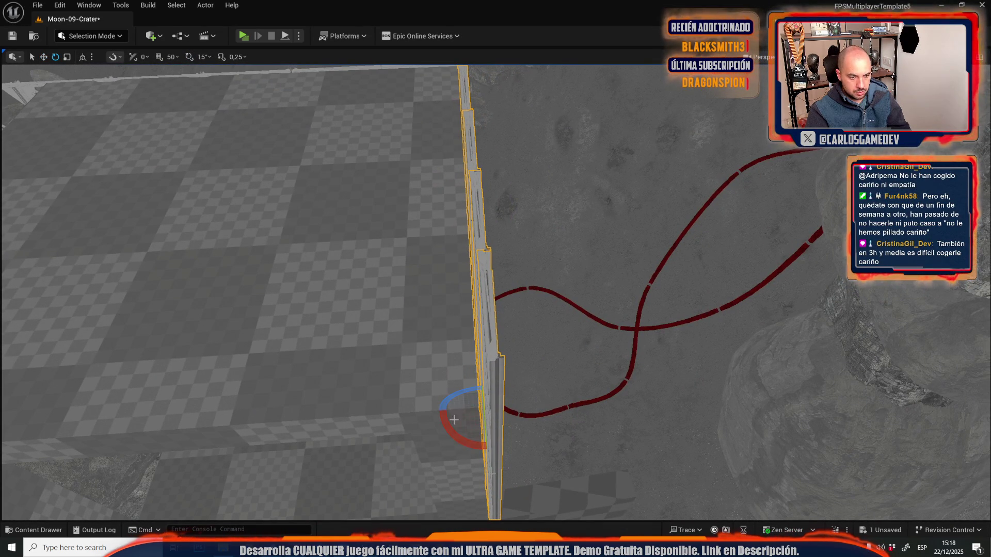
left_click_drag(464, 447, 496, 444)
key("r")
mouse_move(589, 423)
left_mouse_down()
mouse_move(568, 403)
mouse_move(589, 422)
left_mouse_up()
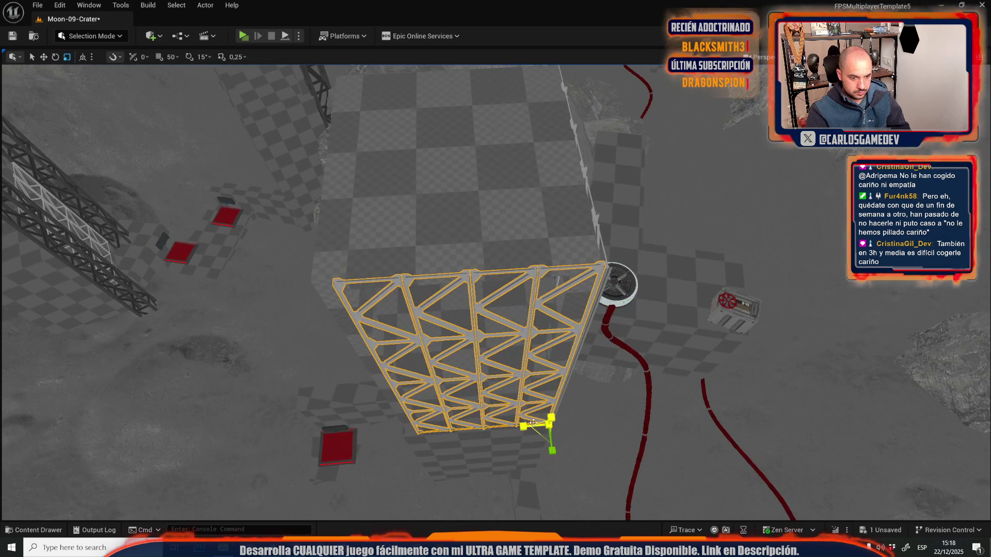
mouse_move(526, 424)
left_mouse_down()
mouse_move(513, 426)
mouse_move(496, 392)
mouse_move(480, 320)
left_mouse_up()
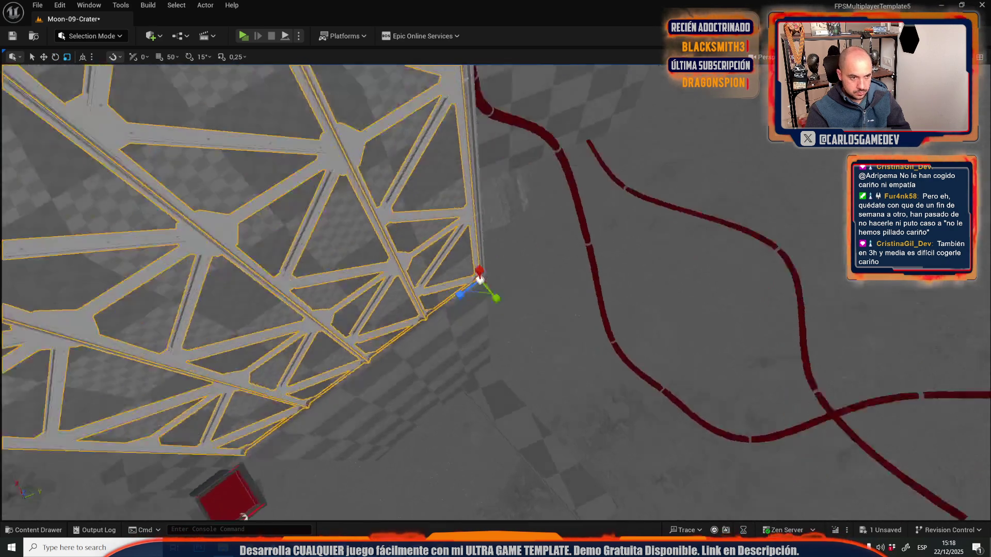
left_click_drag(481, 279, 489, 359)
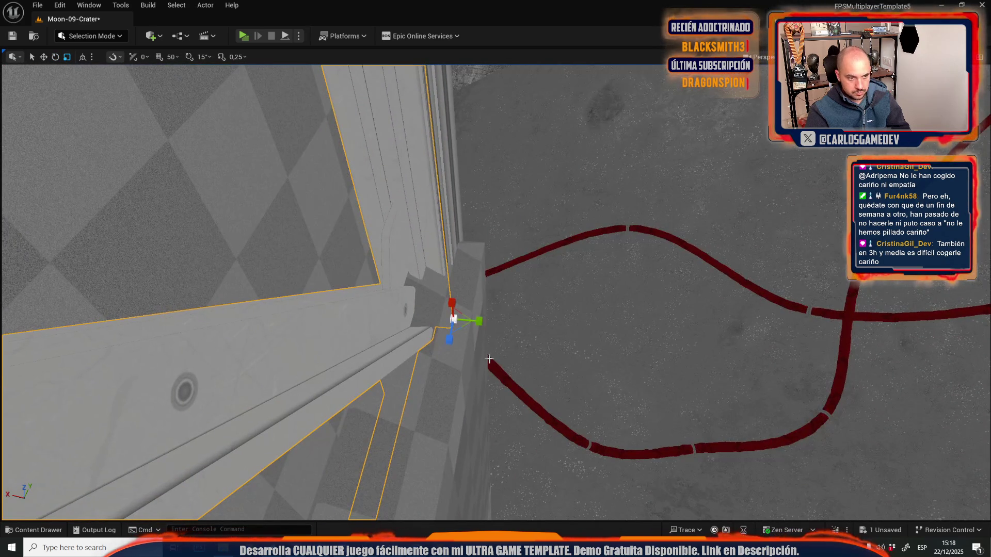
mouse_move(468, 321)
left_mouse_down()
mouse_move(480, 289)
mouse_move(485, 366)
mouse_move(477, 364)
left_mouse_up()
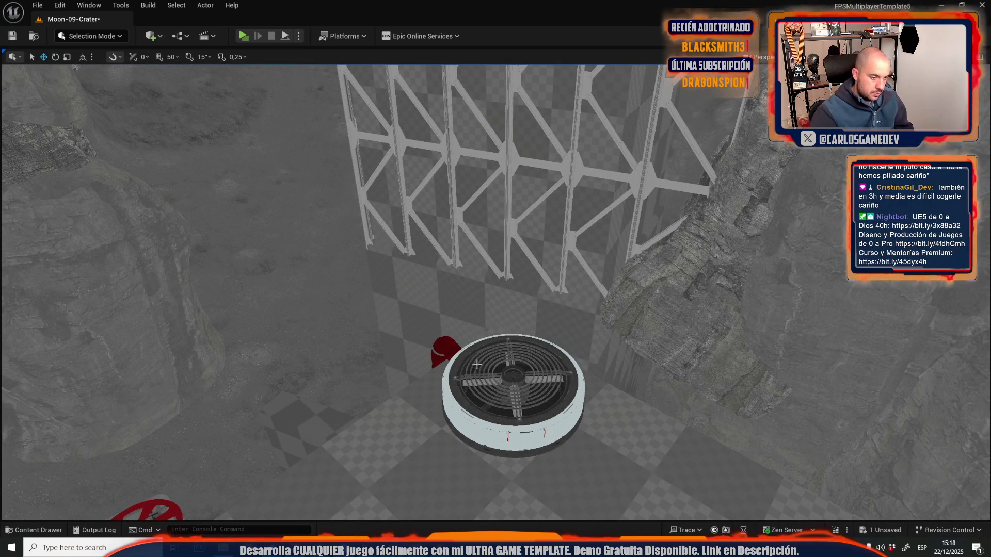
Step: Play the level and fire two sphere traces at the truss to check the hits
key("alt+p")
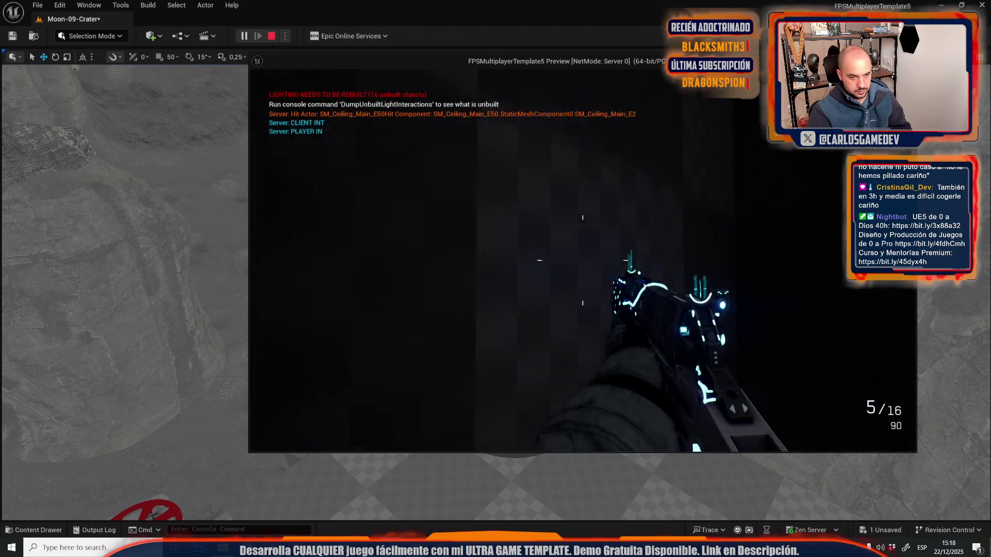
left_click(583, 259)
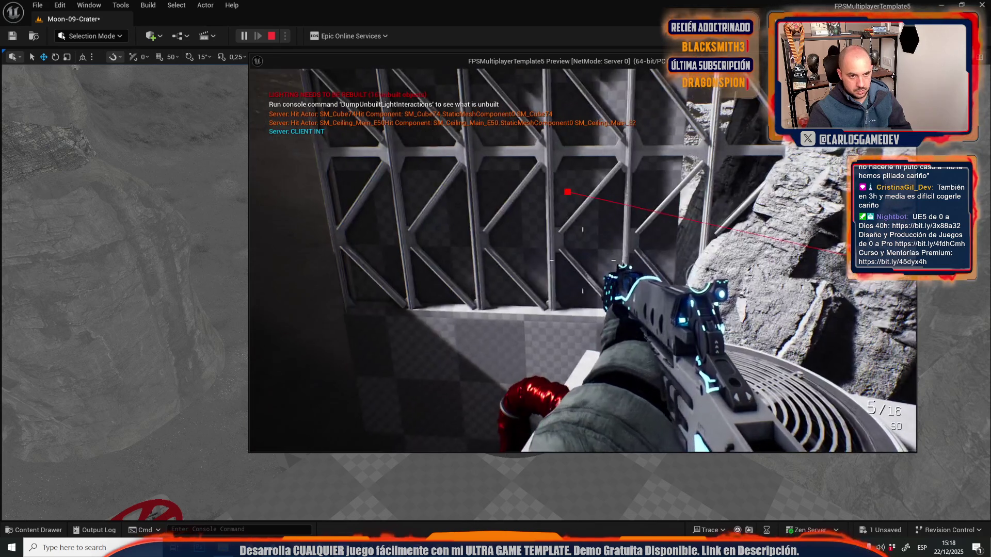
left_click(583, 259)
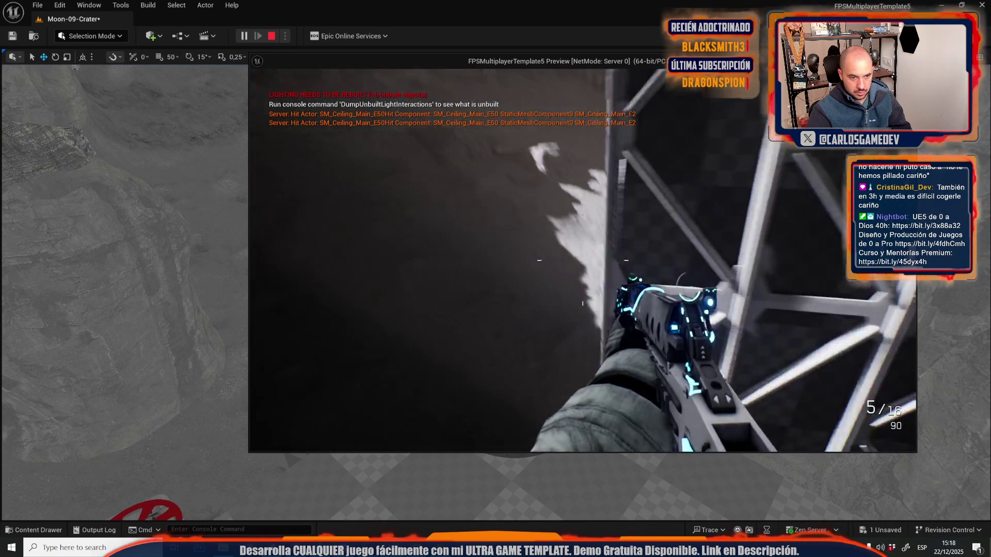
key("Escape")
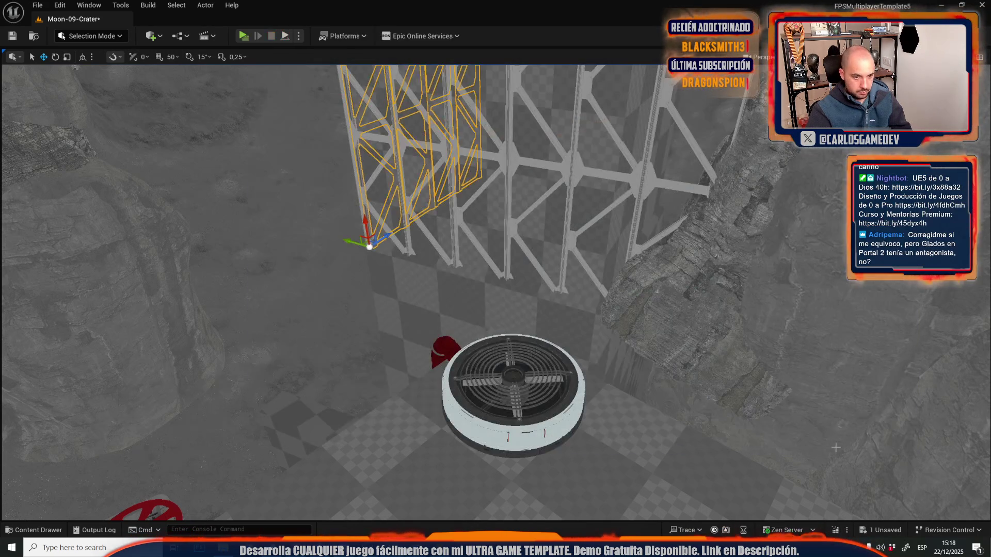
Step: Delete the 'ilegal puzzle crater ultimo scensor' line from the notes and return to Unreal
key("alt+Tab")
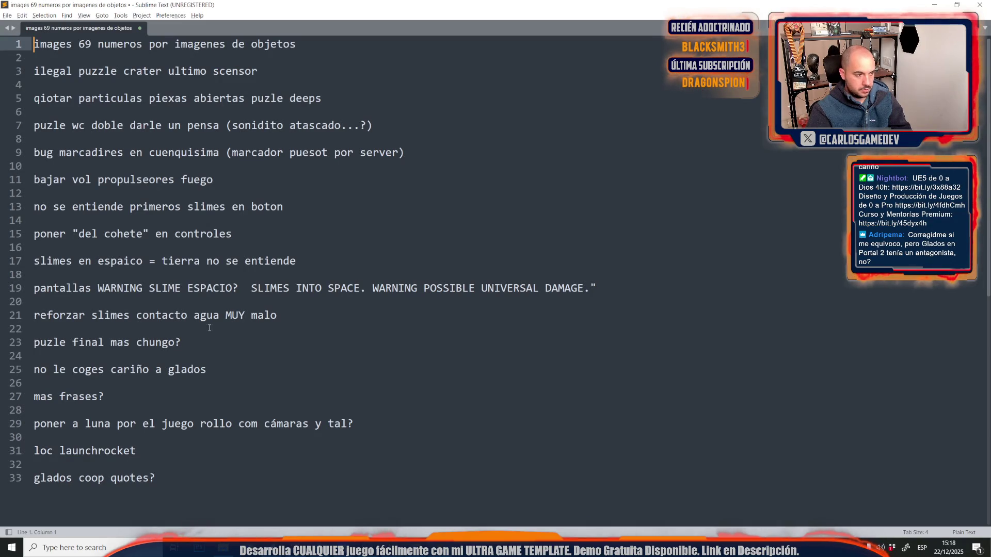
key("shift+Home")
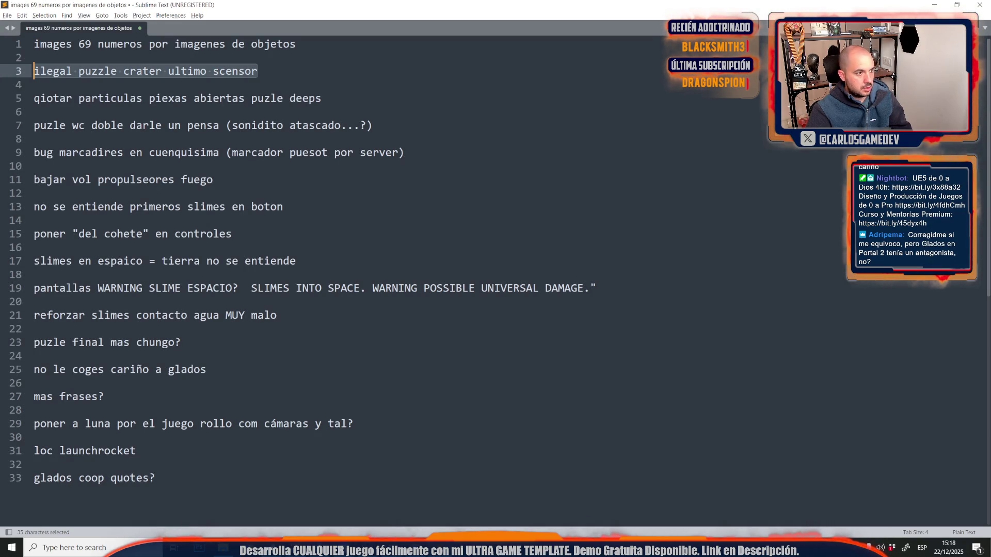
key("BackSpace")
key("BackSpace")
key("BackSpace")
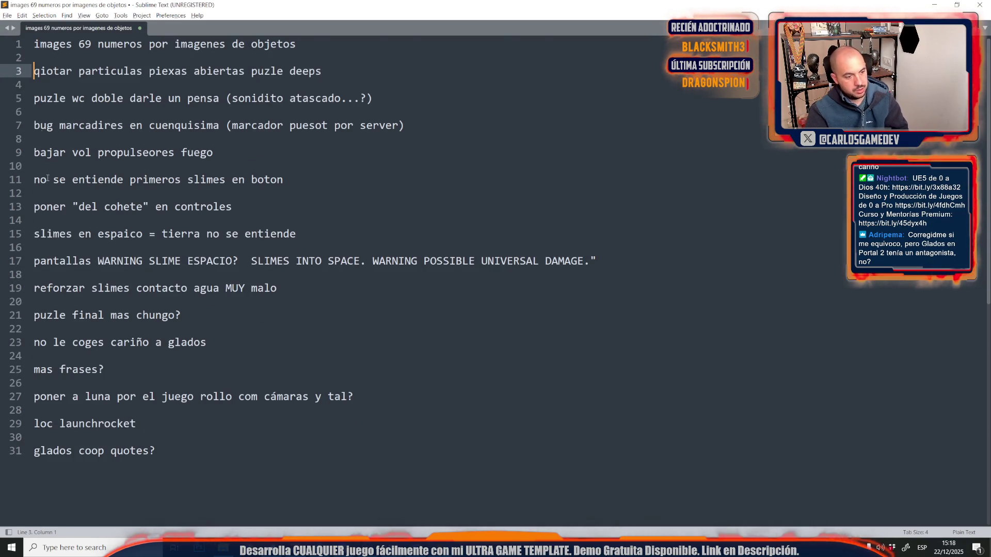
key("alt+Tab")
left_click(32, 4)
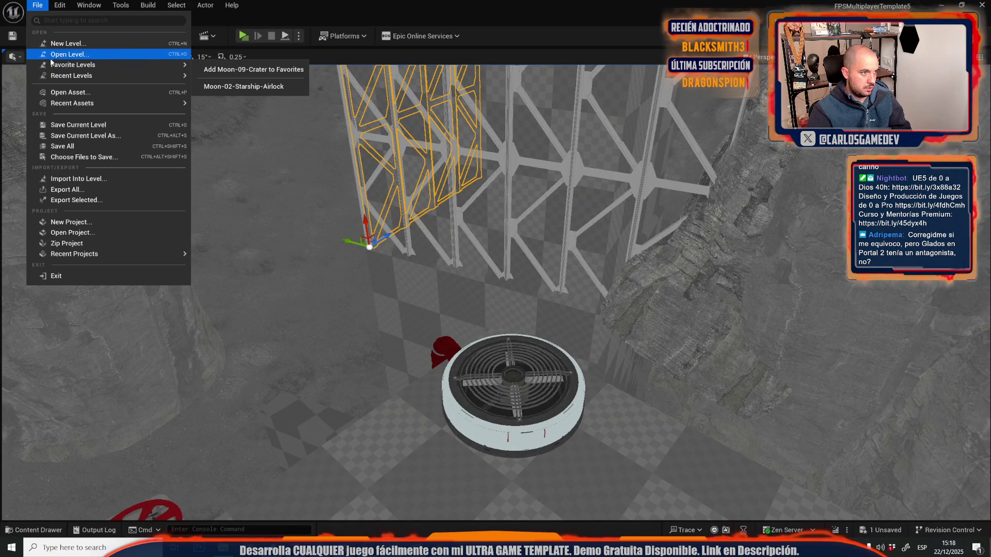
Step: Load the Moon-11-Crater-Depths level, select an AB letter tile, and edit its blueprint
key("Escape")
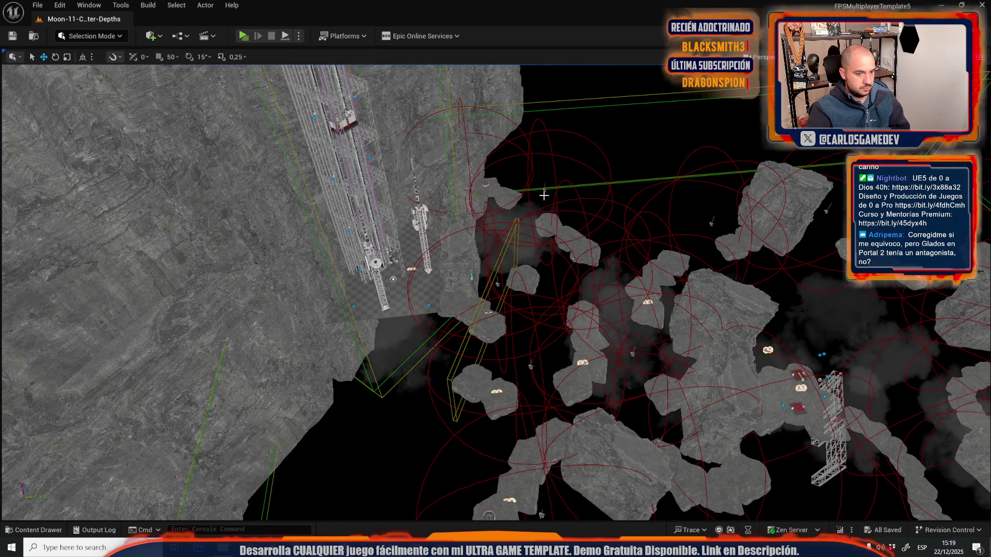
mouse_move(561, 296)
left_mouse_down()
mouse_move(546, 186)
mouse_move(491, 218)
left_mouse_up()
left_click(492, 217)
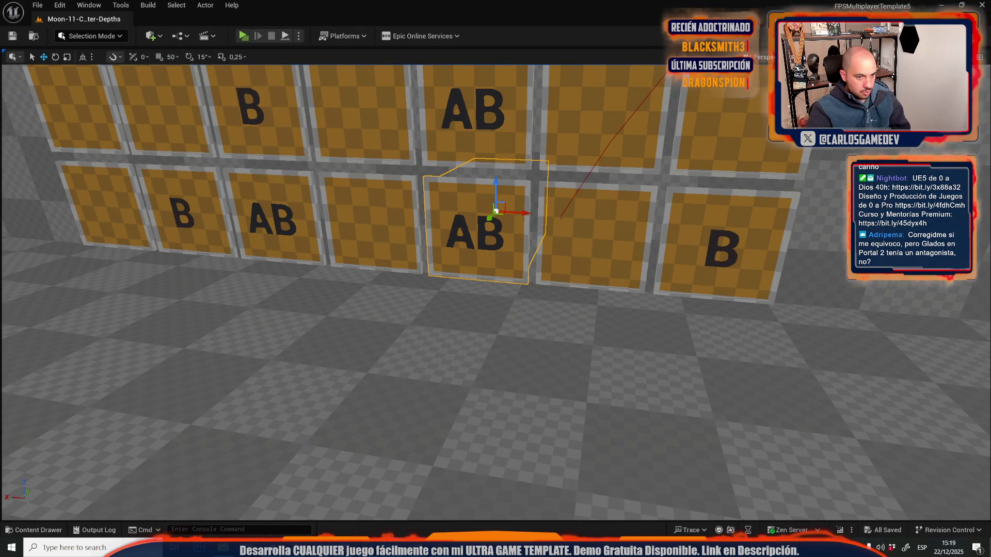
right_click(465, 205)
left_click(512, 252)
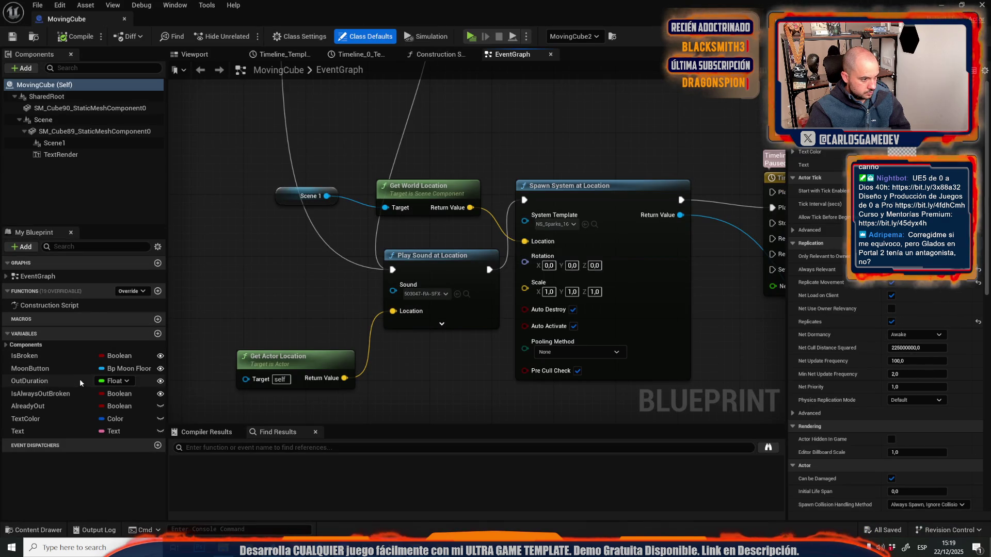
Step: Find all references to IsAlwaysOutBroken and jump to the first Get node in the EventGraph
left_click(73, 394)
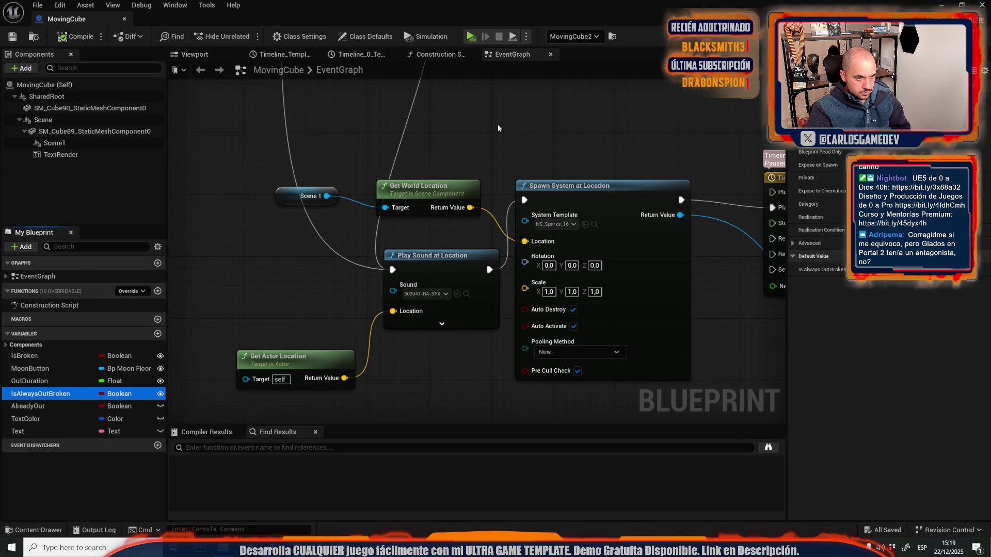
right_click(58, 394)
mouse_move(120, 427)
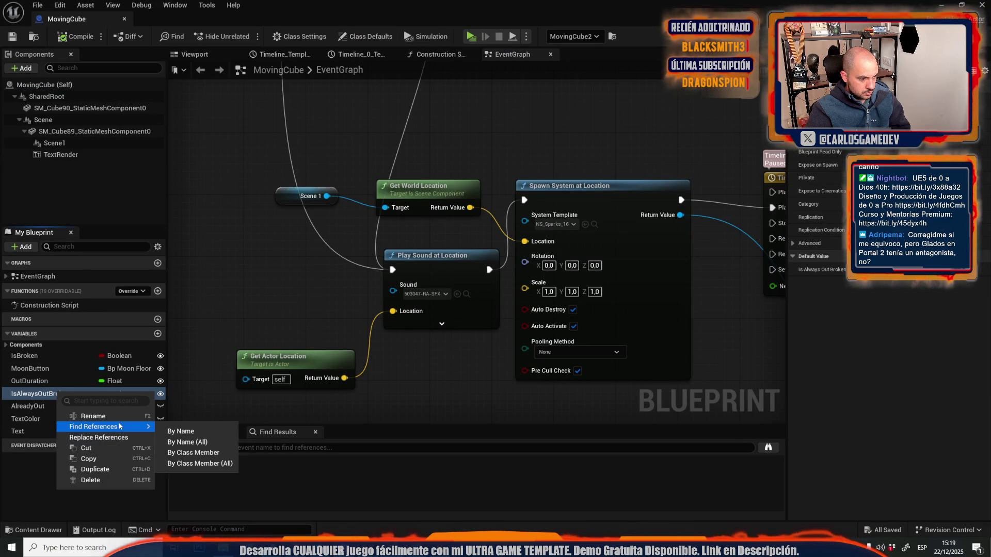
left_click(185, 443)
left_click(234, 484)
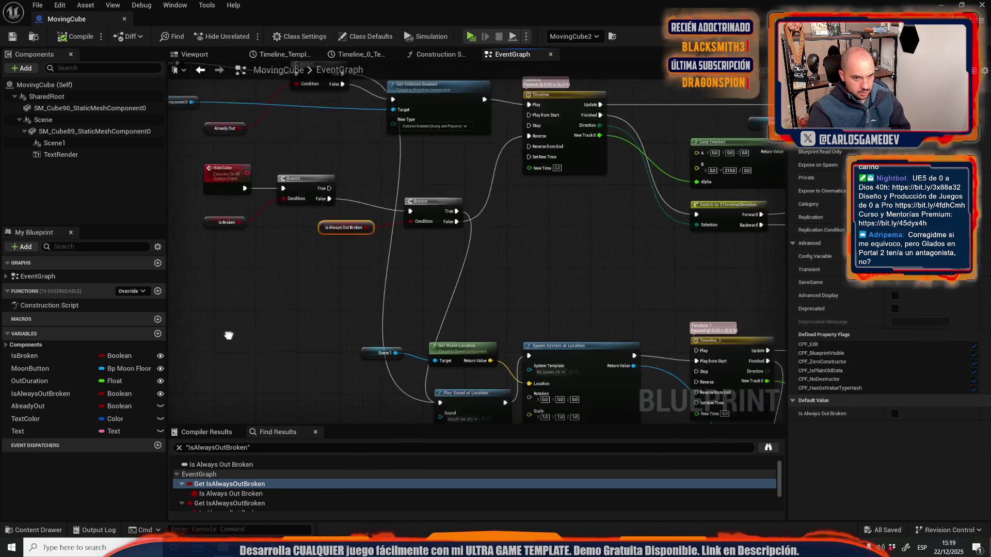
left_click_drag(228, 336, 181, 416)
mouse_move(472, 339)
left_mouse_down()
mouse_move(208, 340)
mouse_move(614, 388)
left_mouse_up()
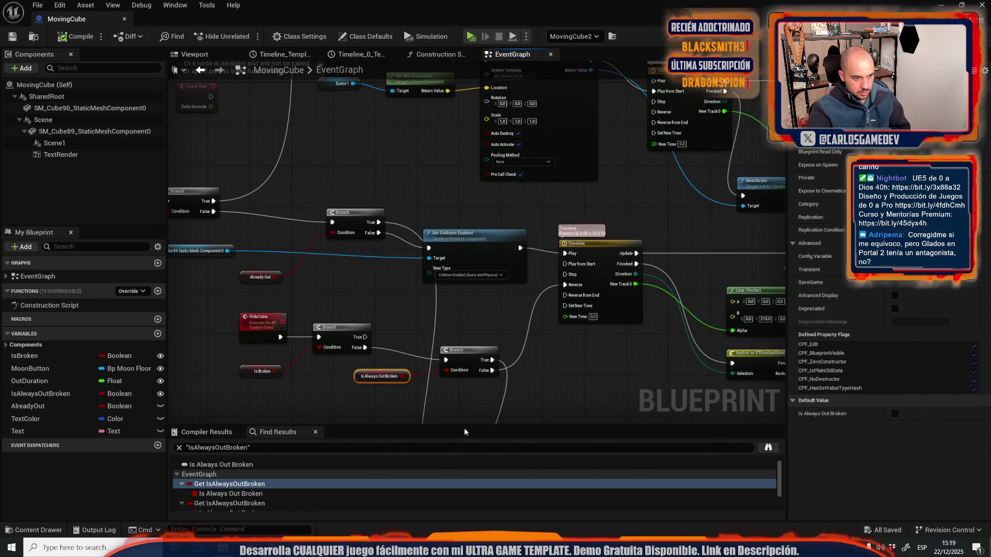
Step: Jump to the second IsAlwaysOutBroken getter and move the Spawn System at Location node down
left_click(234, 503)
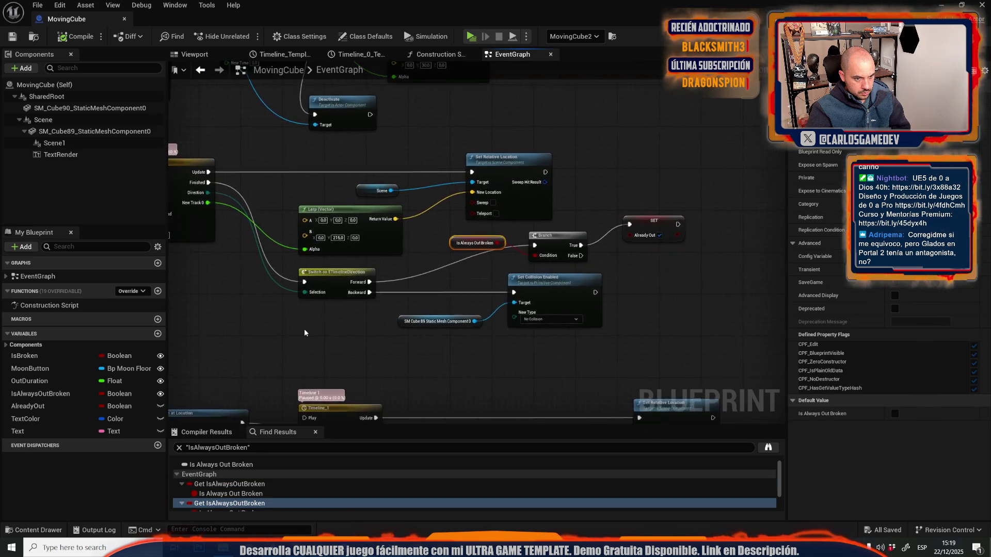
mouse_move(411, 212)
left_mouse_down()
mouse_move(634, 294)
mouse_move(350, 325)
left_mouse_up()
scroll(351, 325, "down", 3)
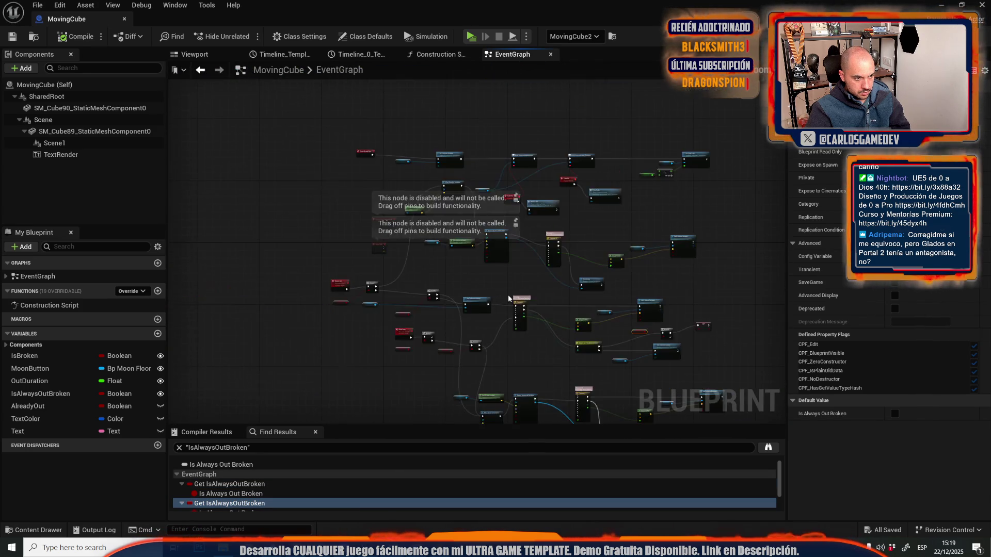
scroll(350, 325, "up", 3)
mouse_move(282, 312)
left_mouse_down()
mouse_move(458, 214)
mouse_move(361, 289)
mouse_move(465, 248)
mouse_move(448, 194)
mouse_move(313, 195)
mouse_move(270, 117)
mouse_move(469, 130)
mouse_move(514, 197)
mouse_move(24, 177)
mouse_move(310, 177)
left_mouse_up()
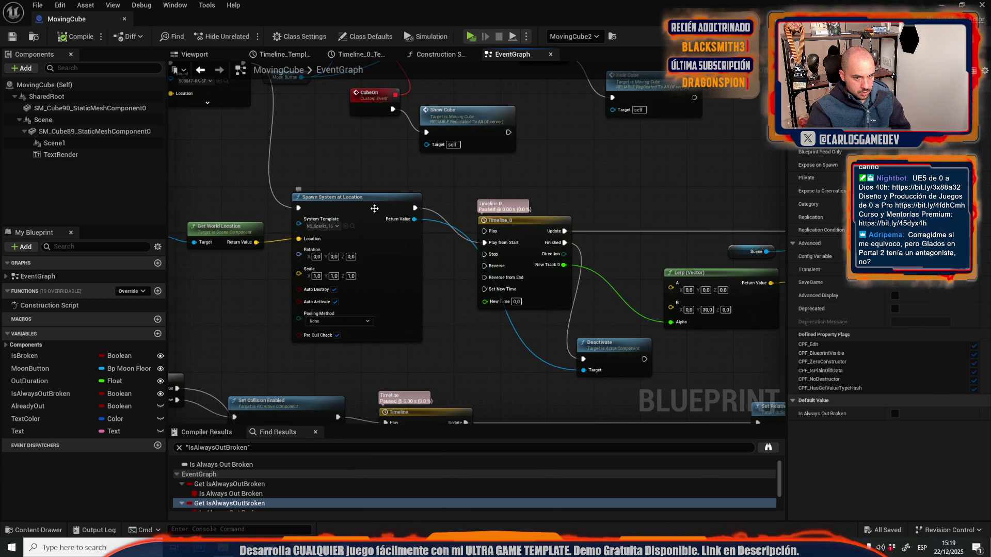
left_click_drag(361, 198, 361, 227)
mouse_move(501, 449)
left_mouse_down()
mouse_move(423, 243)
mouse_move(543, 162)
left_mouse_up()
scroll(423, 239, "down", 2)
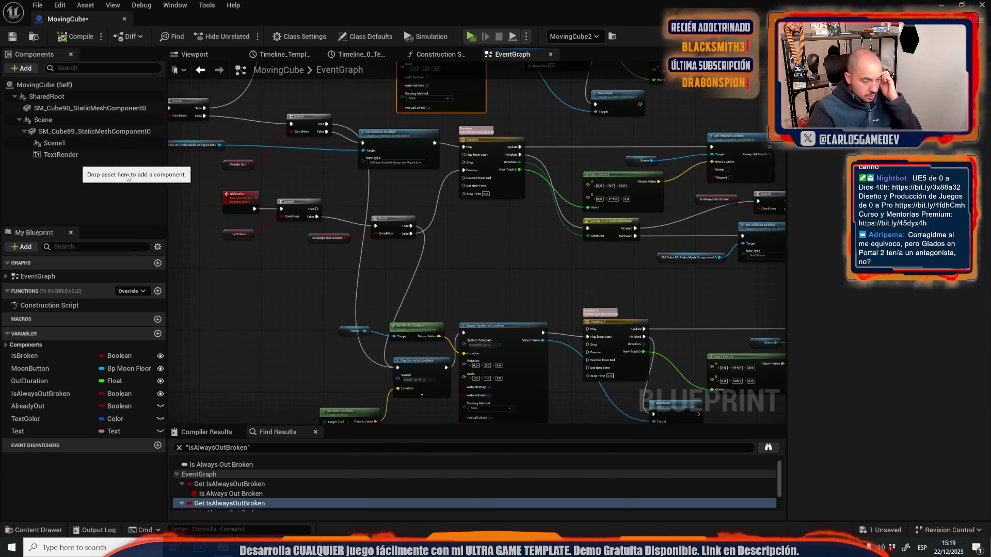
left_click_drag(473, 314, 427, 271)
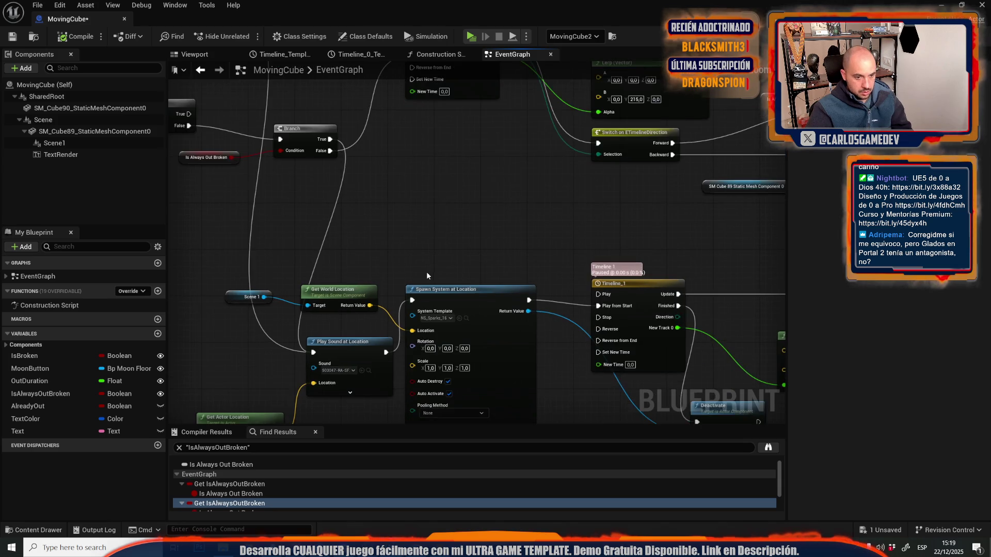
scroll(428, 242, "down", 5)
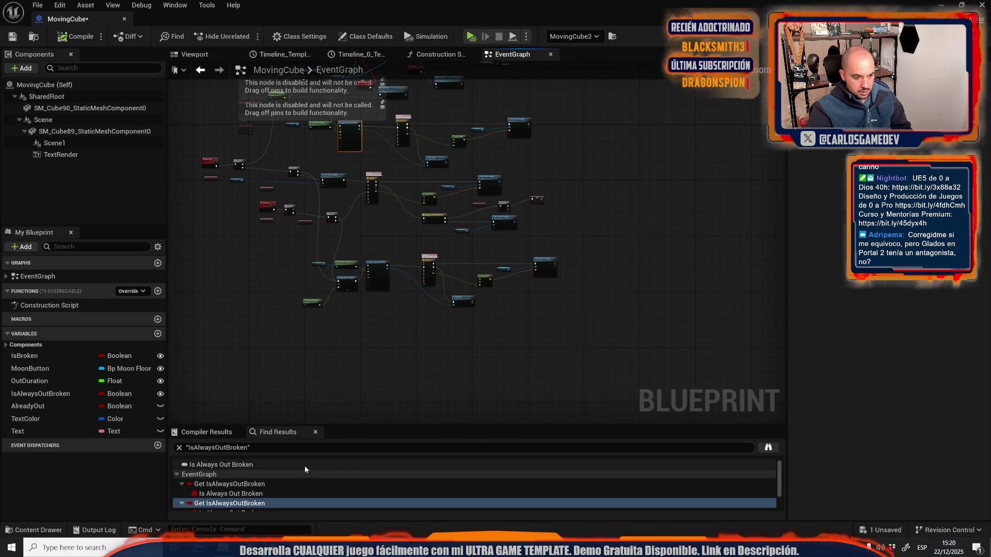
scroll(259, 502, "down", 3)
Step: Check the Construction Script use, then return to the EventGraph IsAlwaysOutBroken getter
left_click(259, 502)
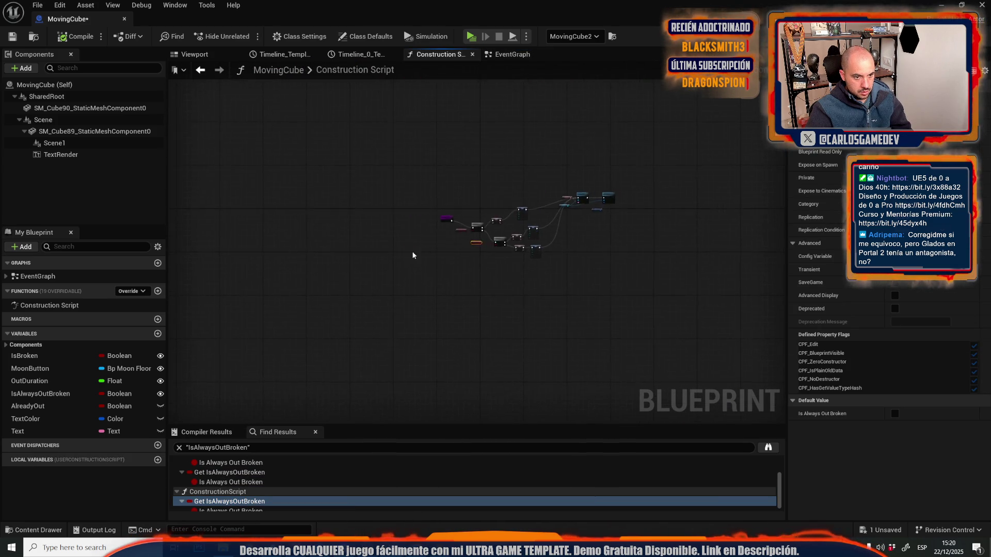
scroll(339, 391, "down", 2)
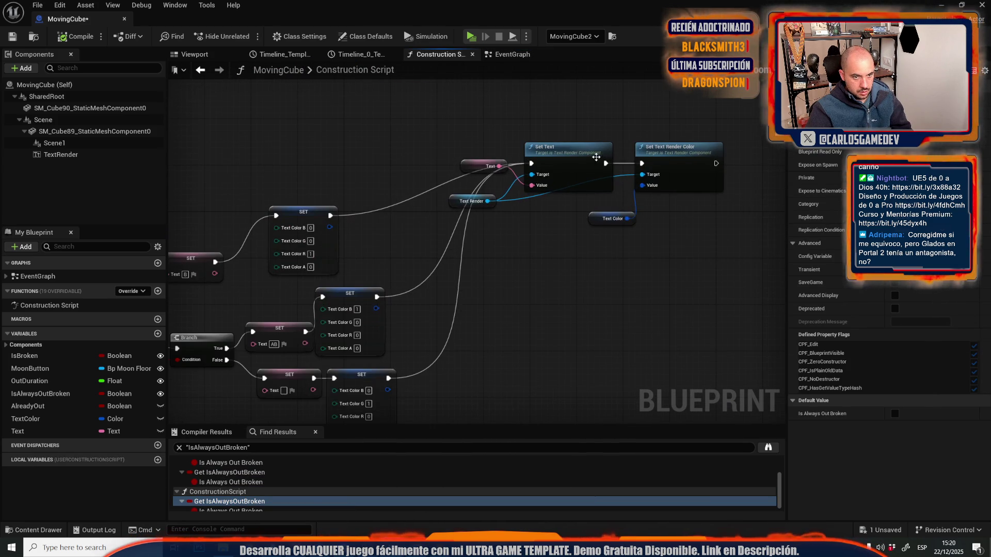
scroll(312, 488, "down", 1)
scroll(312, 488, "up", 3)
left_click(312, 484)
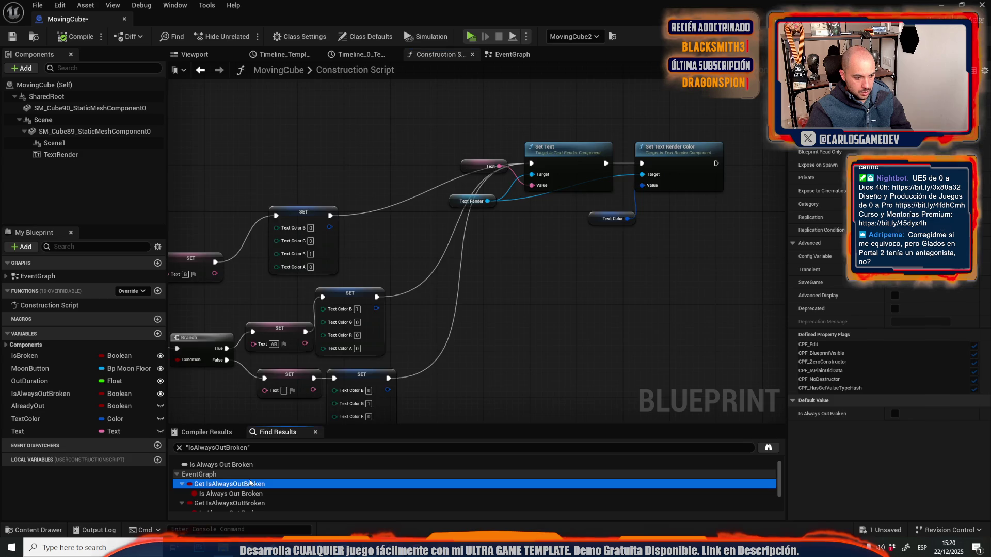
scroll(403, 205, "down", 2)
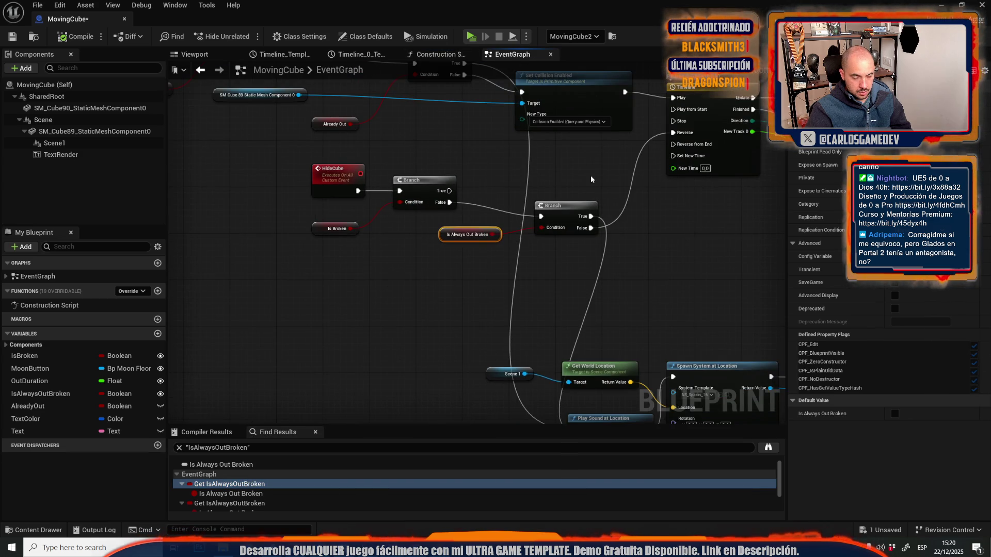
Step: Review the Timeline, Lerp, Switch, Deactivate and Spawn System nodes in the EventGraph
mouse_move(591, 179)
left_mouse_down()
mouse_move(263, 243)
mouse_move(309, 206)
mouse_move(398, 167)
mouse_move(367, 93)
left_mouse_up()
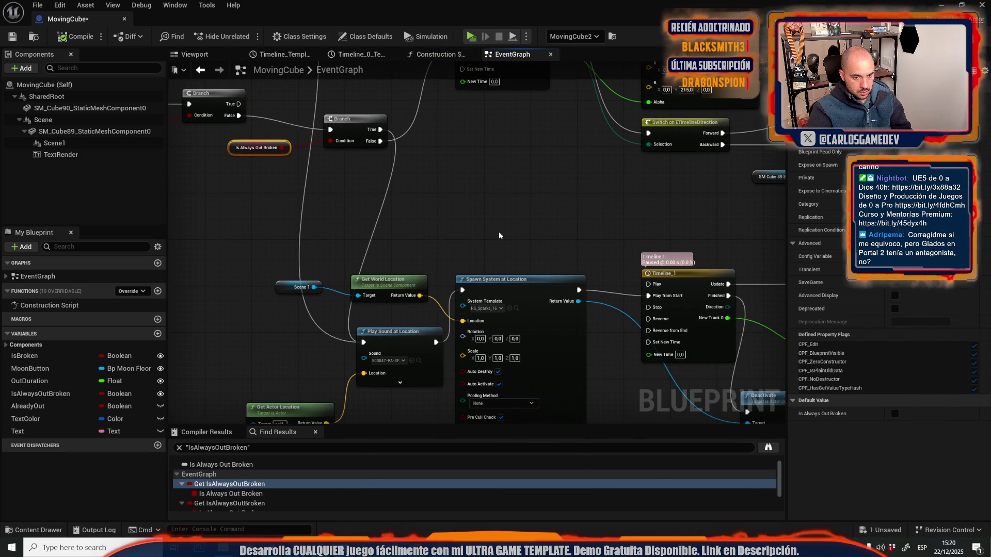
mouse_move(493, 237)
left_mouse_down()
mouse_move(371, 201)
mouse_move(338, 231)
mouse_move(471, 264)
mouse_move(415, 221)
mouse_move(419, 188)
left_mouse_up()
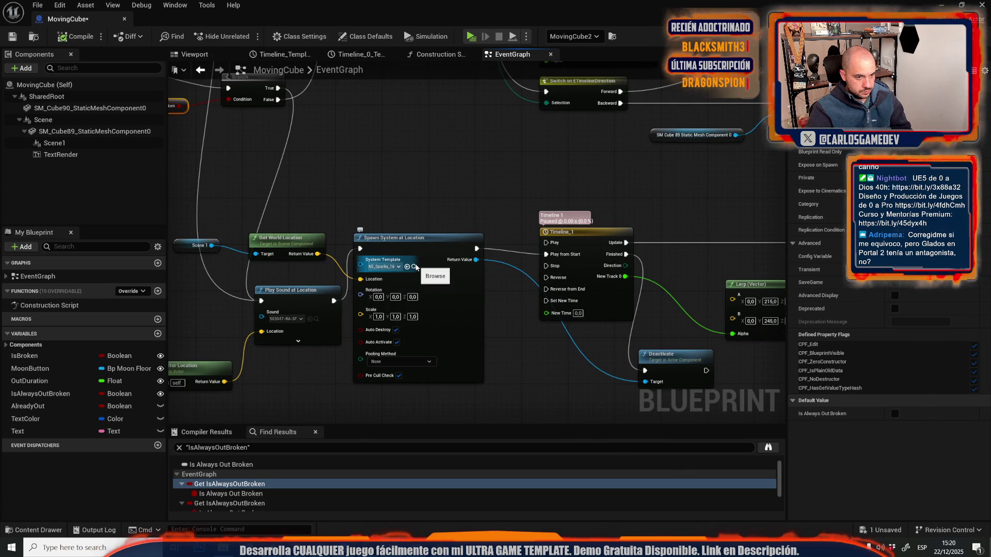
scroll(415, 267, "down", 3)
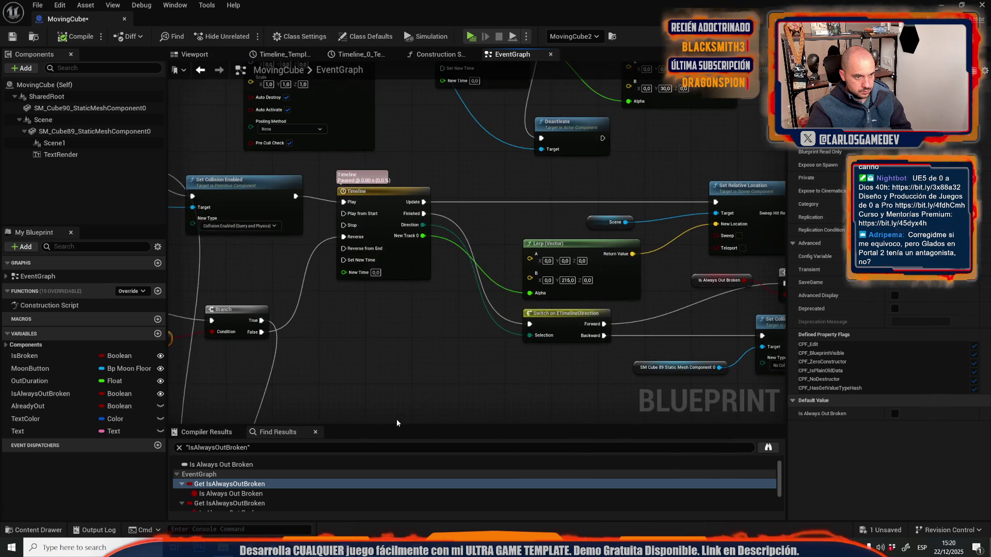
scroll(400, 340, "up", 2)
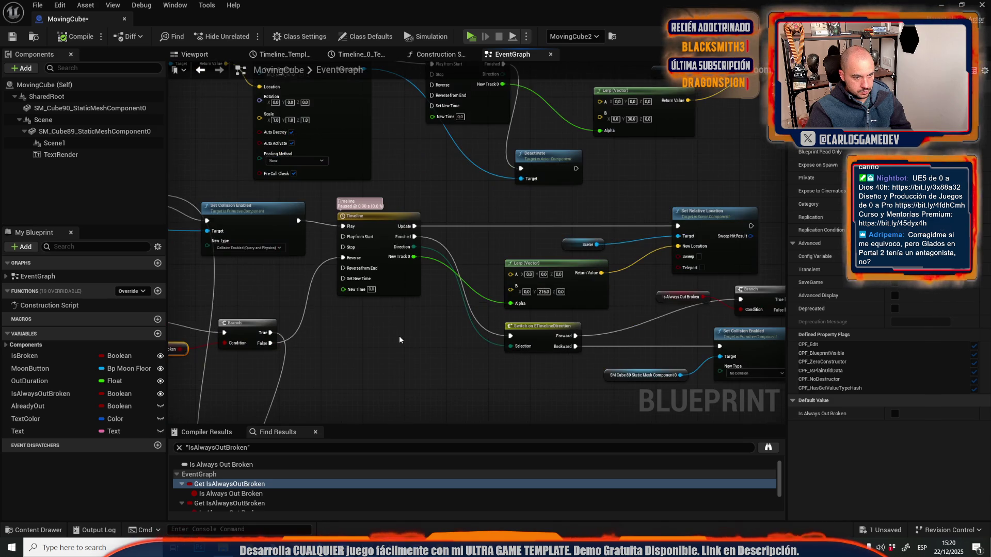
mouse_move(400, 340)
left_mouse_down()
mouse_move(428, 304)
mouse_move(595, 364)
mouse_move(702, 513)
mouse_move(719, 556)
left_mouse_up()
mouse_move(670, 189)
left_mouse_down()
mouse_move(495, 149)
mouse_move(476, 106)
left_mouse_up()
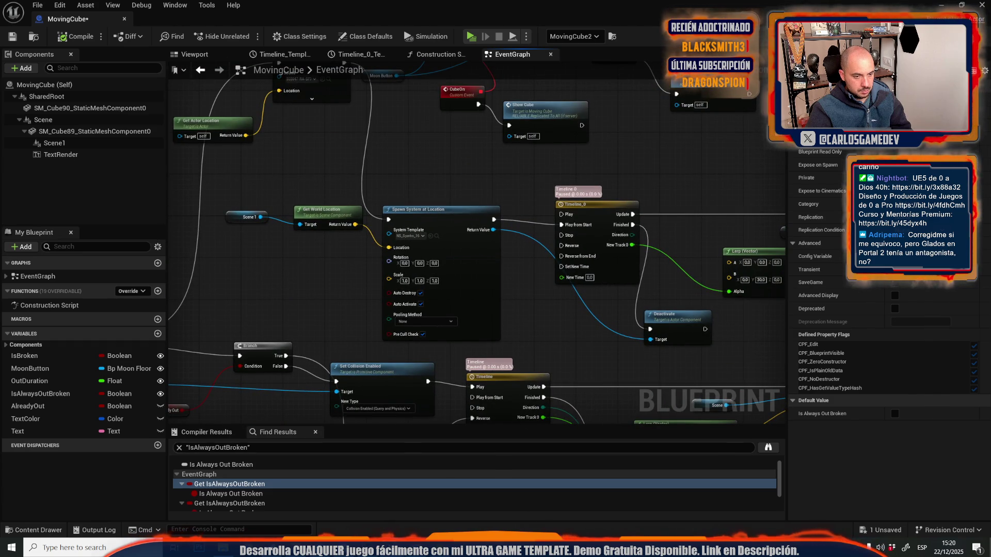
Step: Peek at the level behind the blueprint window, then bring Set Collision Enabled into view
left_click_drag(451, 3, 484, 497)
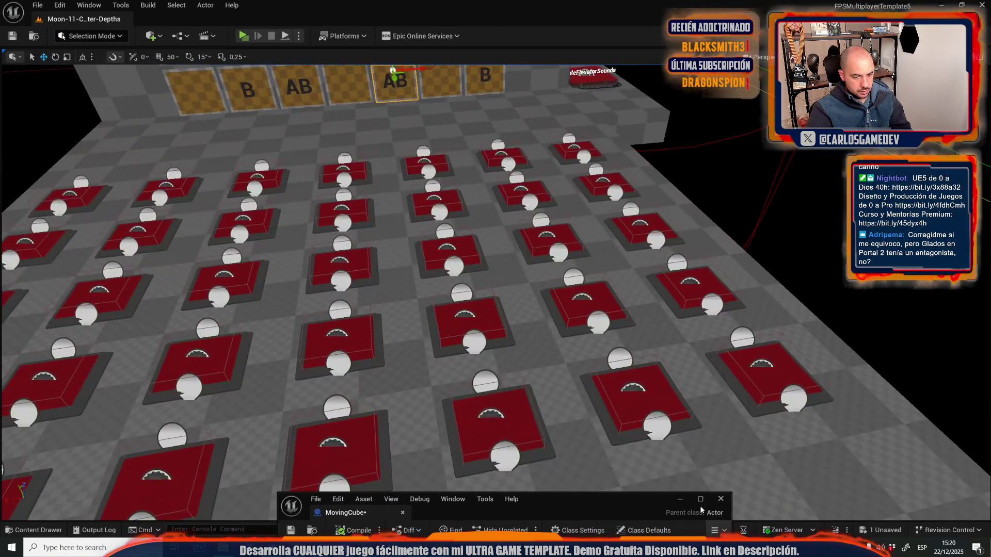
left_click(701, 499)
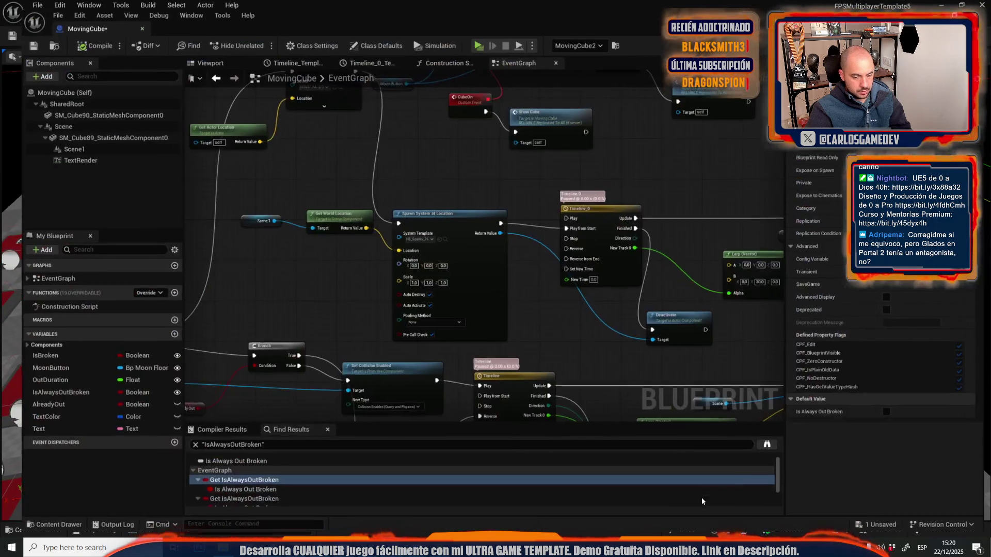
scroll(424, 207, "up", 2)
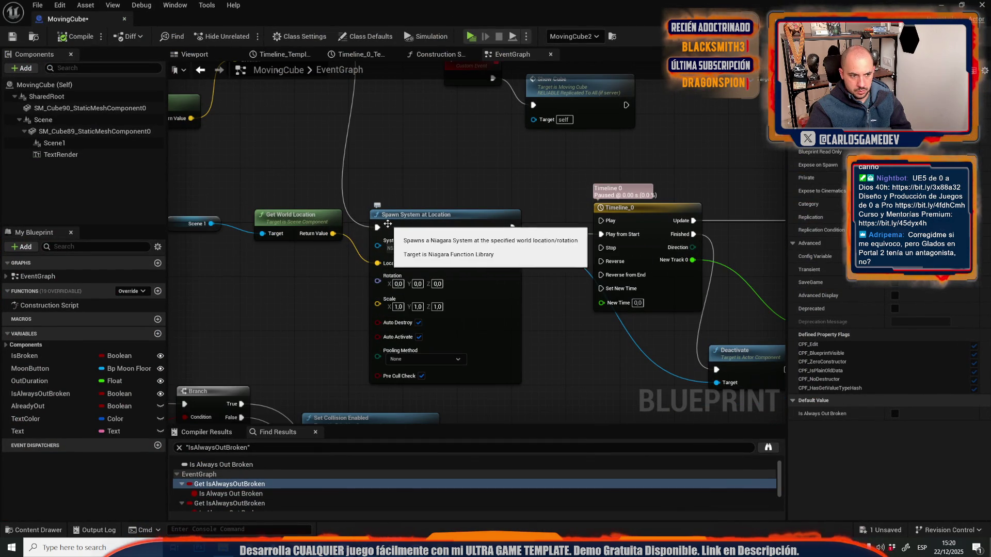
scroll(382, 230, "down", 3)
scroll(423, 248, "up", 3)
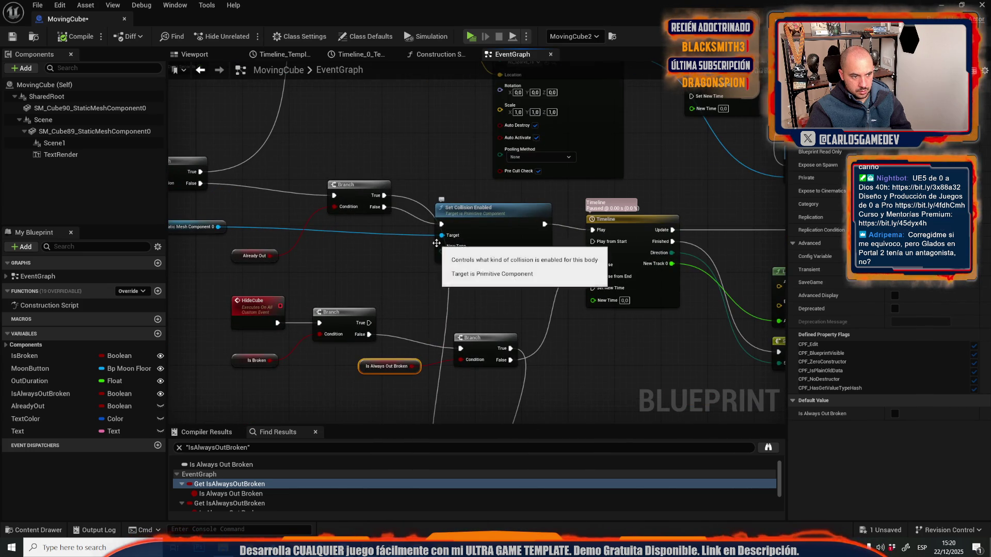
left_click_drag(437, 244, 603, 211)
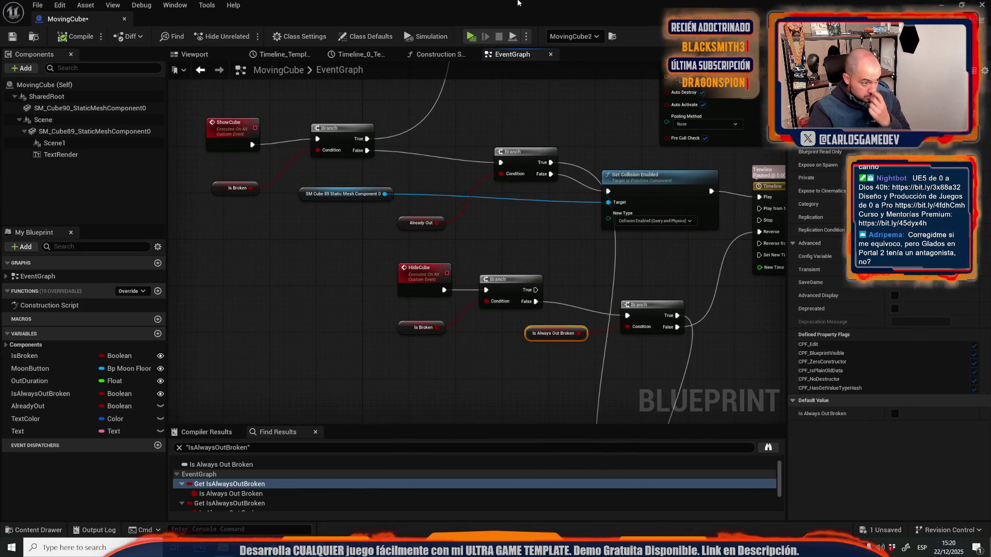
key("super+Down")
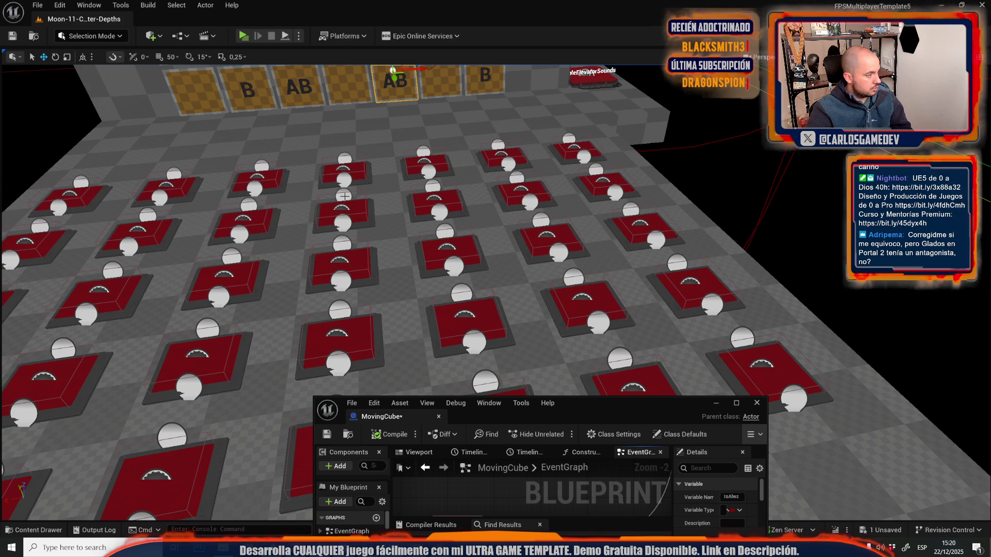
left_click(736, 405)
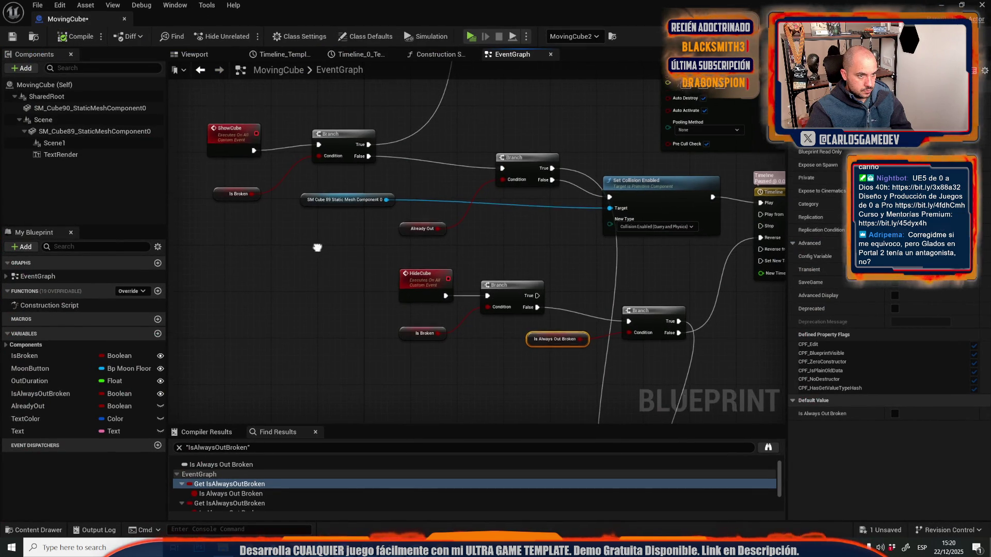
Step: Select Set Collision Enabled, then shrink the blueprint editor and frame the AB cube in the level
mouse_move(313, 249)
left_mouse_down()
mouse_move(274, 423)
mouse_move(275, 311)
left_mouse_up()
left_click_drag(487, 241, 258, 129)
left_click(391, 172)
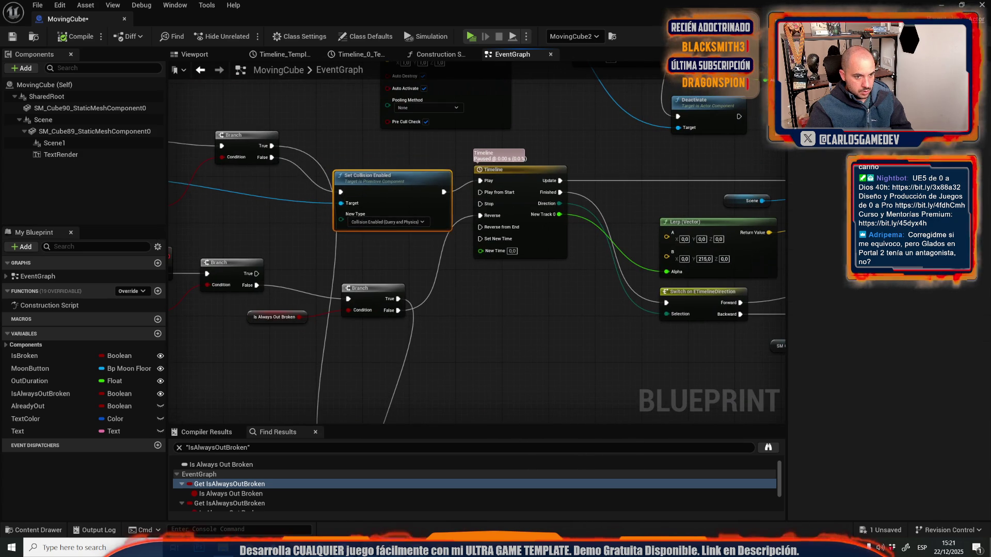
left_click_drag(403, 176, 11, 159)
mouse_move(67, 143)
left_mouse_down()
mouse_move(524, 119)
mouse_move(568, 100)
mouse_move(609, 289)
left_mouse_up()
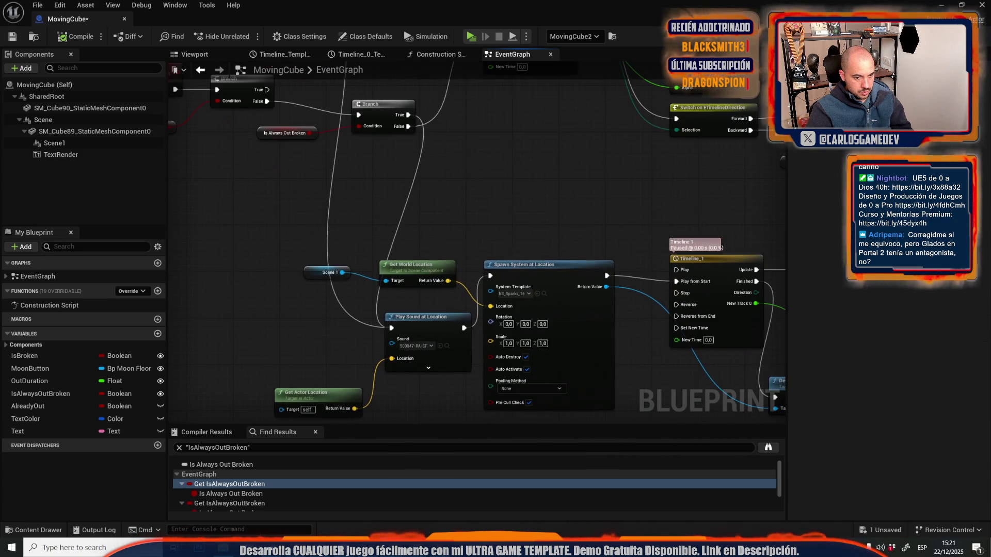
key("super+Down")
key("f")
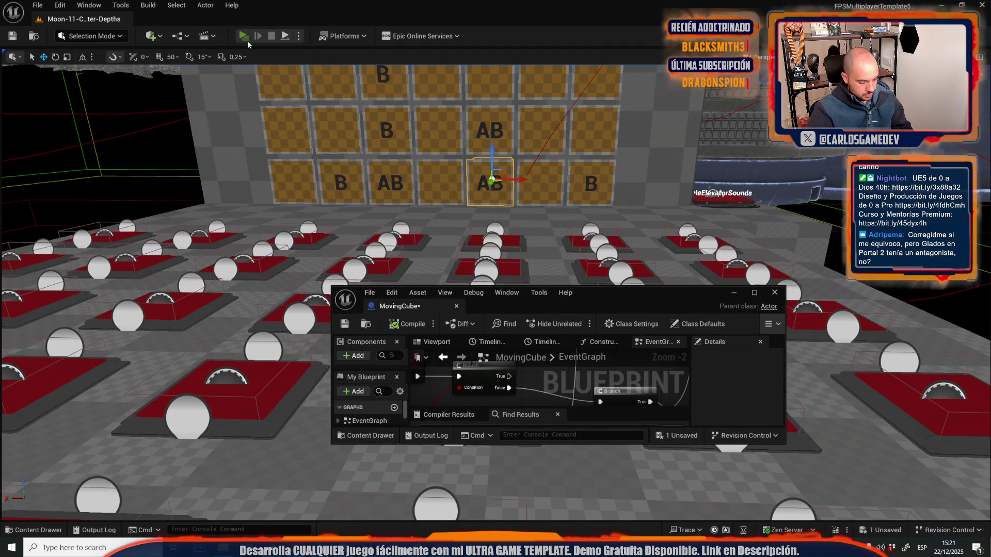
Step: Play-test the level, walking backward across the red floor tiles
left_click(246, 39)
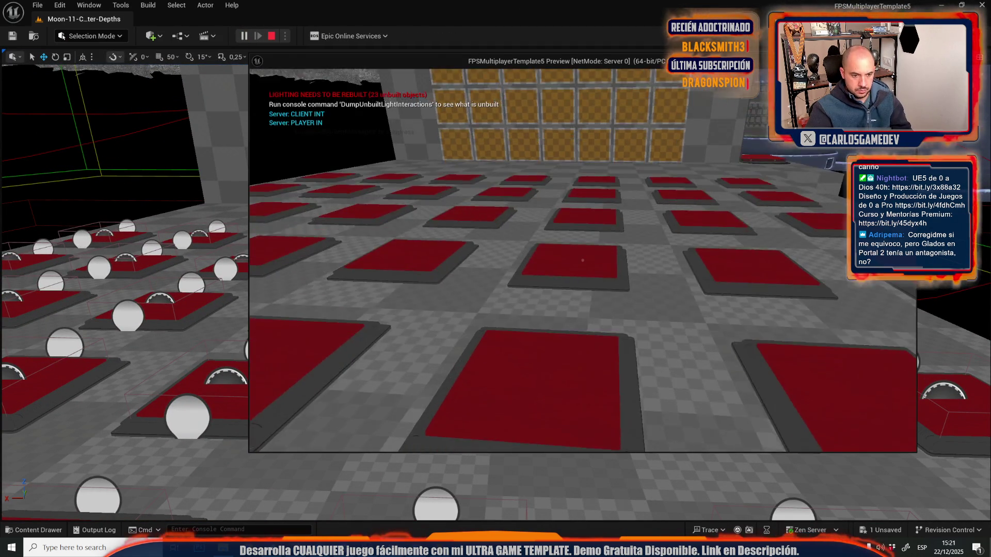
key("s")
key("s")
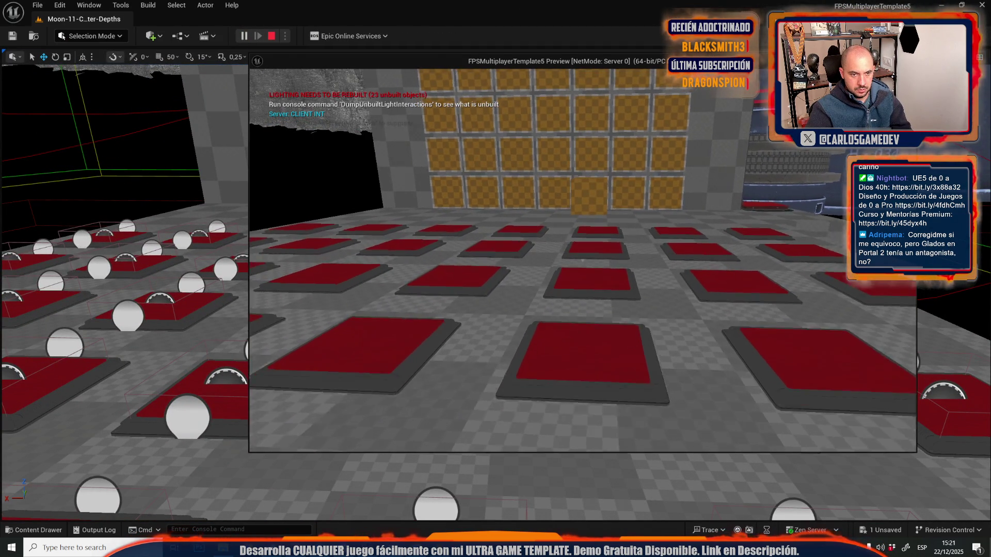
key("s")
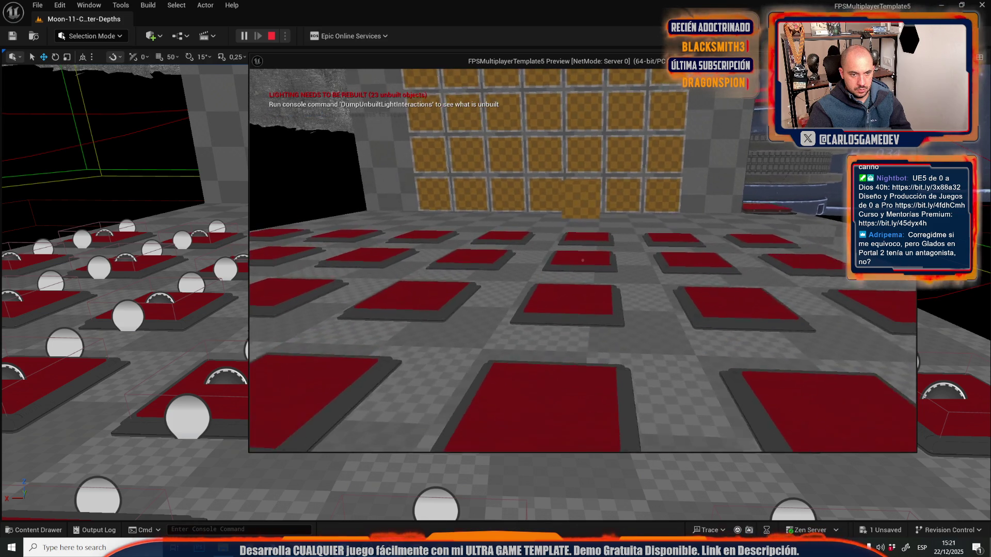
key("s")
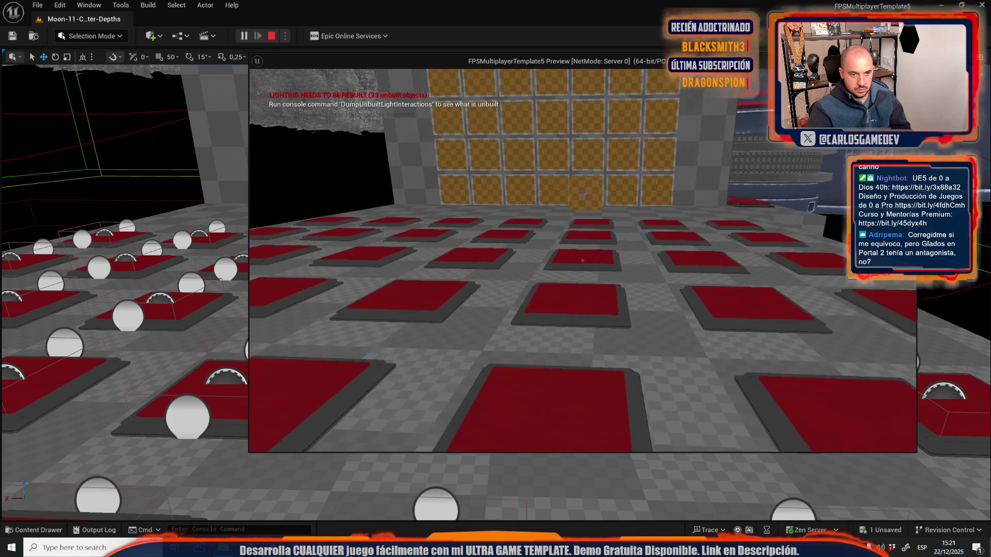
key("s")
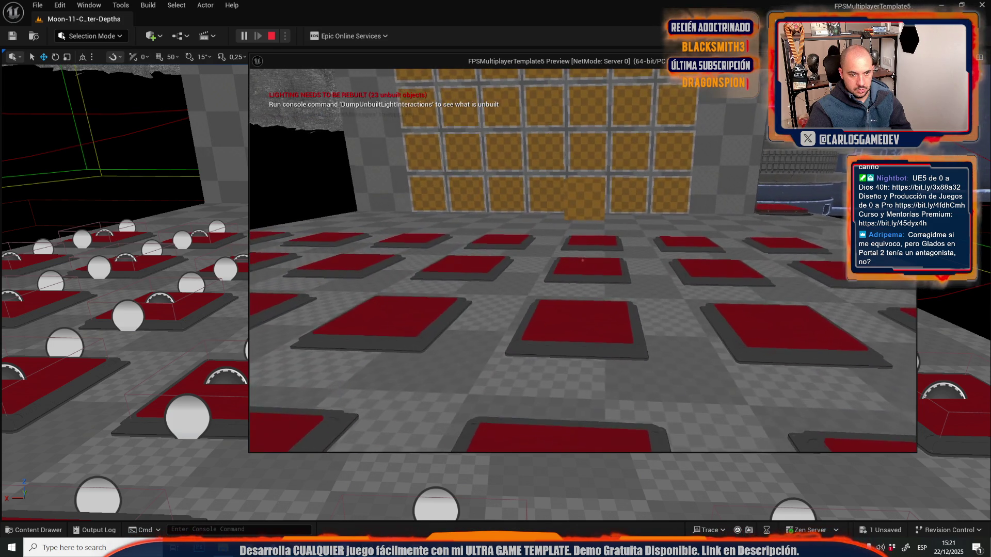
key("s")
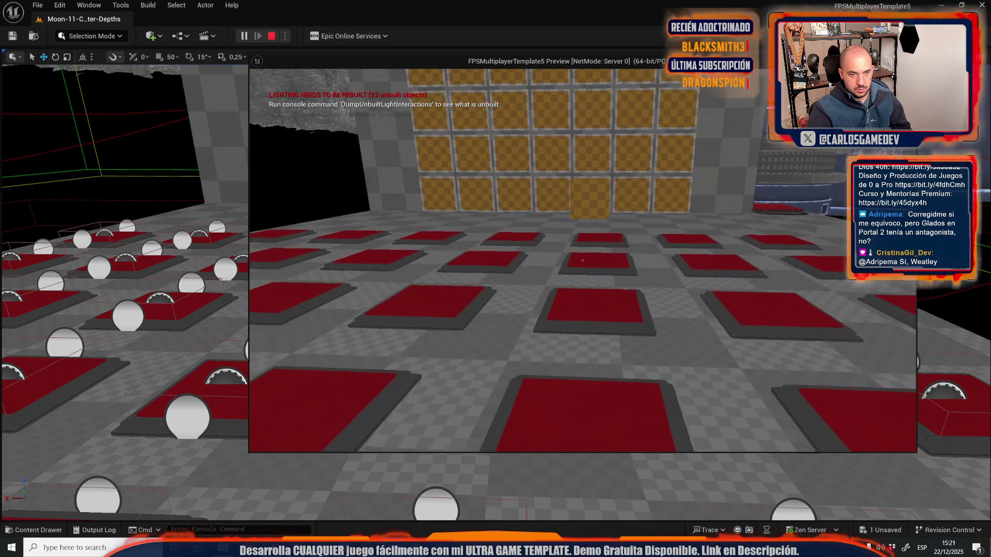
Step: Stop the session, dismiss the runtime-error log, and maximize the MovingCube blueprint
key("Escape")
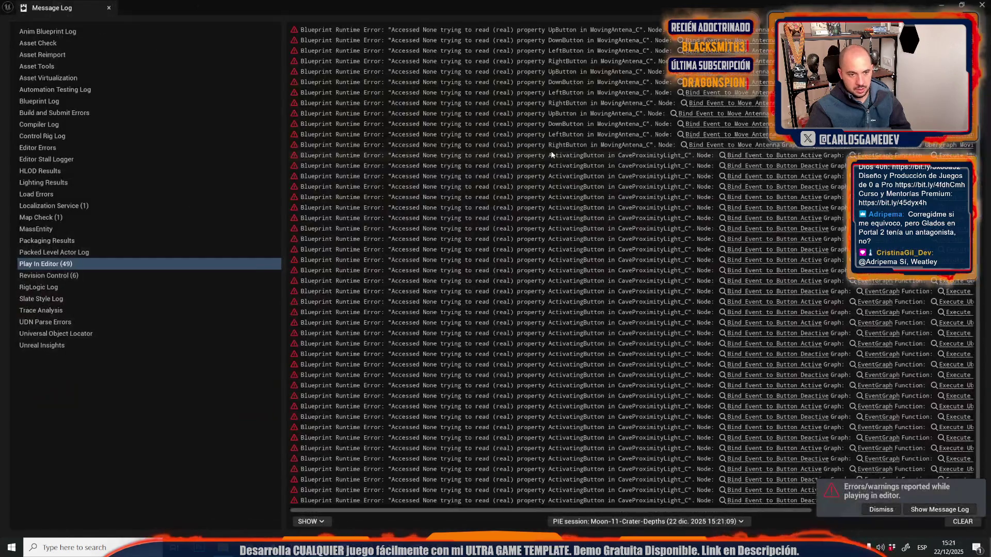
left_click(109, 8)
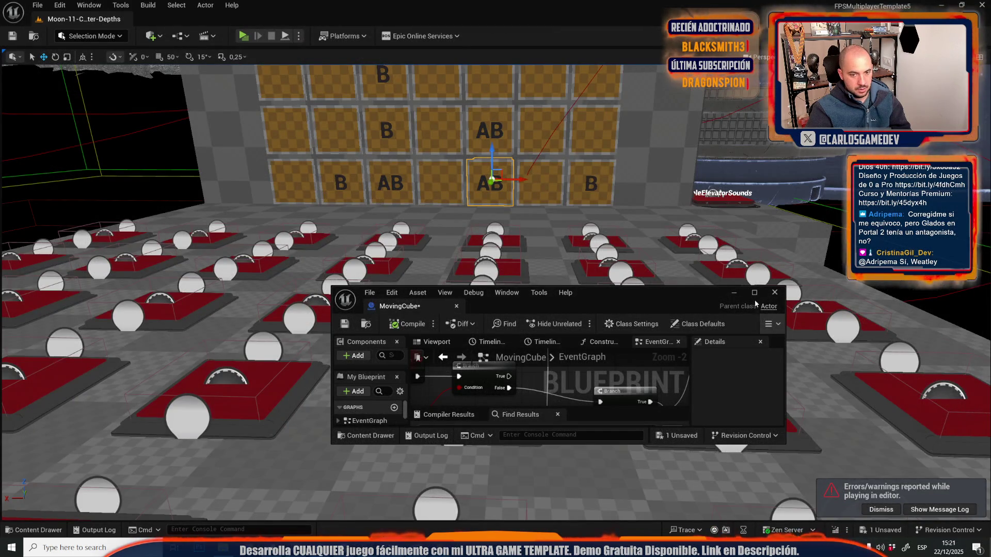
left_click(754, 293)
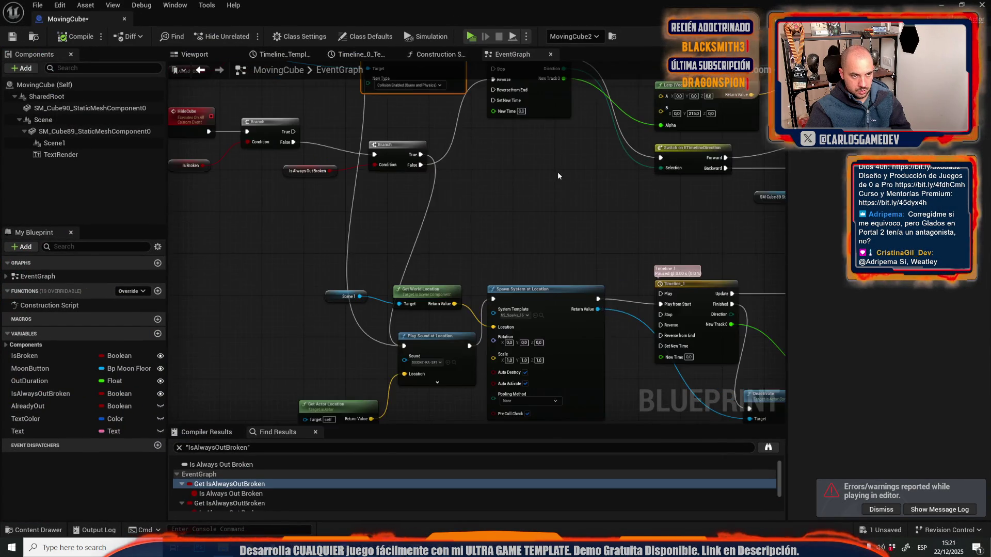
Step: Rewire Timeline_1 to start right after Play Sound at Location
scroll(558, 176, "down", 5)
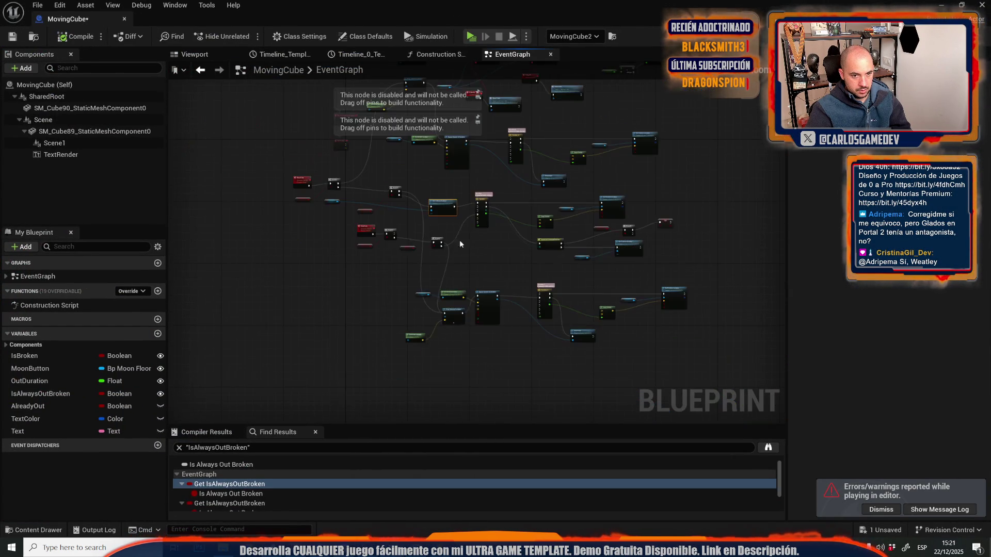
scroll(461, 245, "up", 3)
mouse_move(492, 160)
left_mouse_down()
mouse_move(546, 270)
mouse_move(300, 116)
left_mouse_up()
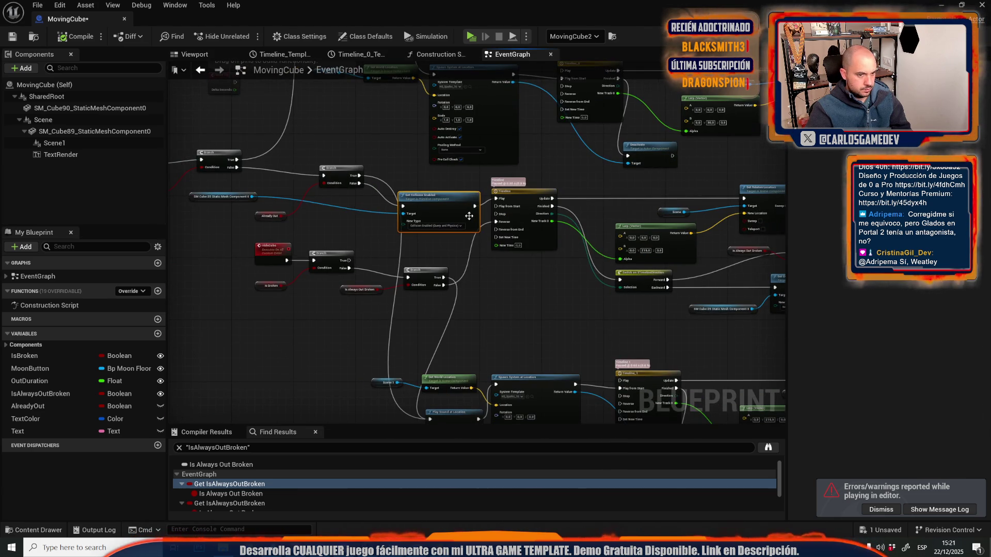
left_click(449, 227)
scroll(517, 292, "up", 2)
left_click_drag(517, 292, 501, 114)
mouse_move(510, 177)
left_mouse_down()
mouse_move(508, 141)
mouse_move(518, 146)
mouse_move(594, 47)
mouse_move(699, 5)
mouse_move(658, 102)
left_mouse_up()
mouse_move(668, 21)
left_mouse_down()
mouse_move(624, 138)
mouse_move(615, 137)
mouse_move(675, 237)
mouse_move(454, 112)
left_mouse_up()
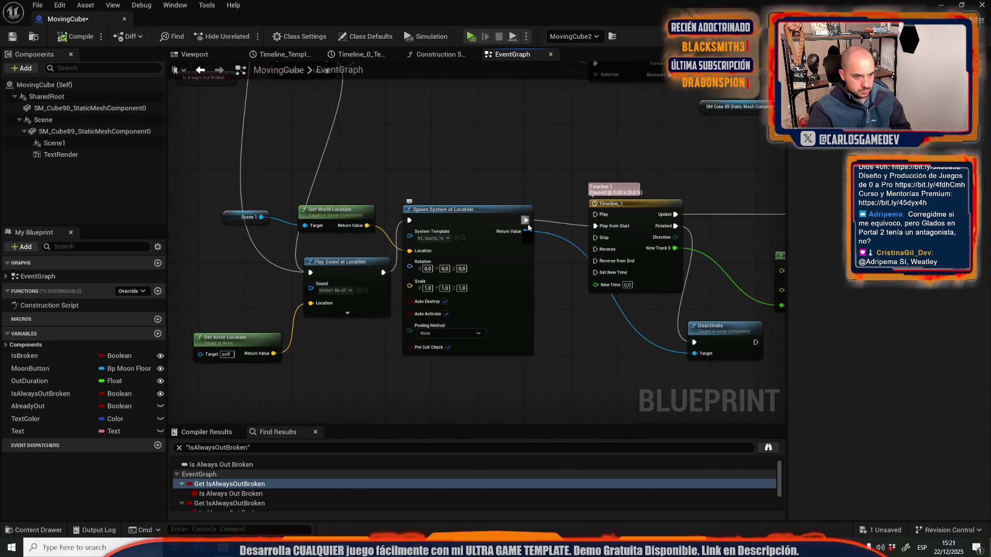
mouse_move(528, 224)
left_mouse_down()
mouse_move(394, 287)
mouse_move(383, 273)
left_mouse_up()
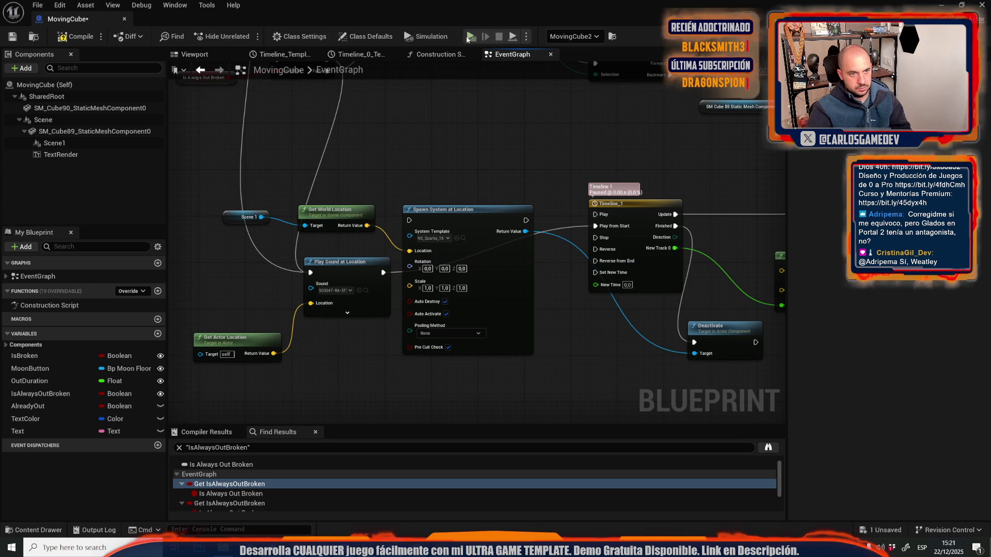
Step: Cancel the failed playtest, break the Timeline Finished → Deactivate link, and recompile
left_click(469, 39)
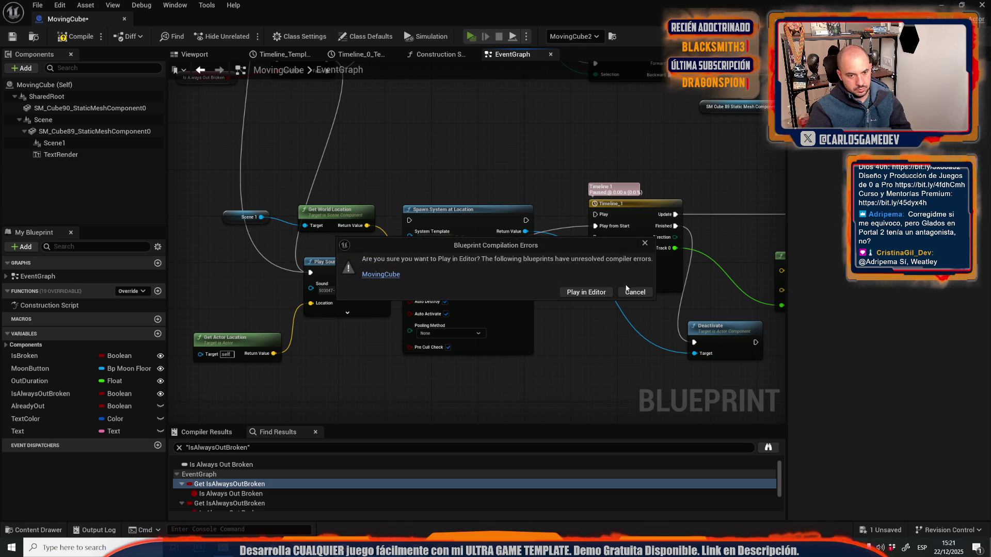
left_click(649, 293)
left_click(109, 8)
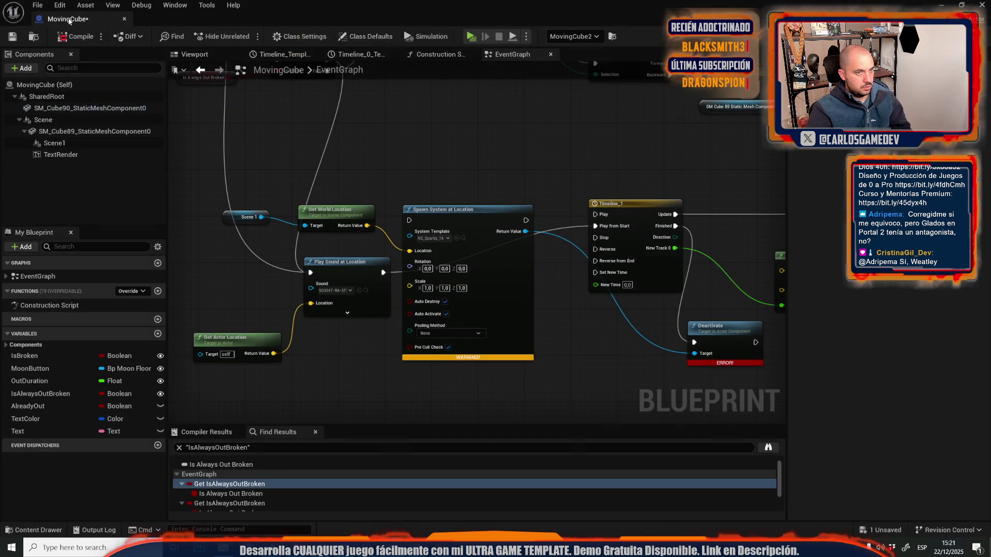
left_click(76, 36)
left_click_drag(465, 214, 498, 272)
left_click(509, 275, "alt")
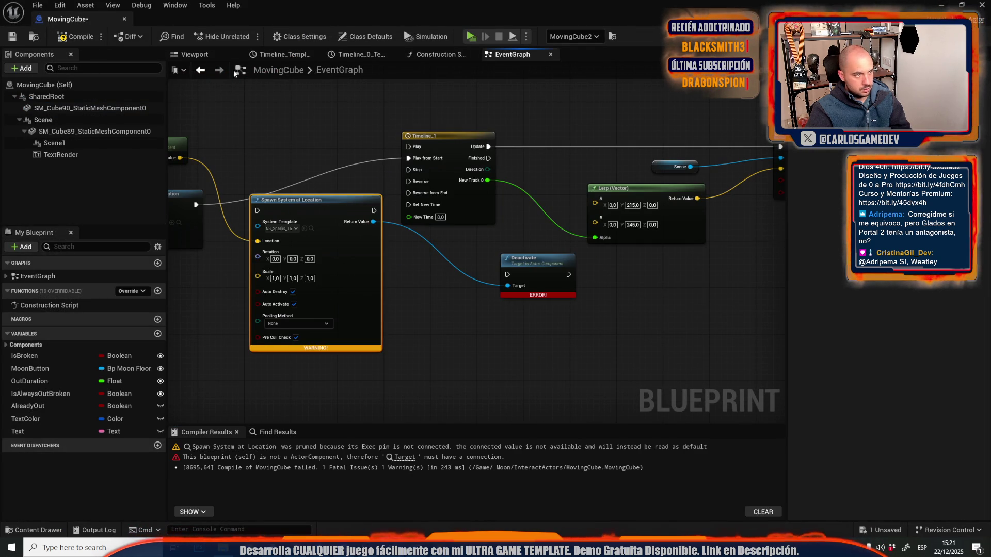
key("F7")
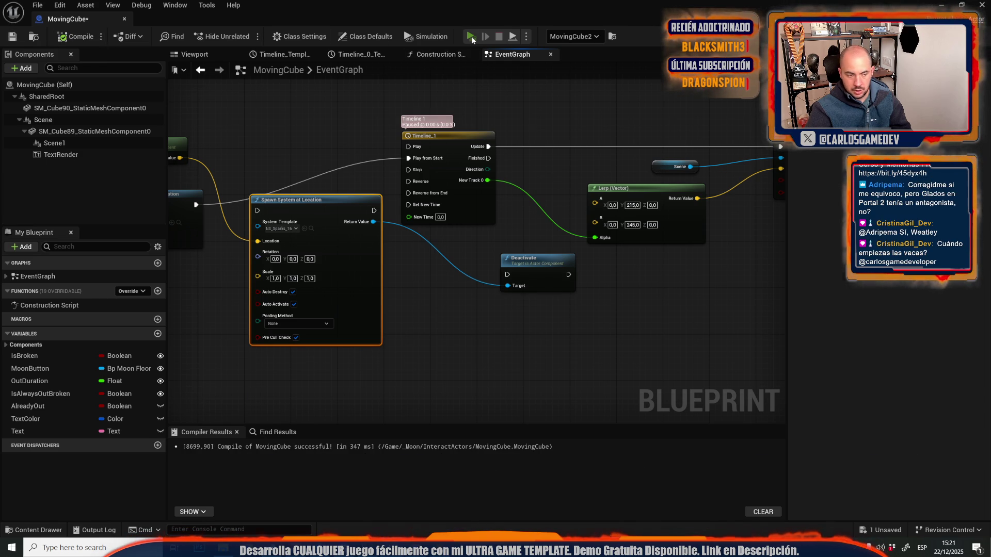
left_click(470, 36)
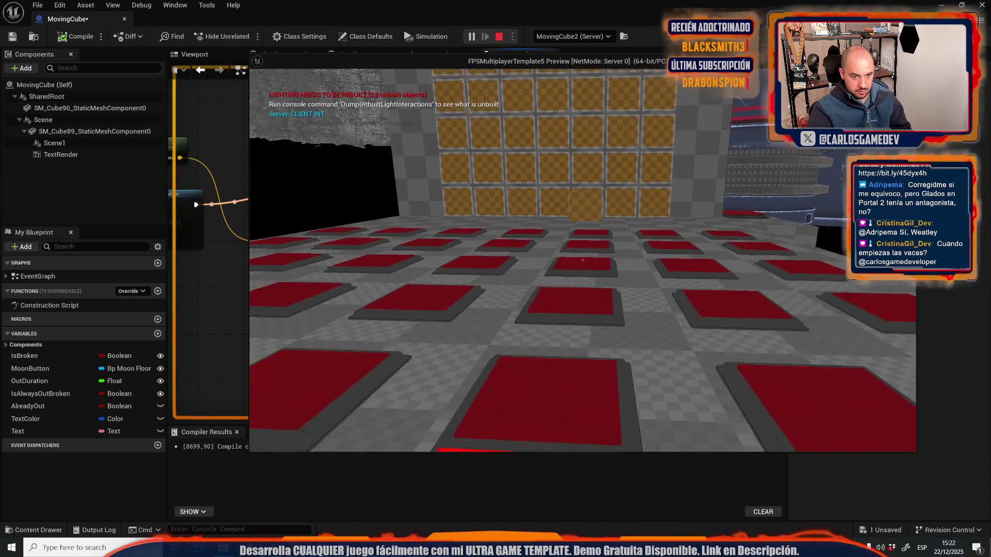
key("w")
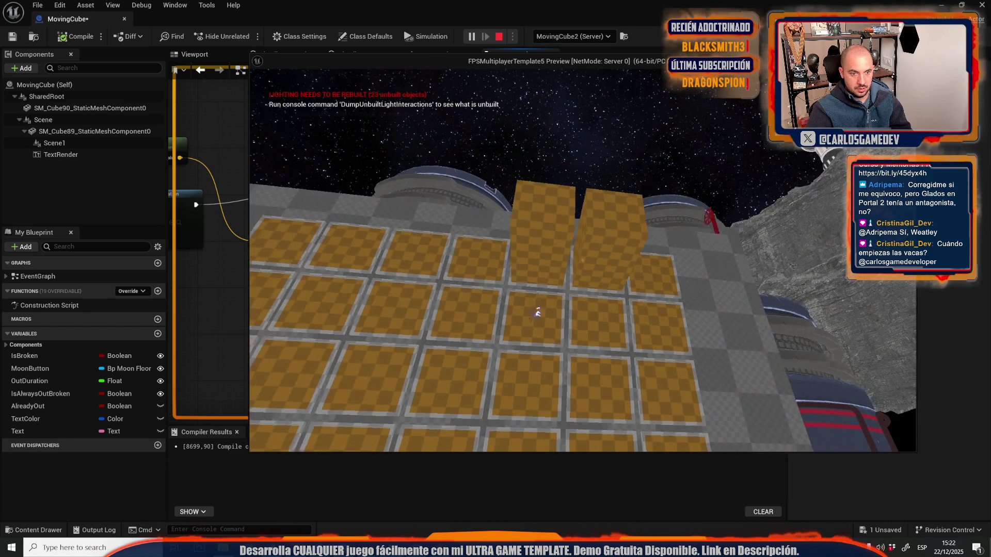
key("Escape")
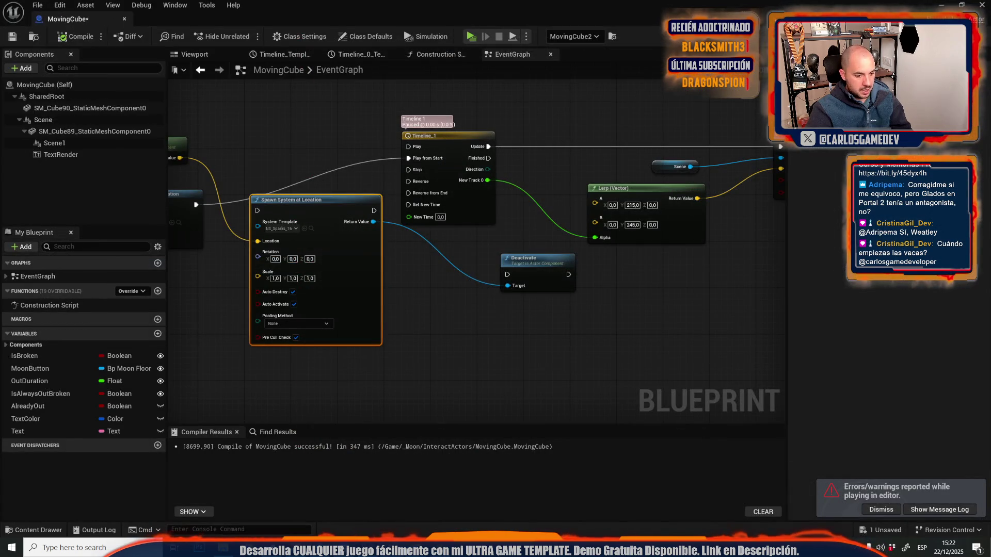
key("alt+Tab")
Step: Remove the 'qiotar particulas piexas abiertas puzle deeps' note line and go back to Unreal
left_click_drag(373, 71, 34, 71)
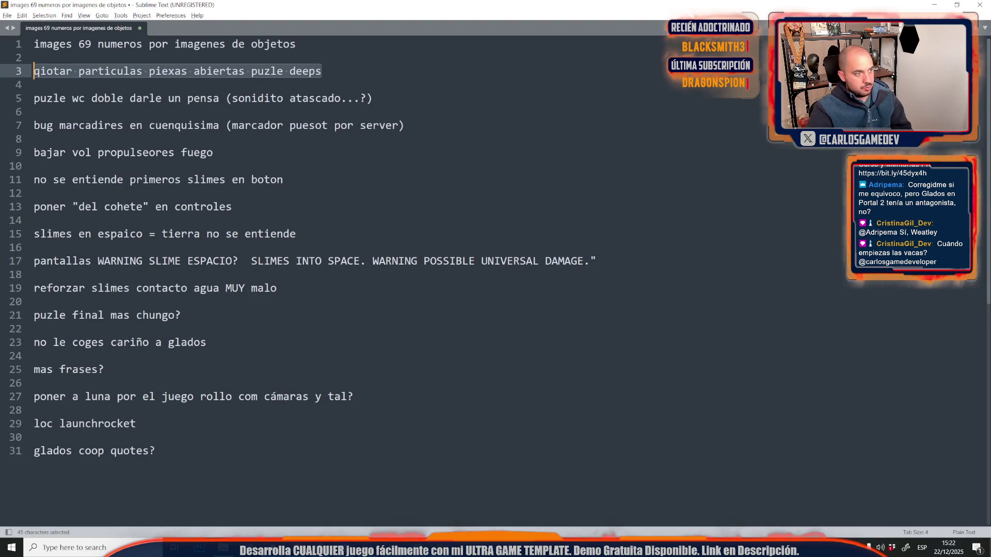
key("Delete")
key("Delete")
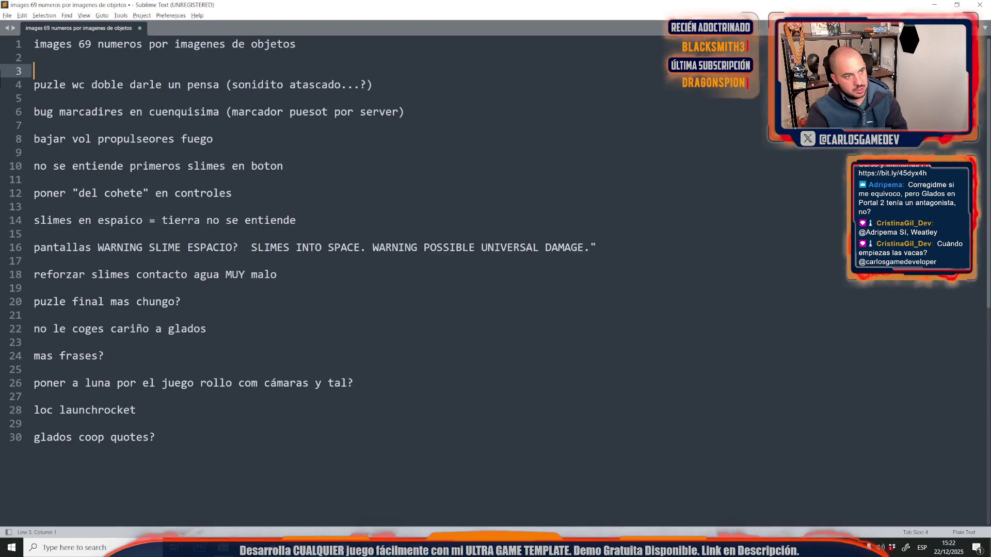
key("alt+Tab")
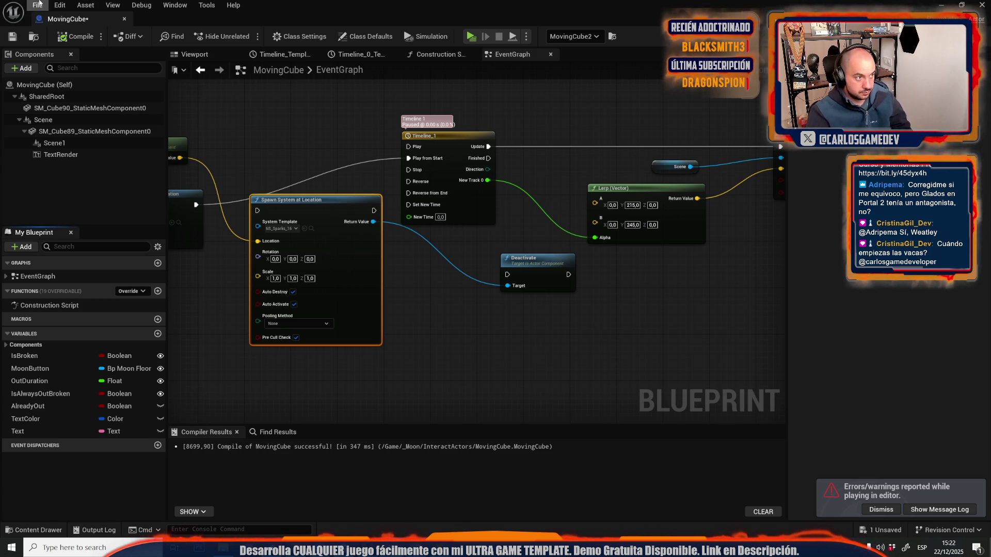
Step: Browse the blueprint editor's menus, then dismiss them and clear the node selection
left_click(36, 5)
left_click(240, 4)
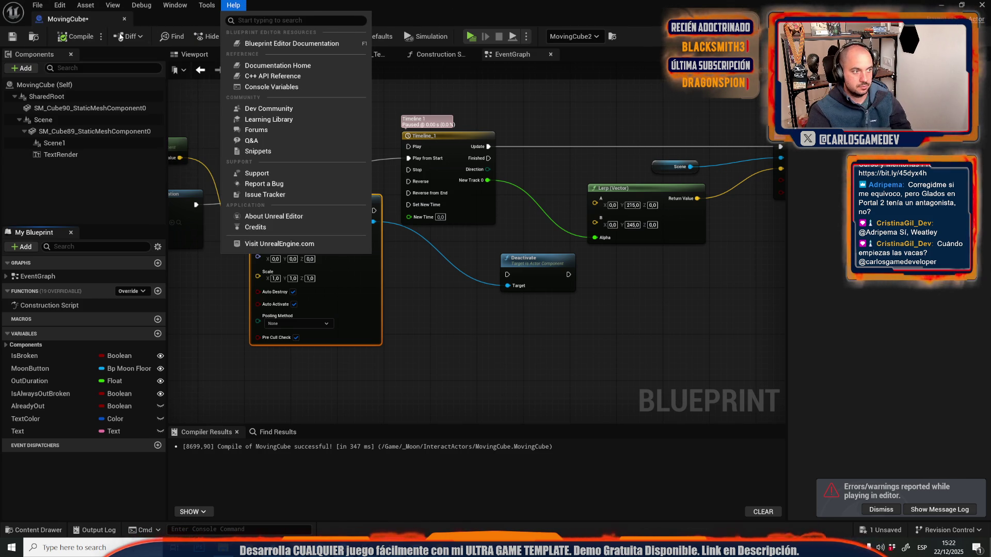
mouse_move(60, 5)
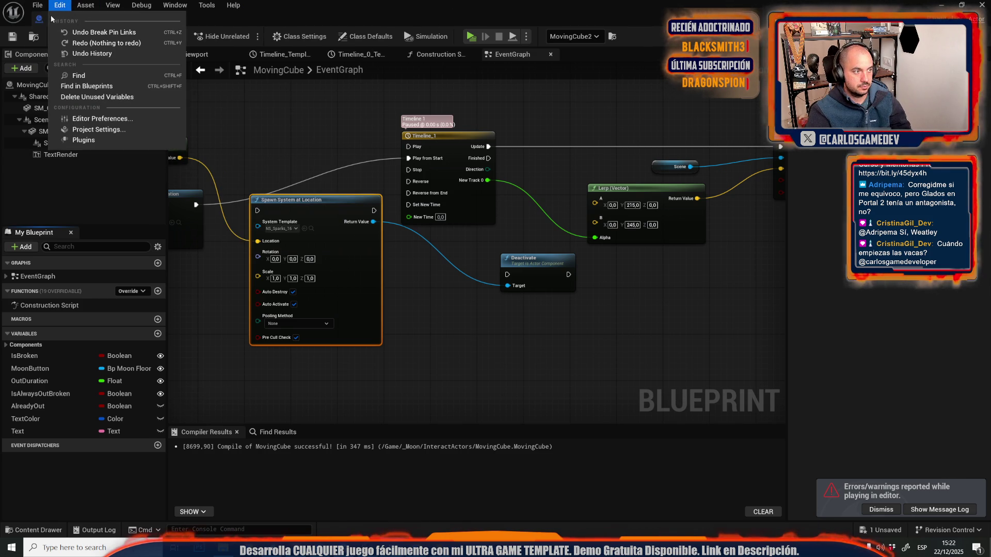
left_click(343, 194)
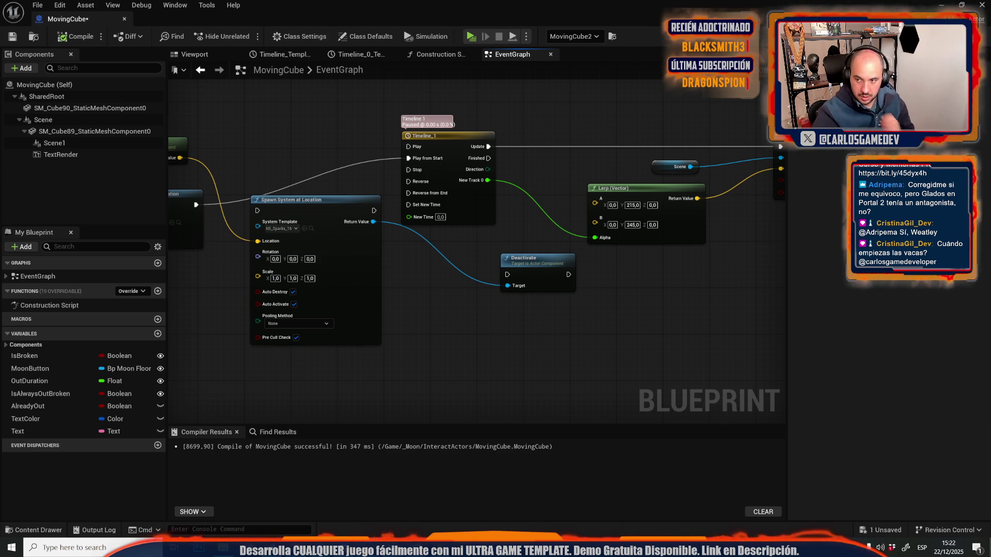
Step: Open Moon-13-Broken-Elevator from the level editor, discarding the MovingCube changes
key("alt+Tab")
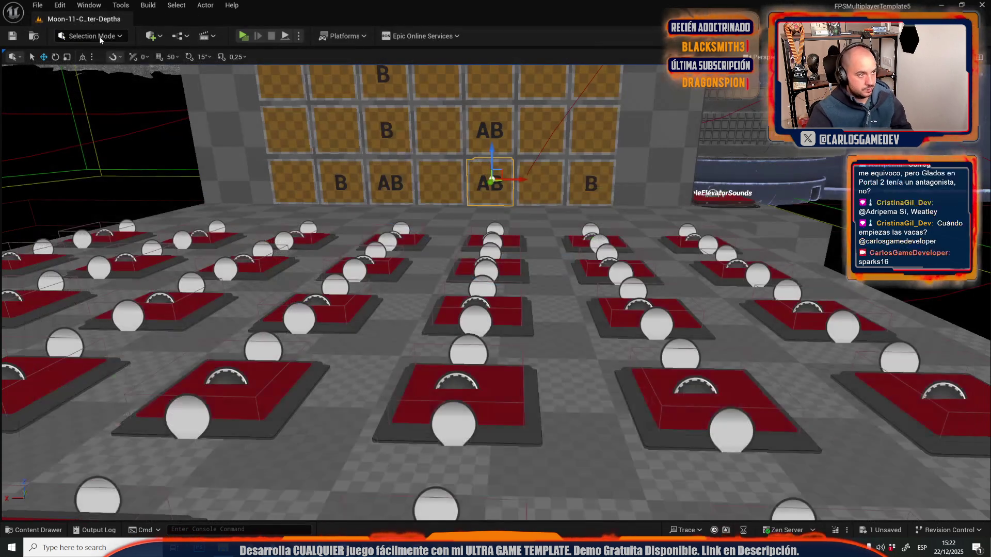
left_click(34, 5)
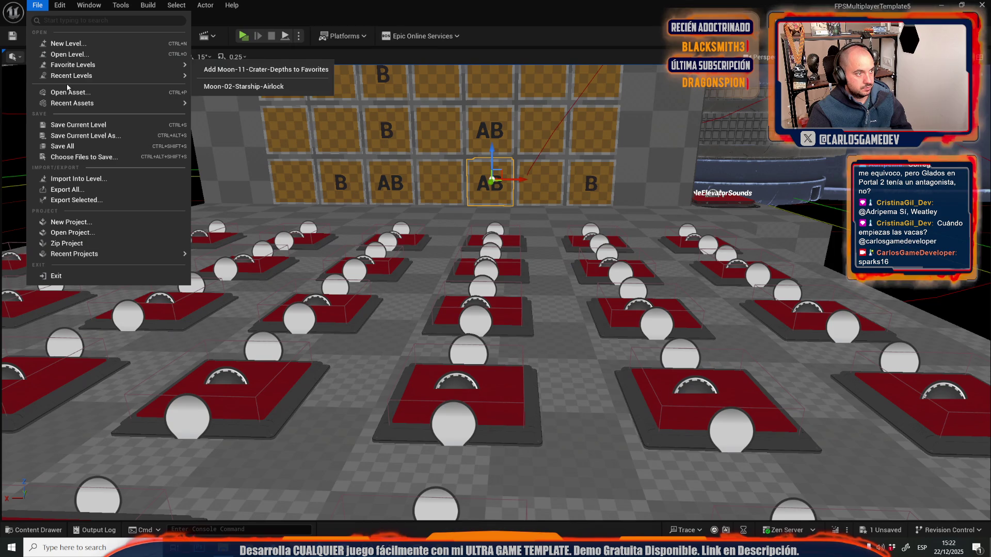
left_click(72, 58)
scroll(451, 310, "down", 3)
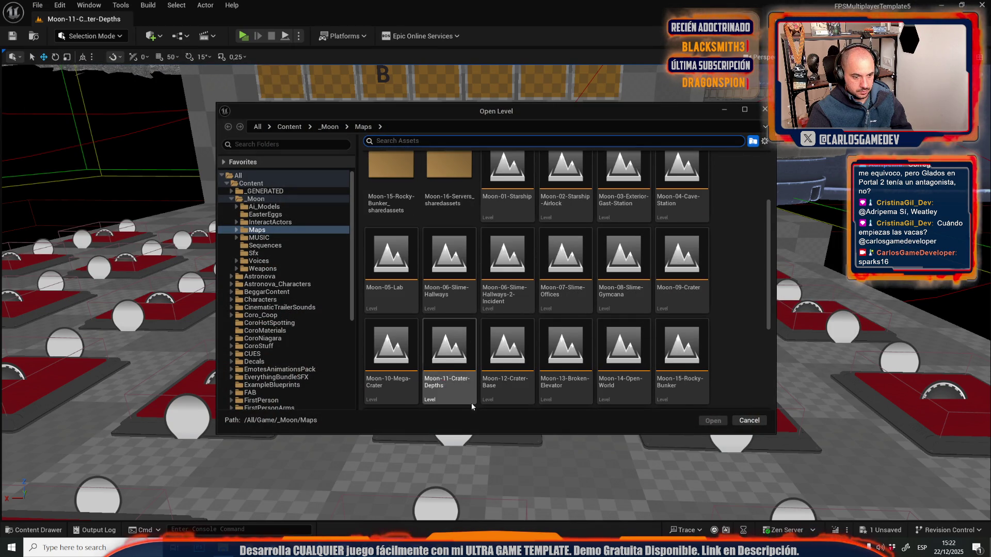
double_click(540, 345)
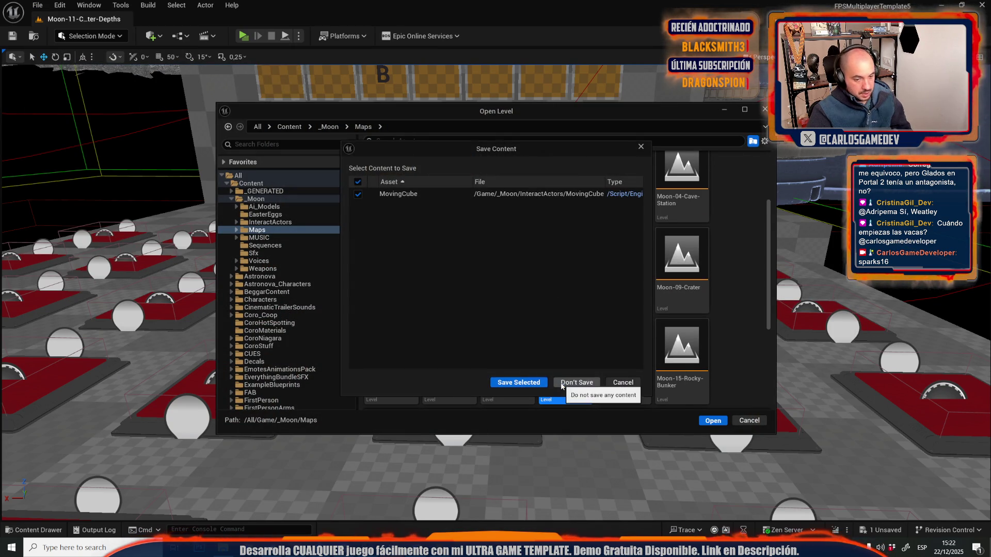
left_click(531, 388)
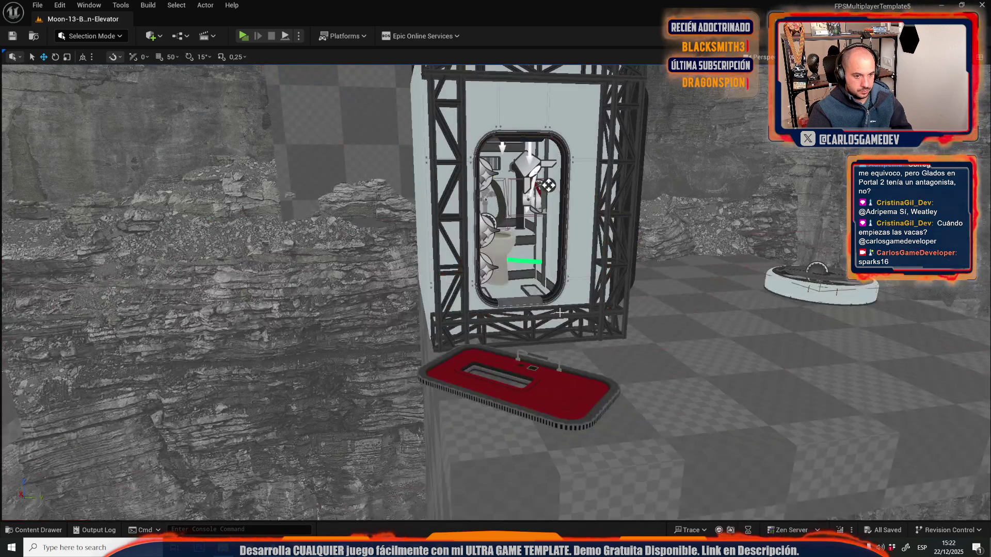
Step: Move the round fan pad beside the elevator's red door and raise it slightly
mouse_move(549, 185)
left_mouse_down()
mouse_move(506, 196)
mouse_move(485, 186)
mouse_move(475, 196)
mouse_move(501, 186)
mouse_move(521, 217)
mouse_move(490, 197)
mouse_move(483, 173)
mouse_move(452, 173)
left_mouse_up()
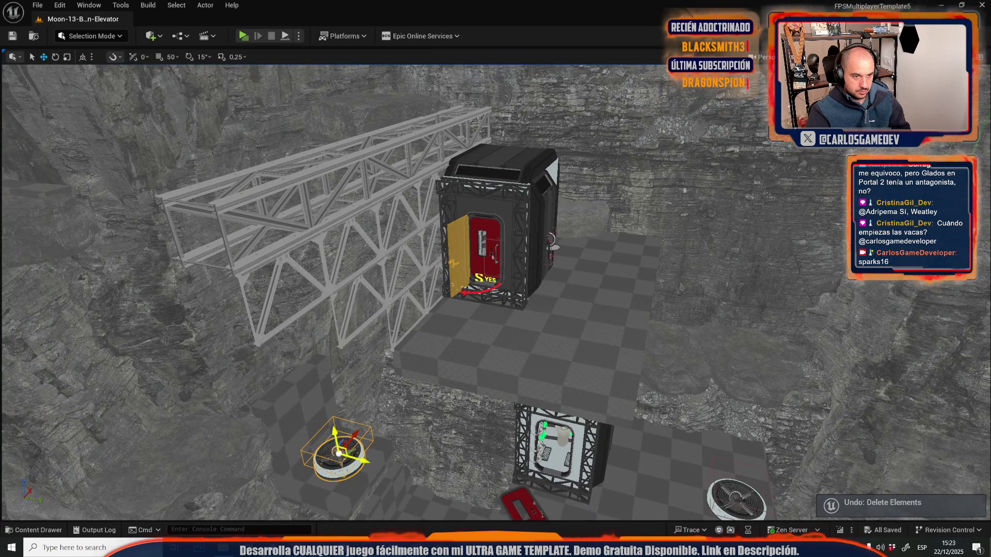
left_click_drag(438, 401, 439, 401)
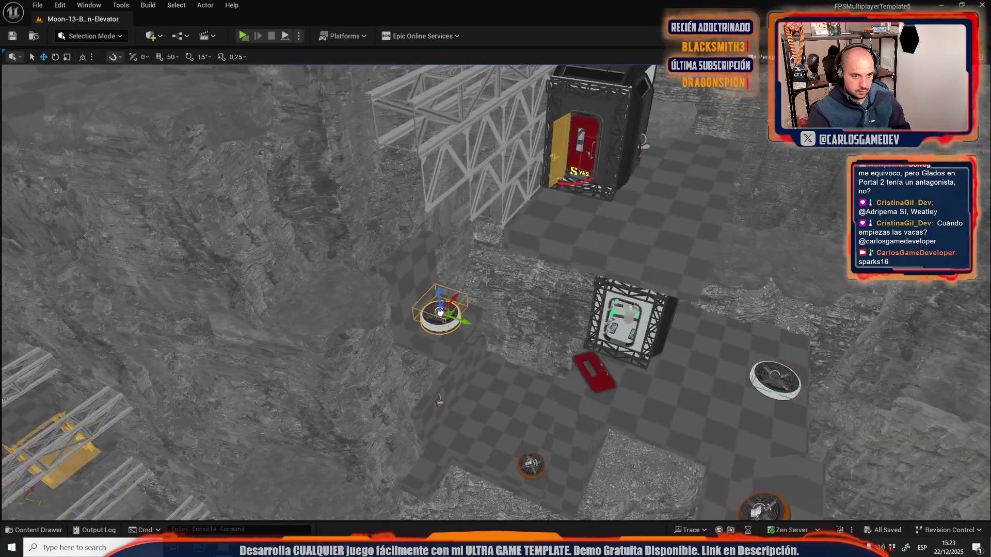
scroll(439, 401, "up", 5)
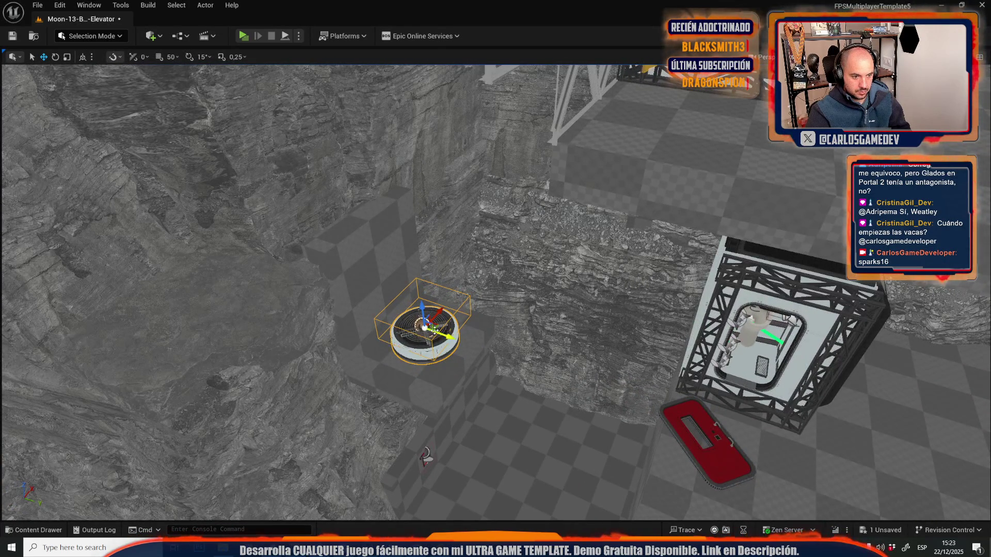
left_click_drag(435, 330, 738, 111)
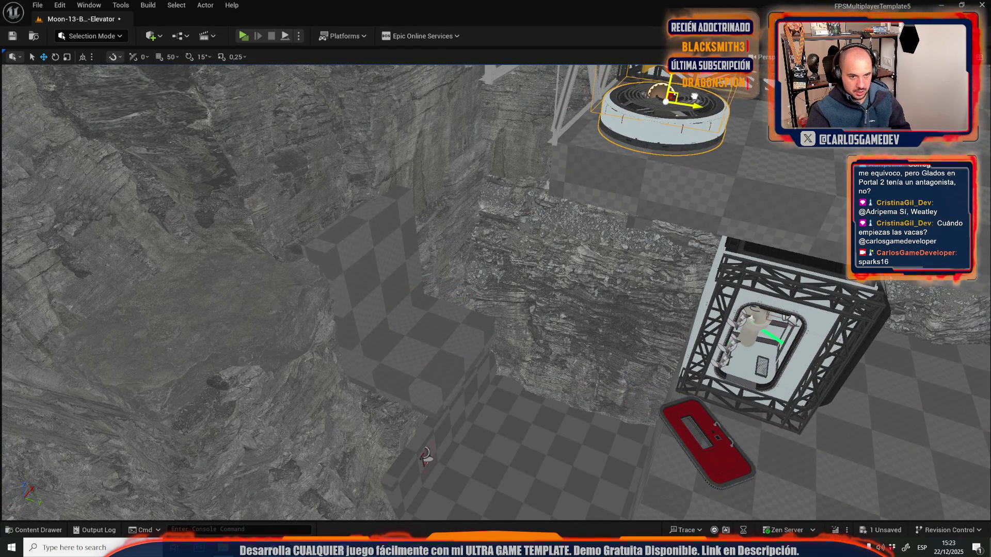
key("f")
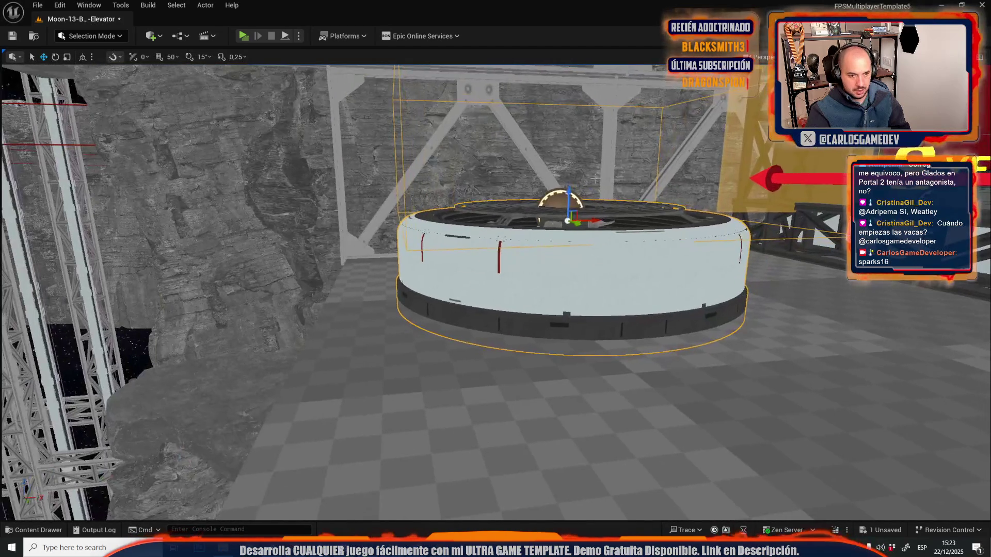
left_click_drag(569, 202, 568, 192)
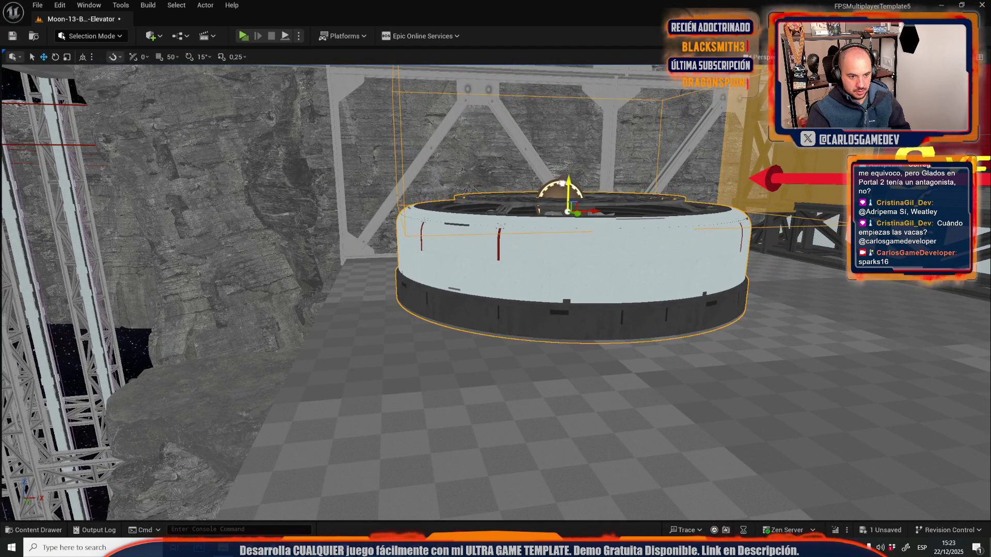
left_click_drag(496, 279, 449, 165)
left_click_drag(425, 345, 432, 342)
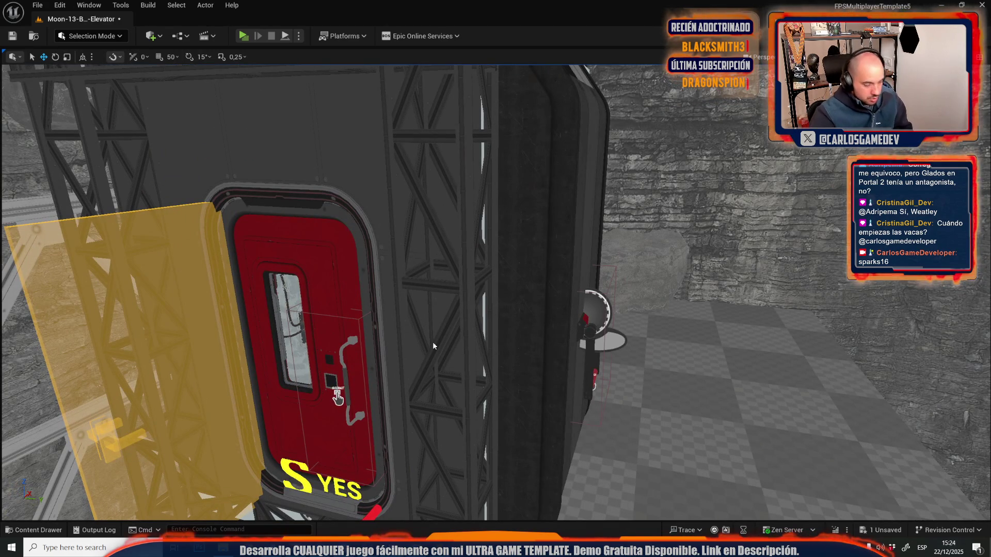
Step: Play-test walking through the red door and using the elevator handle, then stop and close the log
key("alt+p")
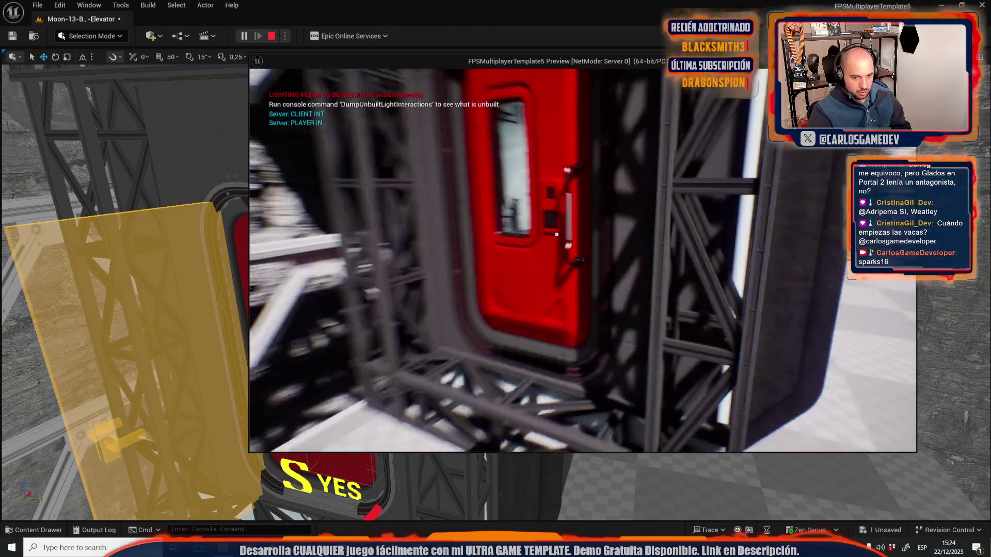
key("w")
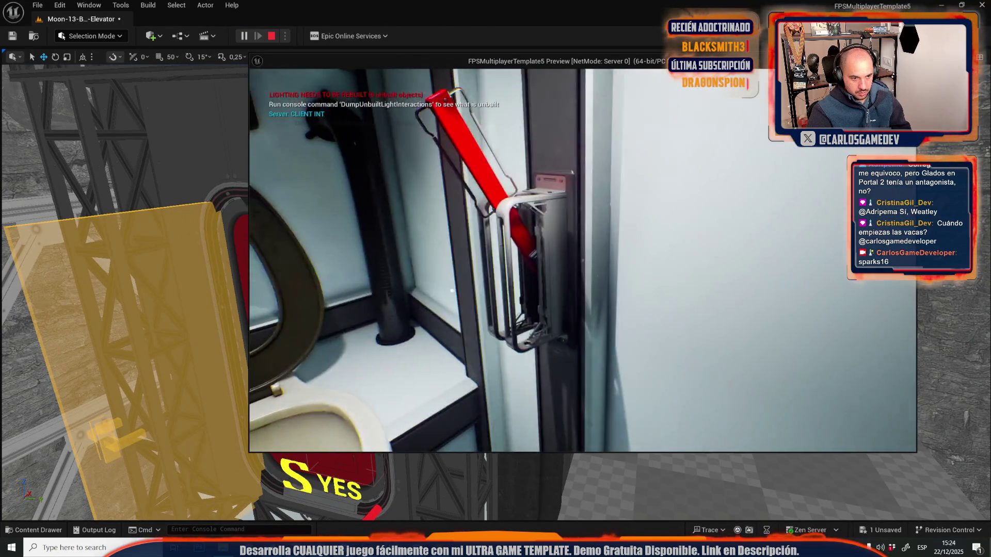
key("e")
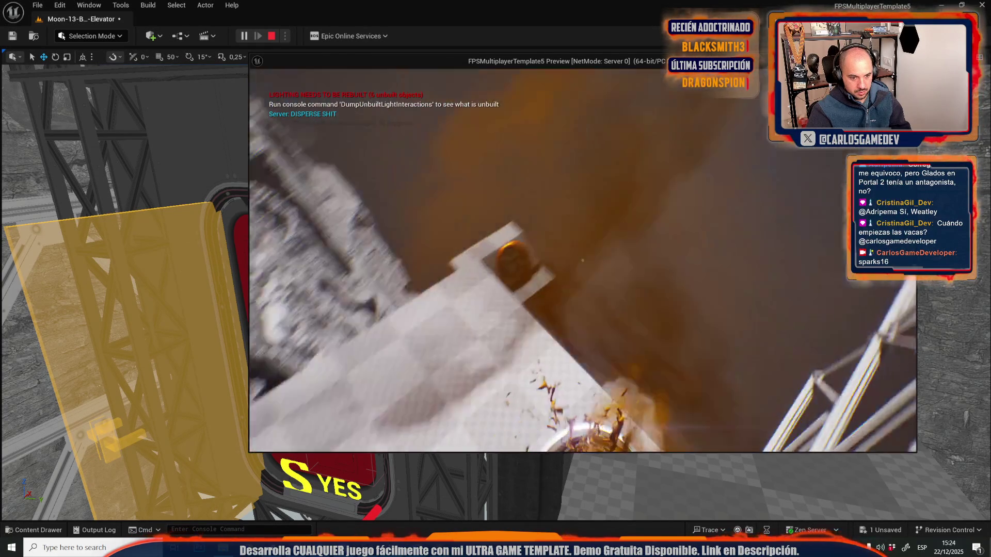
key("Escape")
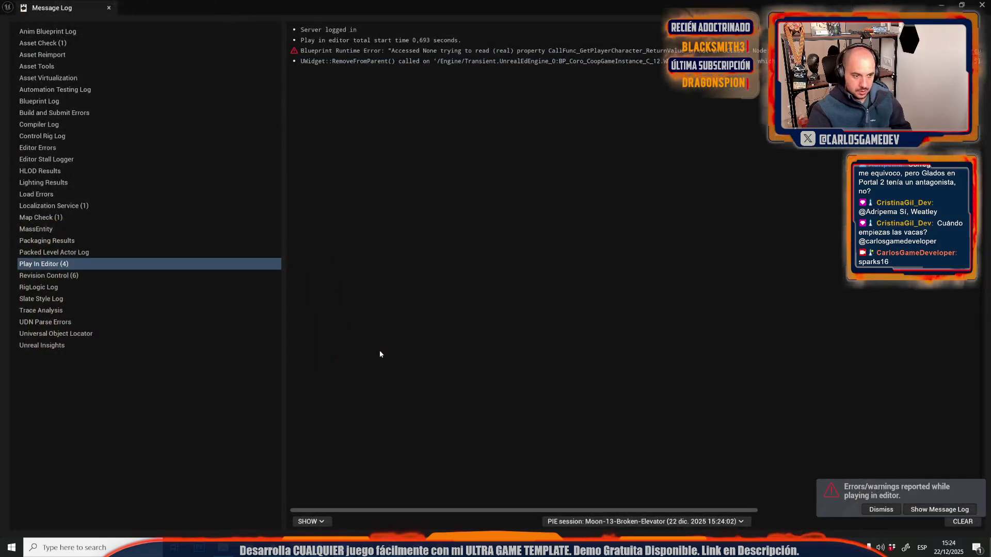
left_click(178, 160)
Step: Select the elevator's red door and delete it
left_click_drag(178, 160, 178, 160)
left_click(402, 233)
key("Delete")
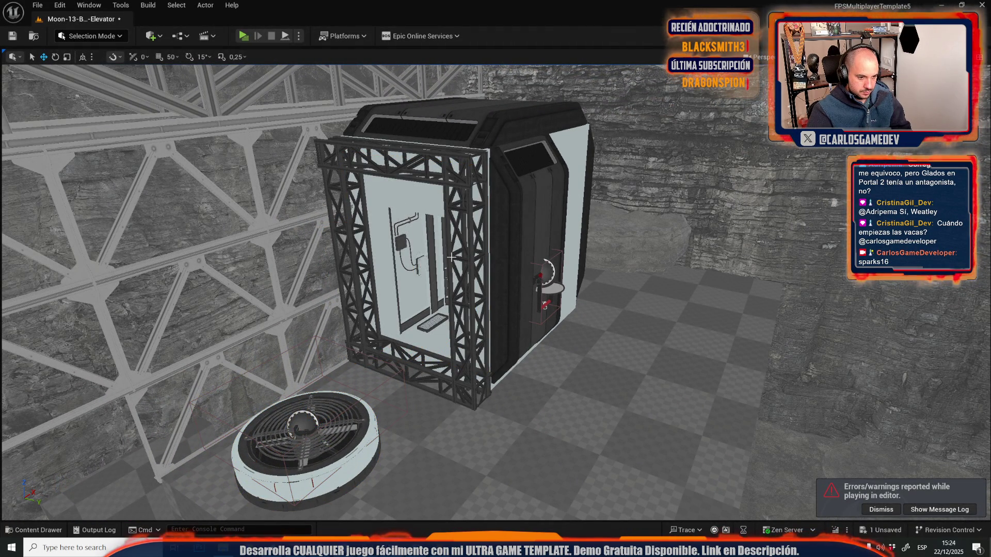
Step: Restore the deleted door and inspect the elevator's frame, panels and interior
key("ctrl+z")
left_click_drag(452, 257, 564, 265)
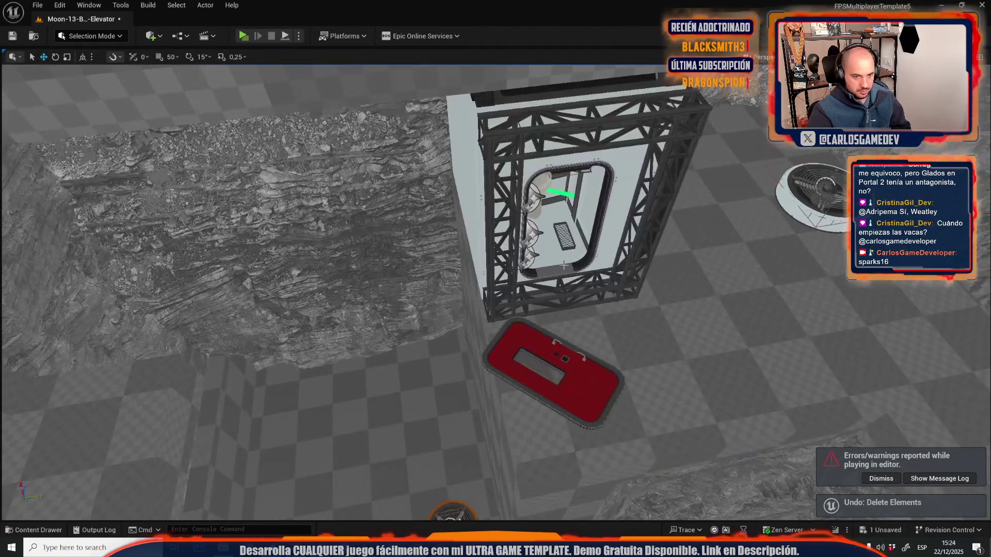
left_click(599, 251)
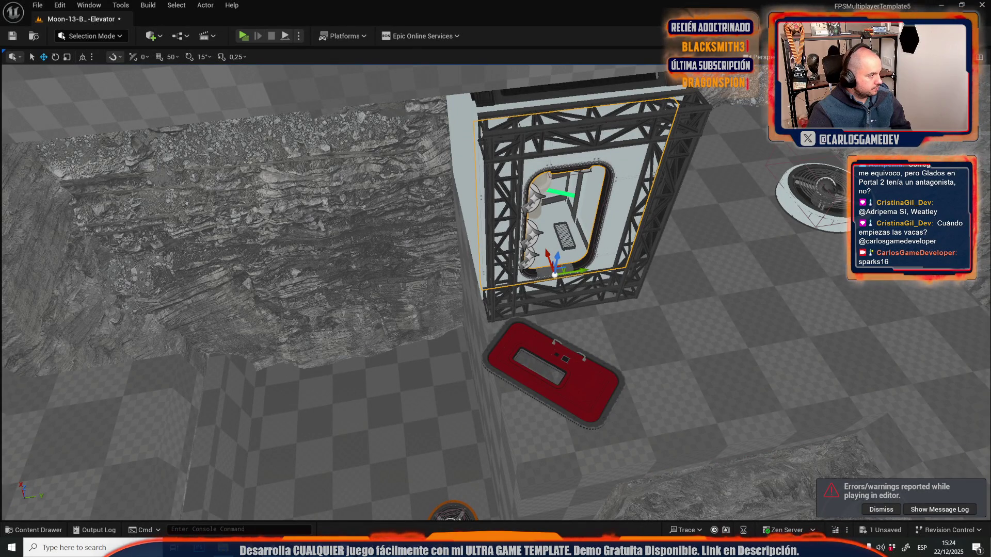
mouse_move(745, 272)
left_mouse_down()
mouse_move(535, 142)
mouse_move(589, 233)
left_mouse_up()
left_click(534, 142)
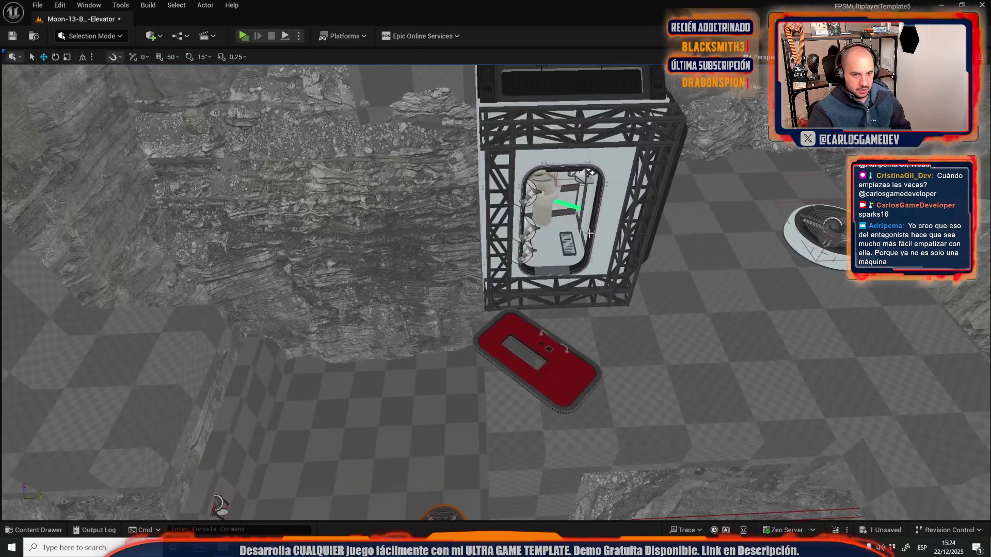
left_click(593, 227)
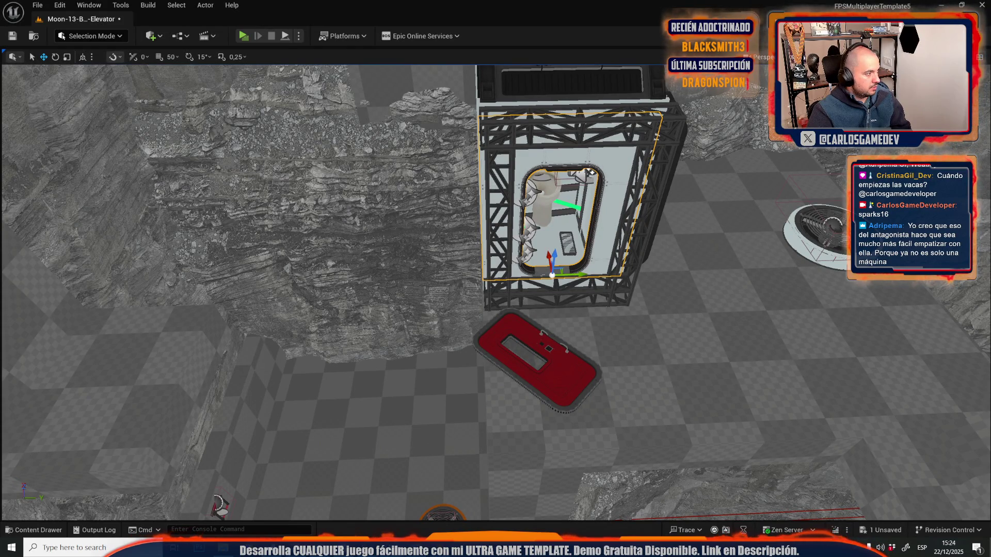
left_click_drag(600, 264, 430, 227)
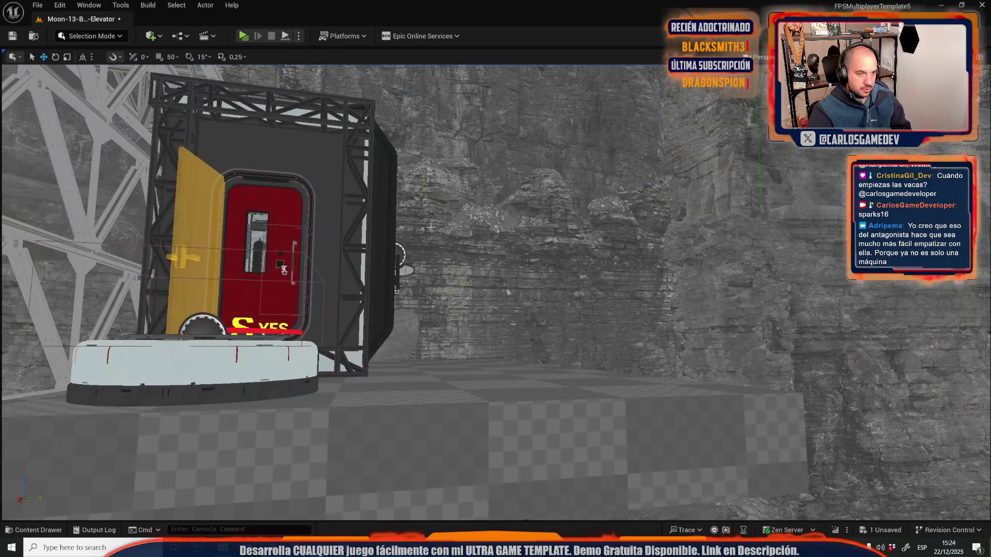
left_click(284, 271)
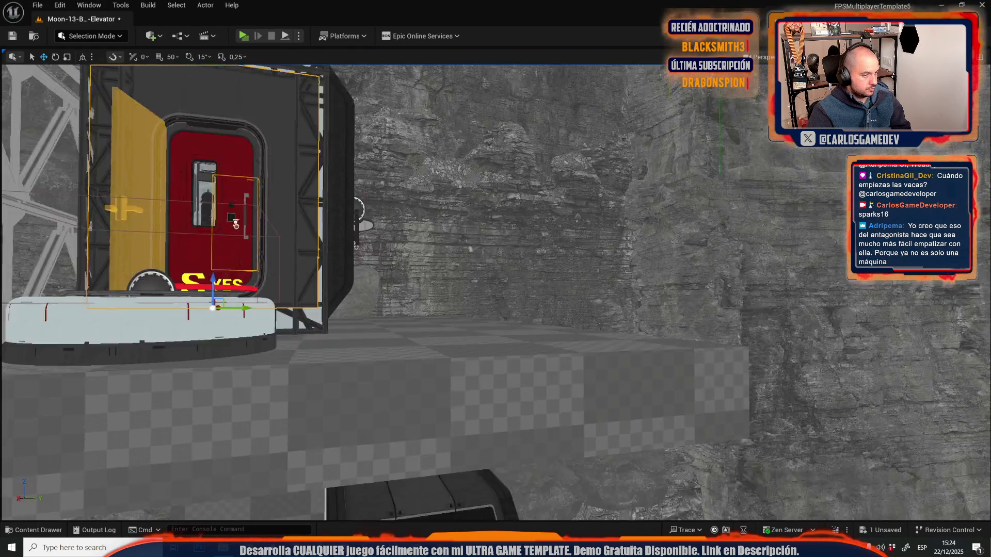
left_click_drag(284, 271, 387, 228)
left_click(388, 228)
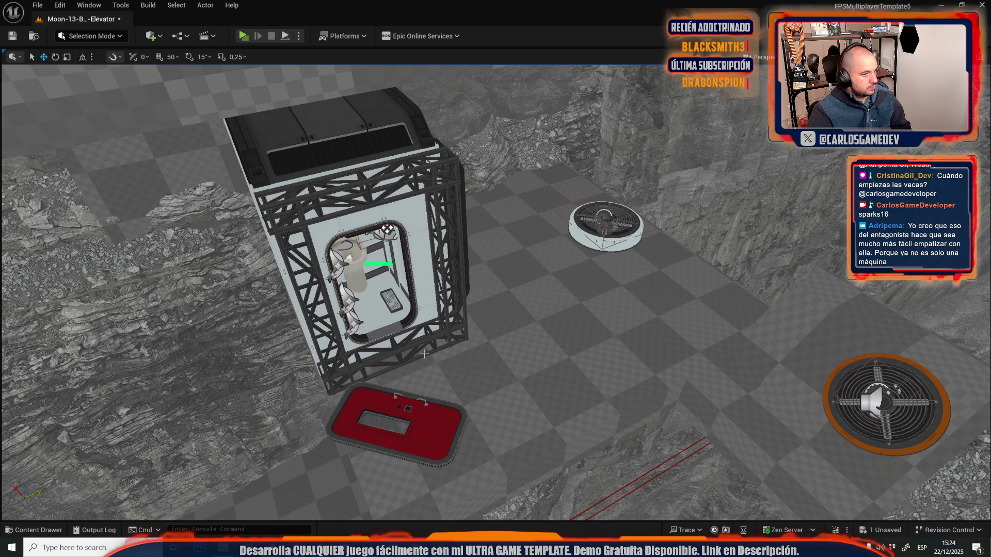
left_click_drag(387, 228, 355, 276)
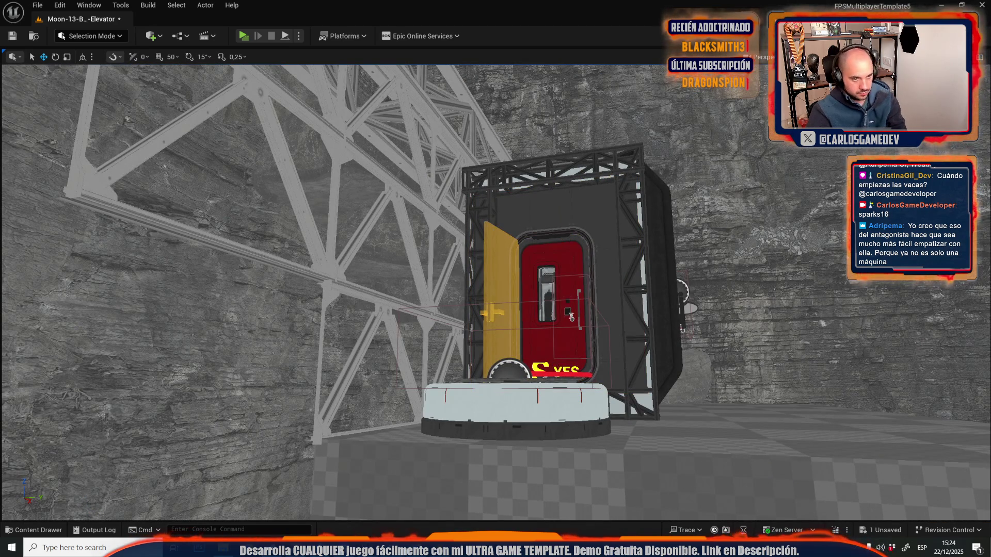
mouse_move(583, 301)
left_mouse_down()
mouse_move(563, 243)
mouse_move(583, 301)
mouse_move(563, 367)
mouse_move(590, 420)
mouse_move(503, 264)
mouse_move(493, 285)
mouse_move(501, 378)
mouse_move(503, 368)
mouse_move(533, 436)
mouse_move(511, 407)
mouse_move(524, 317)
left_mouse_up()
Step: Rotate the red platform flat in world space, frame it, and start a play session
left_click(83, 57)
key("e")
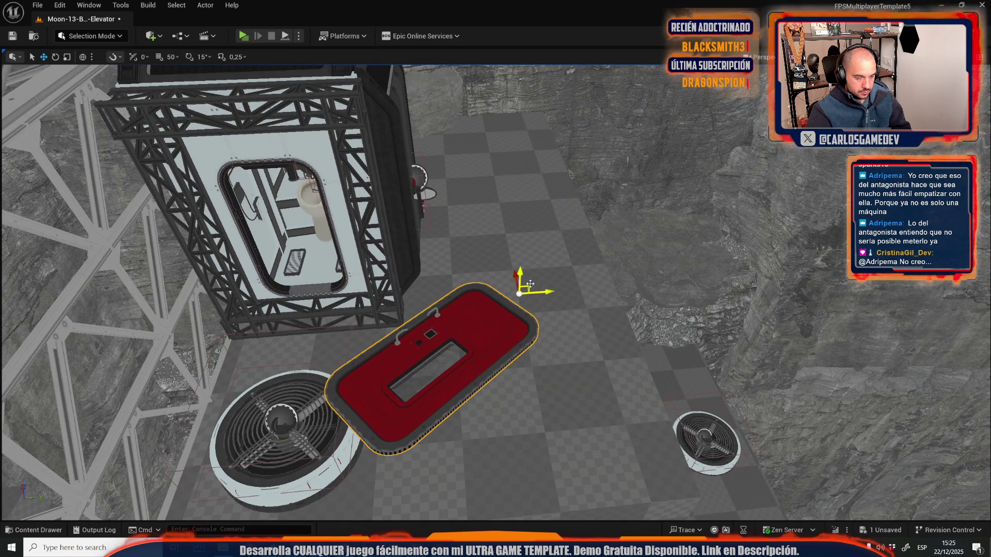
key("ctrl+z")
left_click_drag(520, 379, 509, 408)
key("f")
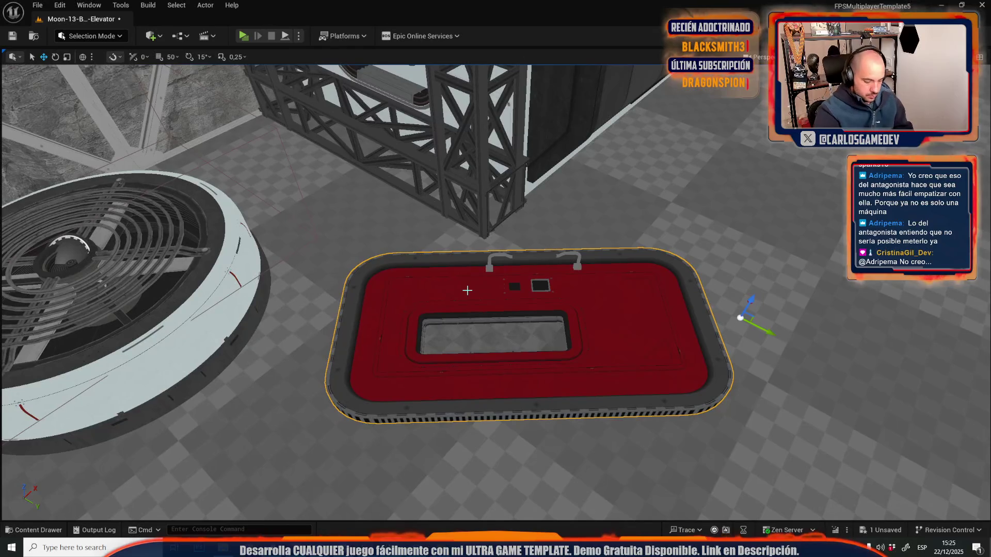
key("alt+p")
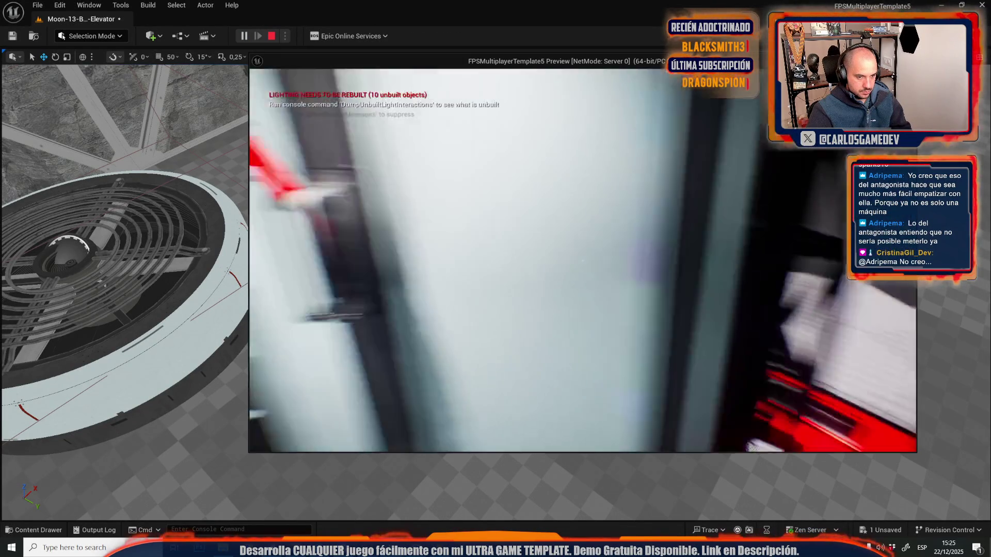
Step: Trigger the fan's debris burst in play, stop the session and close the Message Log
key("e")
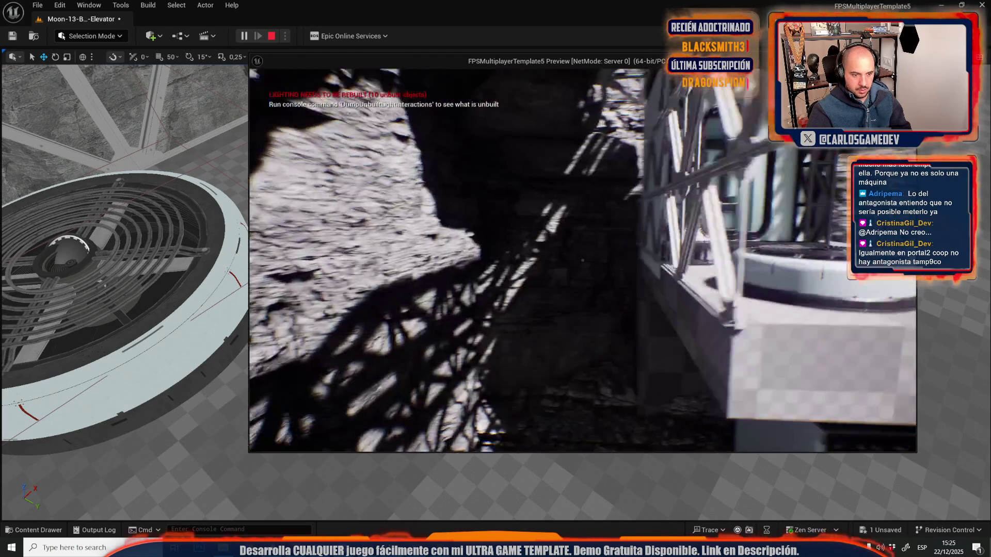
left_click(744, 348)
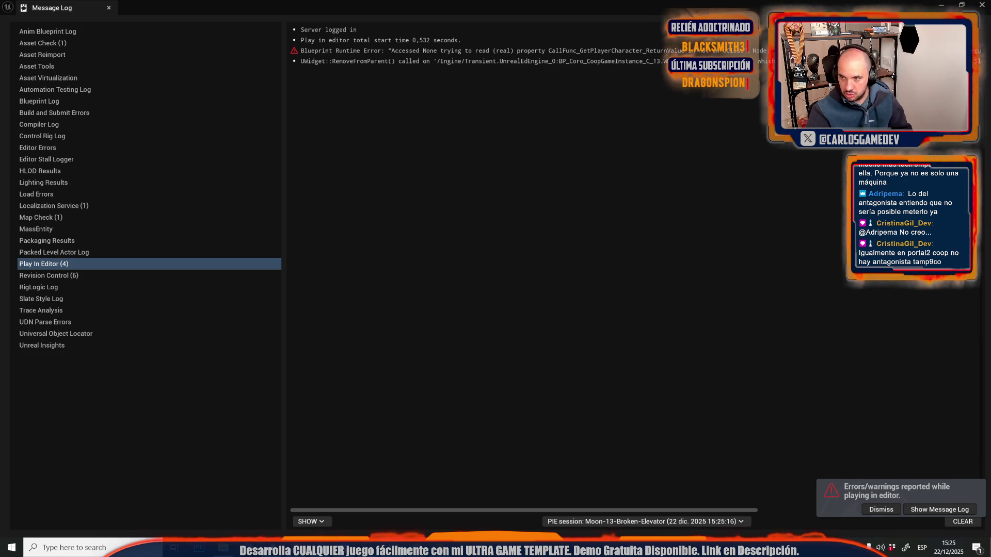
left_click(109, 8)
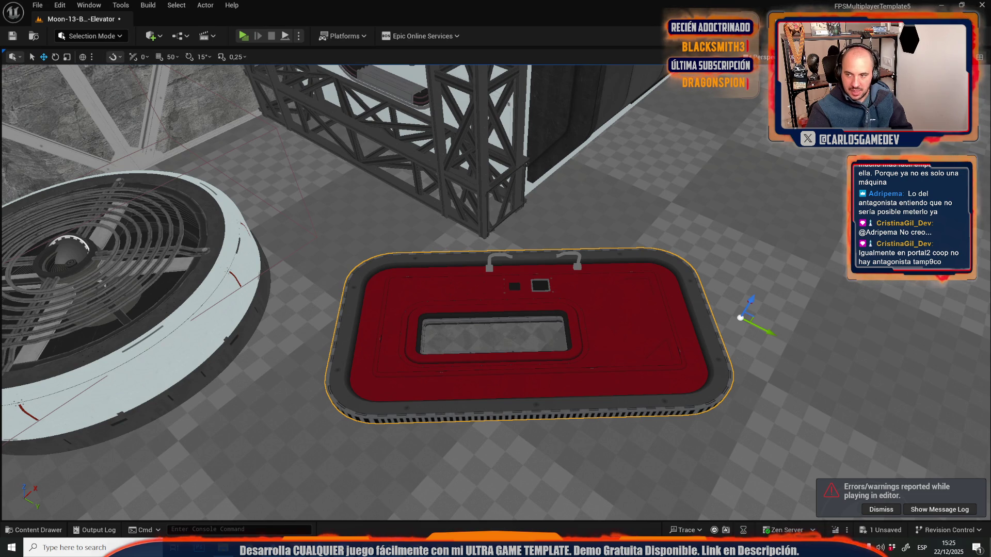
Step: Select the WindFlush fan actor on the red platform and choose Edit WindFlush
mouse_move(423, 376)
left_mouse_down()
mouse_move(392, 356)
mouse_move(377, 361)
mouse_move(401, 371)
left_mouse_up()
left_click(444, 287)
right_click(447, 289)
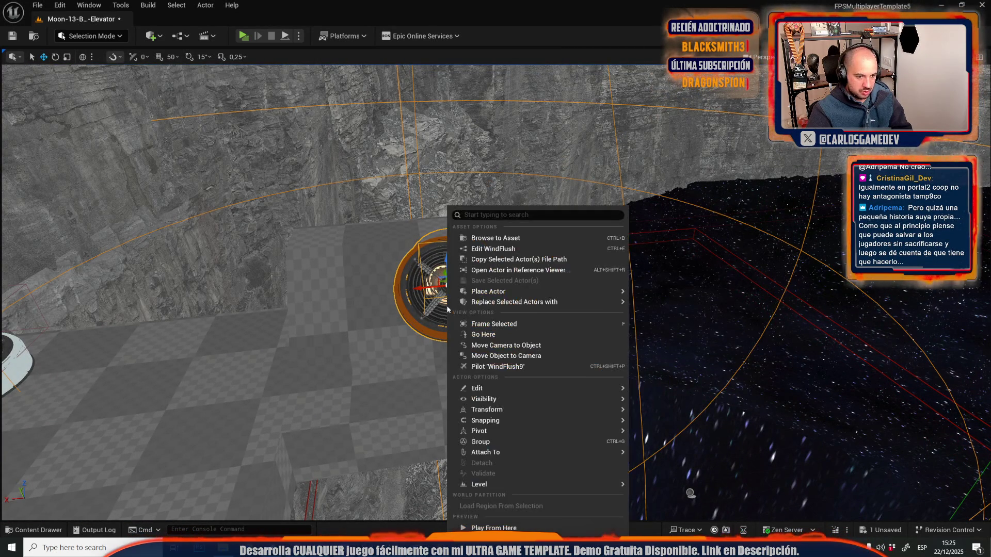
left_click(473, 249)
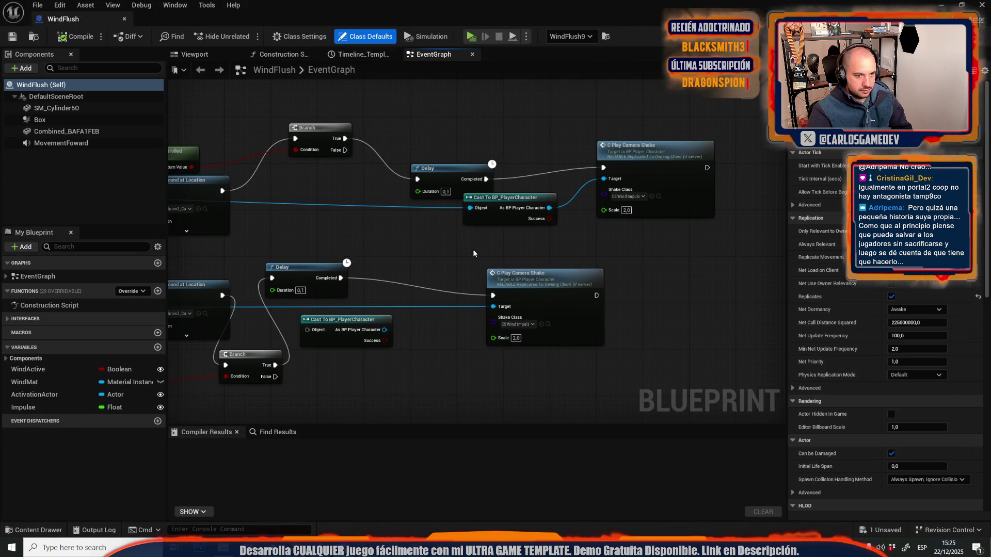
Step: Rearrange the Play Sound at Location nodes and expand their advanced inputs
scroll(473, 249, "down", 5)
scroll(562, 108, "up", 5)
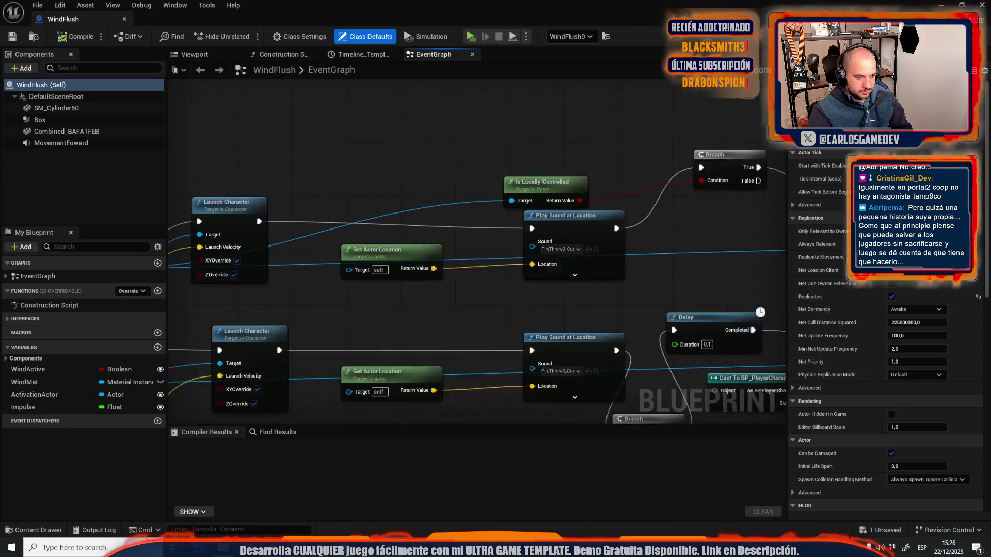
left_click_drag(454, 272, 479, 226)
left_click(598, 229)
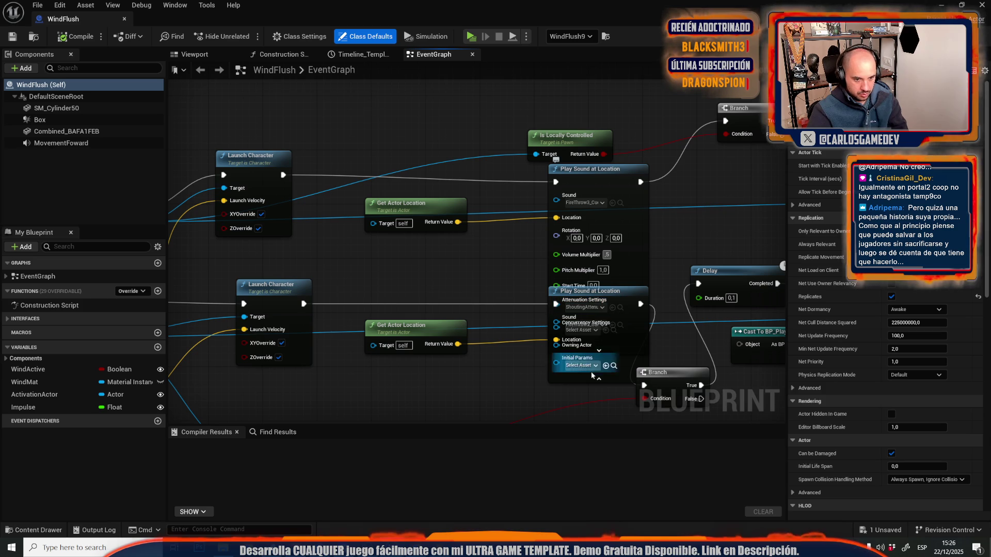
left_click_drag(622, 207, 625, 147)
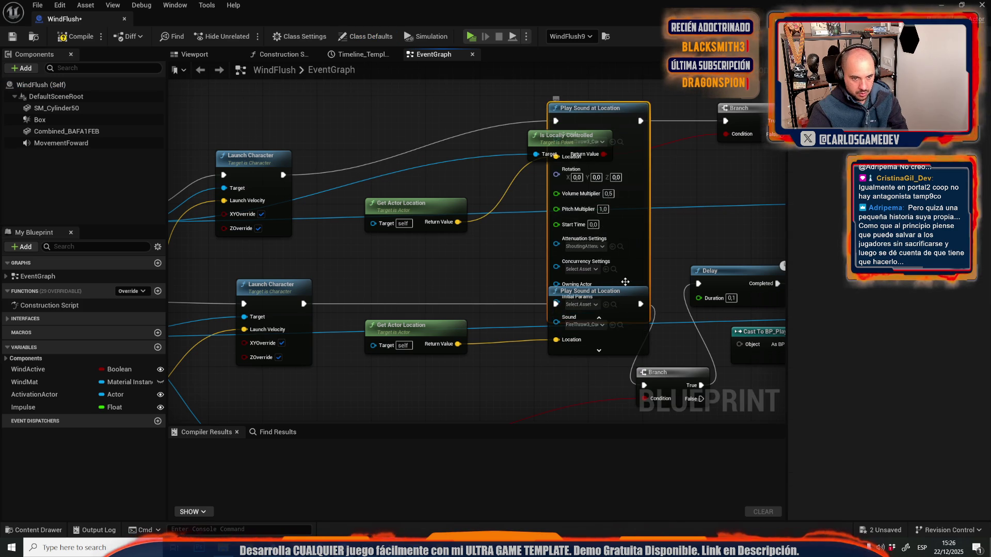
left_click_drag(598, 320, 600, 224)
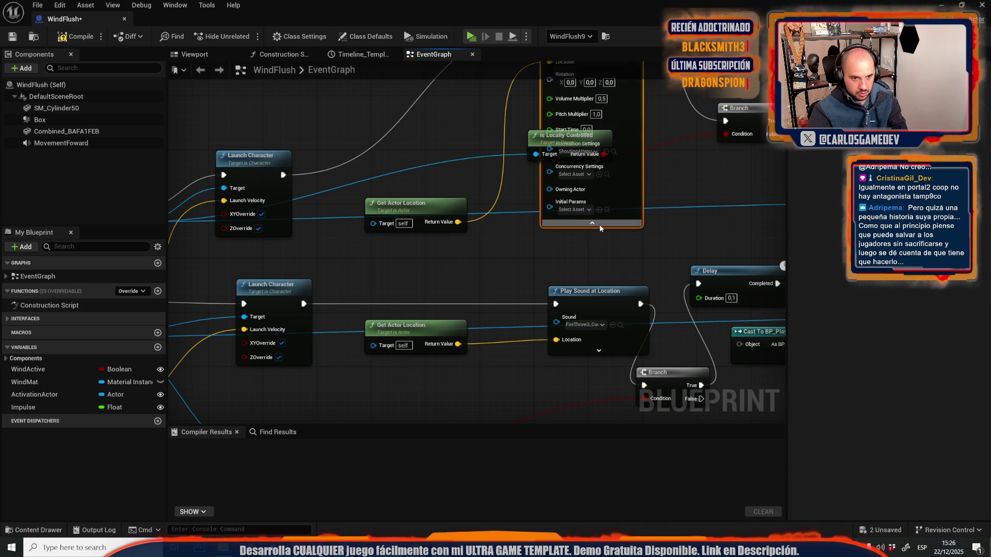
left_click(599, 224)
left_click(599, 353)
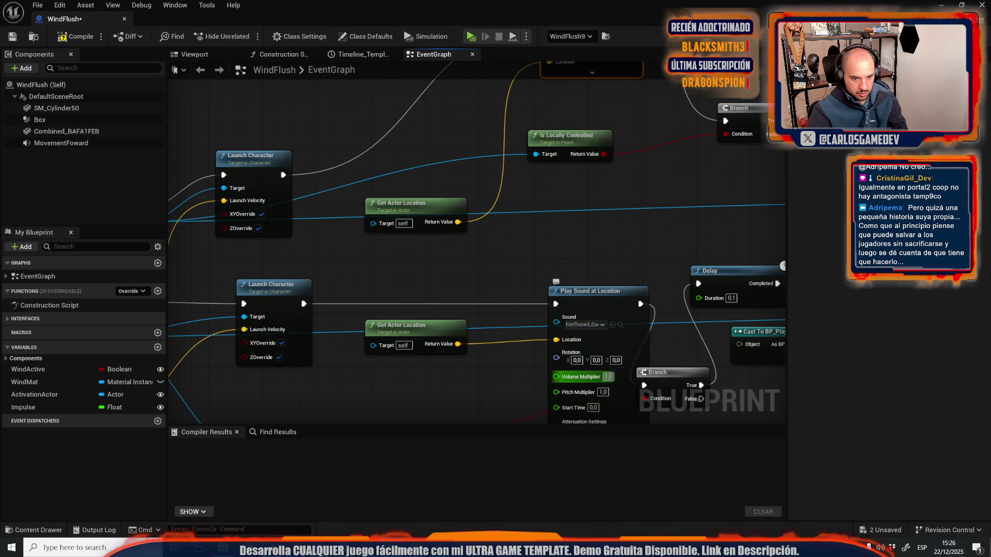
type(".")
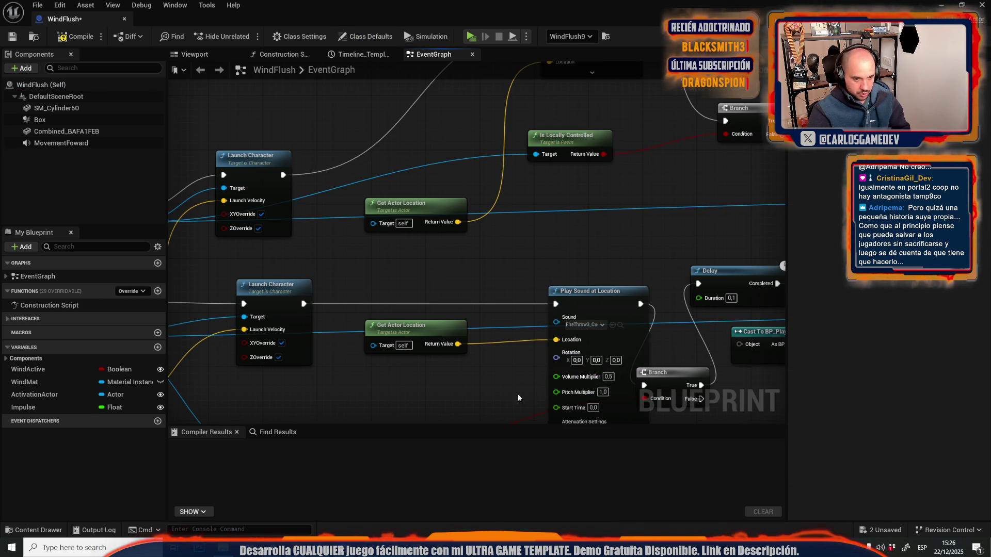
scroll(519, 395, "down", 5)
scroll(404, 170, "up", 2)
scroll(462, 252, "down", 3)
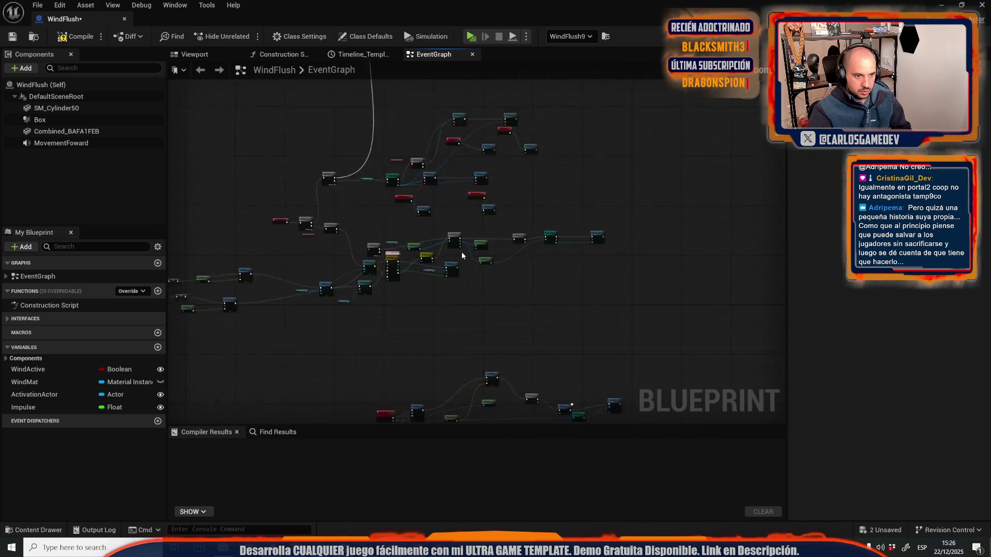
scroll(461, 255, "up", 3)
scroll(461, 255, "down", 3)
scroll(582, 171, "up", 3)
left_click_drag(582, 171, 654, 173)
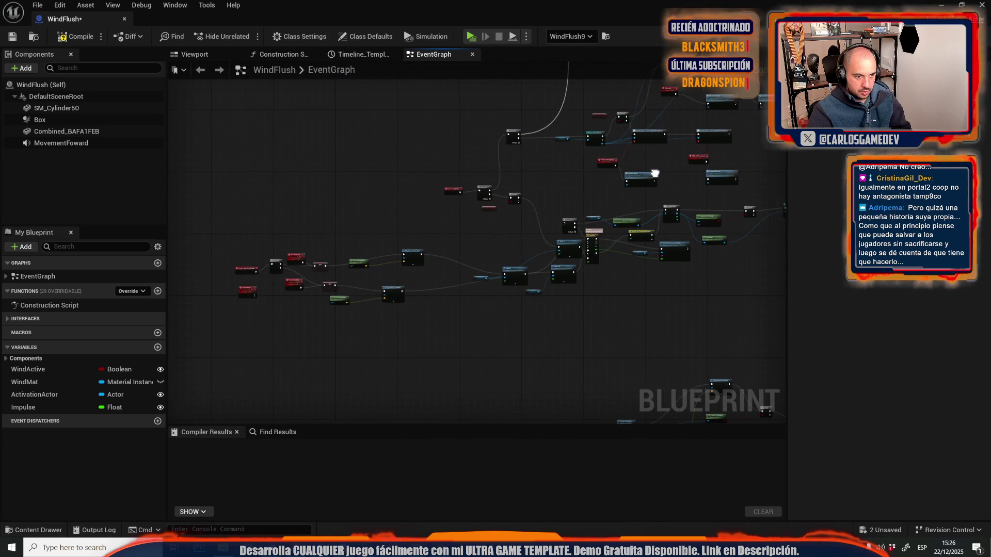
scroll(372, 265, "up", 5)
Step: Set the top Play Sound at Location Volume Multiplier to 0,5, then compile and save WindFlush
left_click(512, 194)
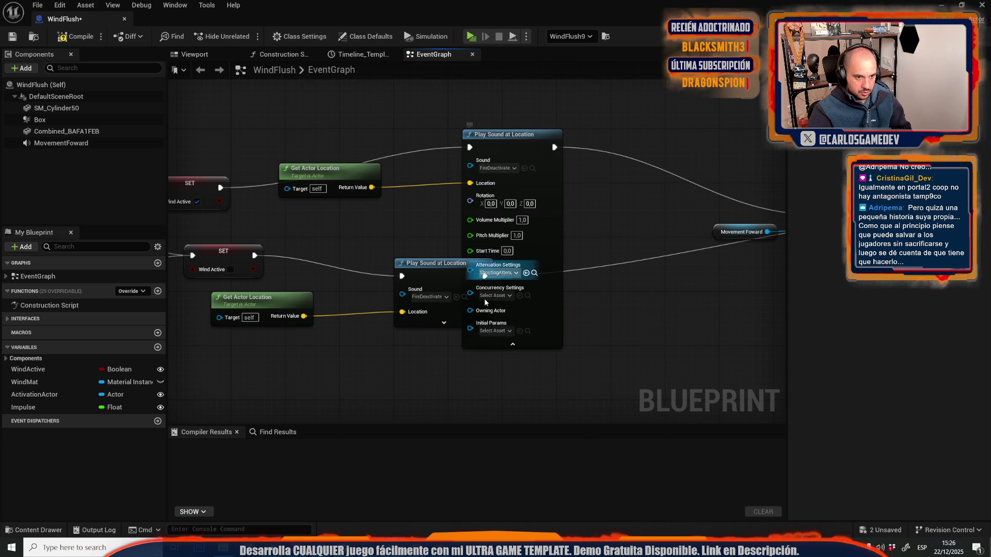
left_click(444, 322)
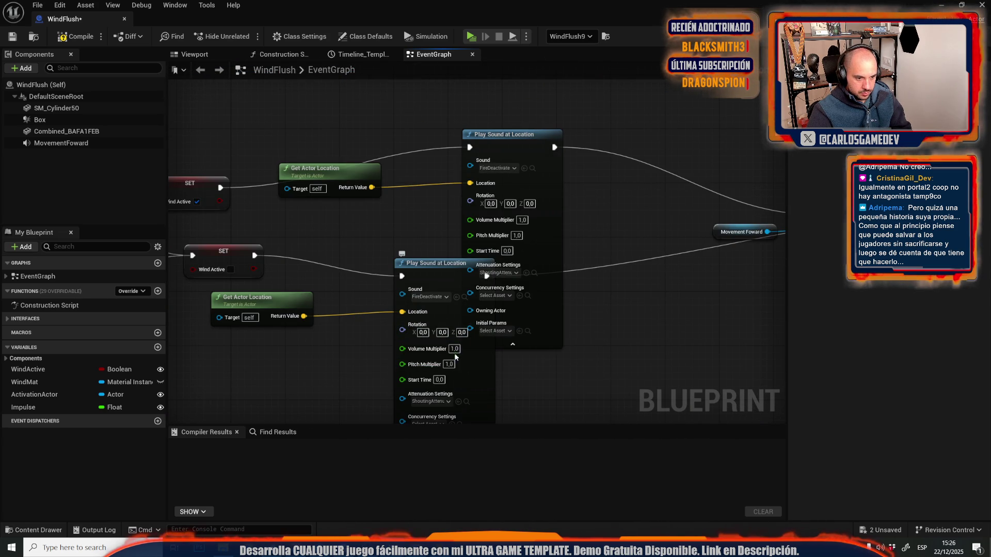
type("0,5")
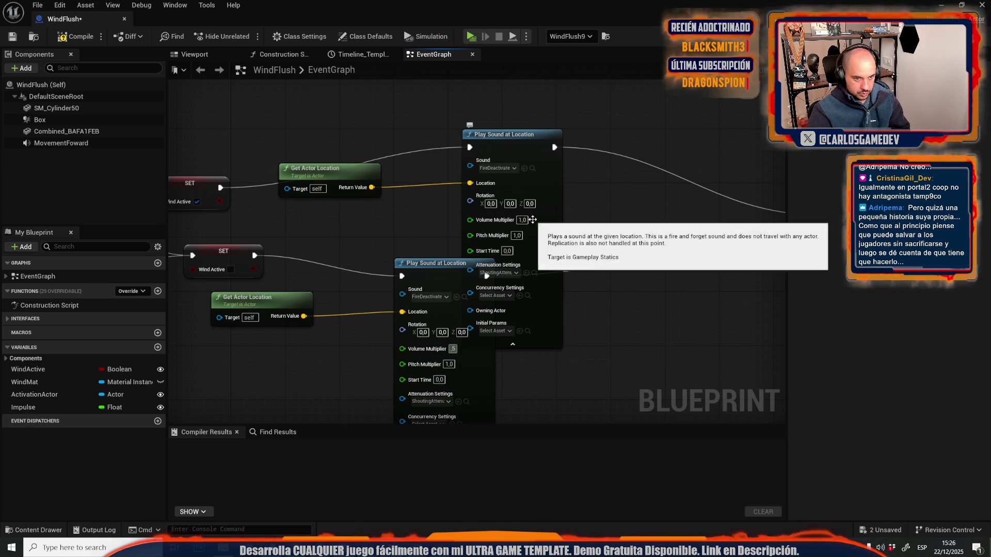
left_click(523, 221)
type(",5")
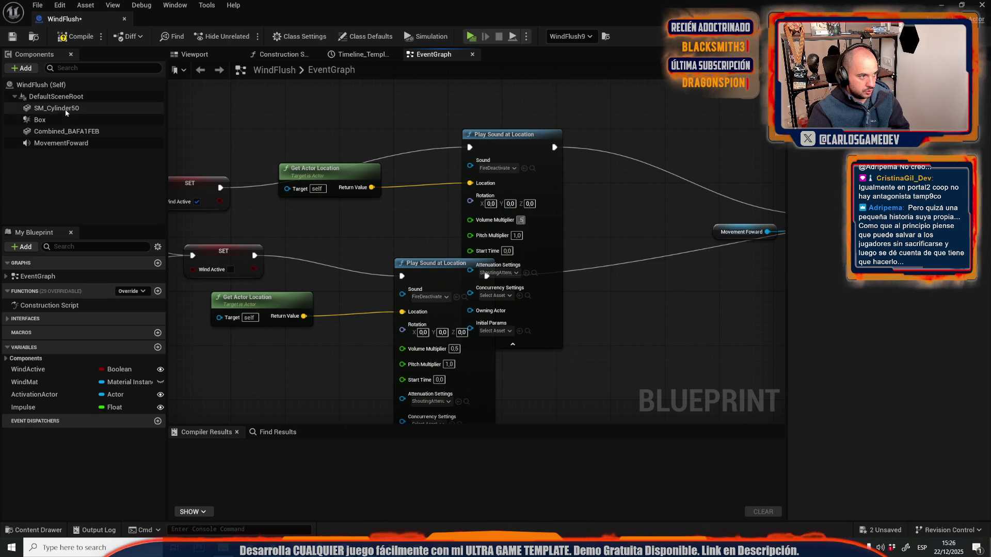
type("0,5")
left_click(61, 143)
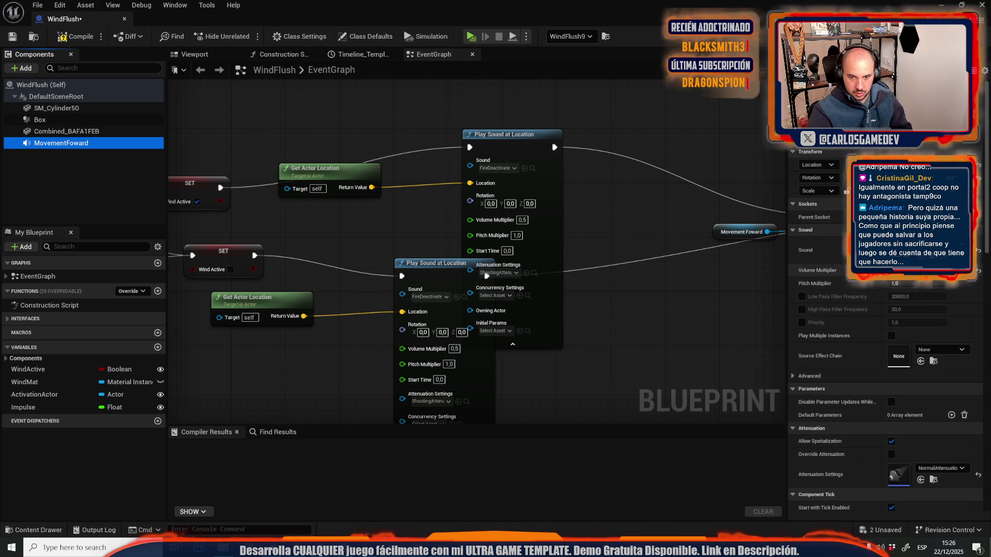
left_click(826, 270)
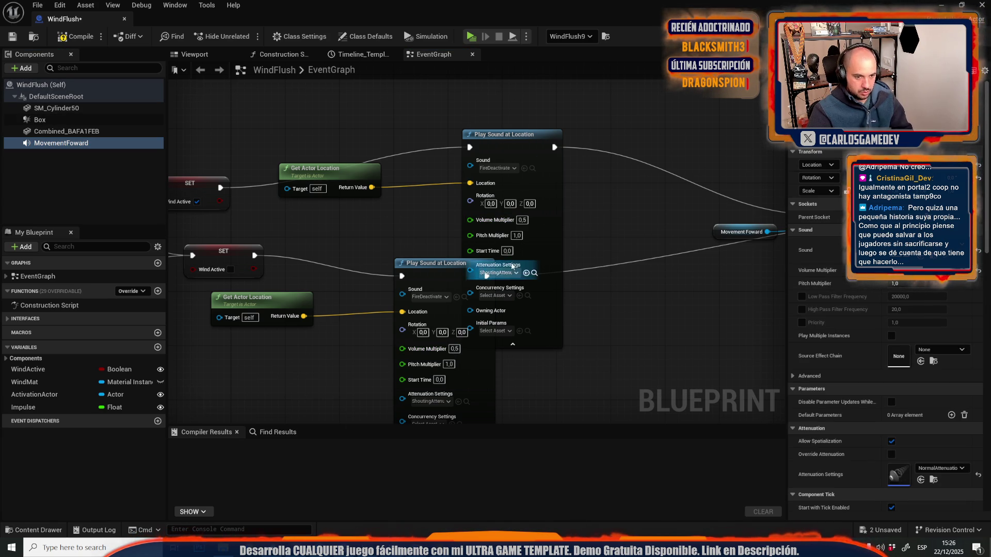
left_click(11, 38)
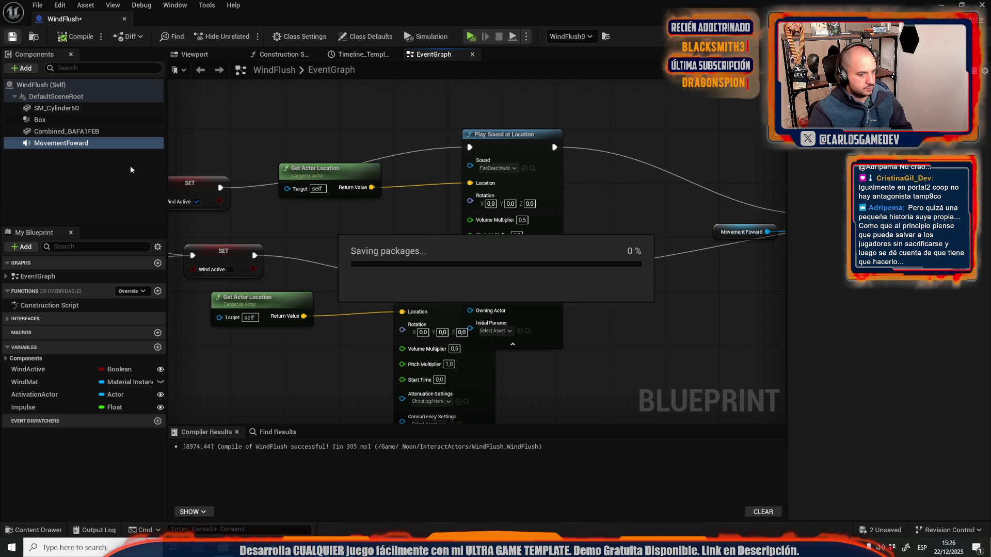
key("alt+Tab")
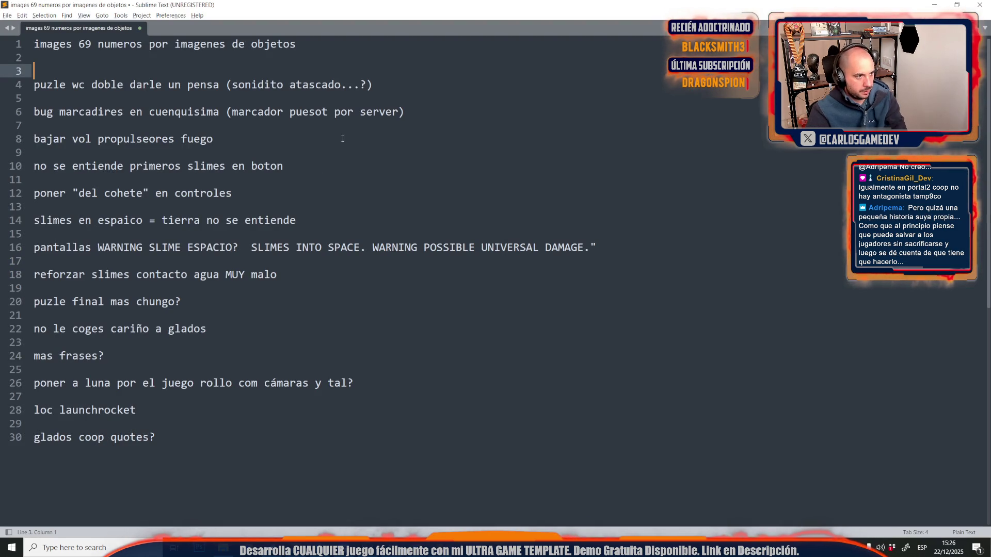
Step: Delete the 'puzle wc doble' note line and the leftover blank lines
key("Down")
key("End")
key("shift+Home")
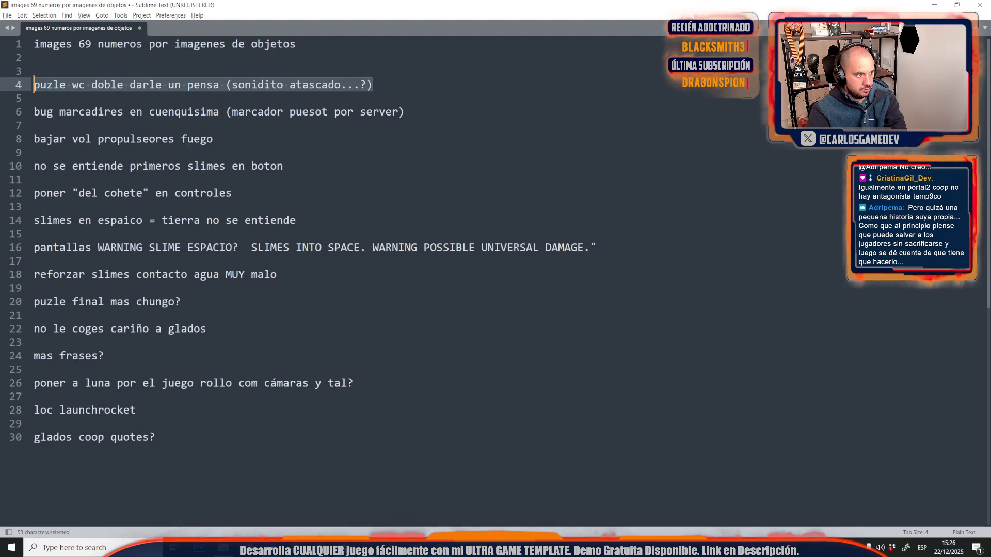
key("BackSpace")
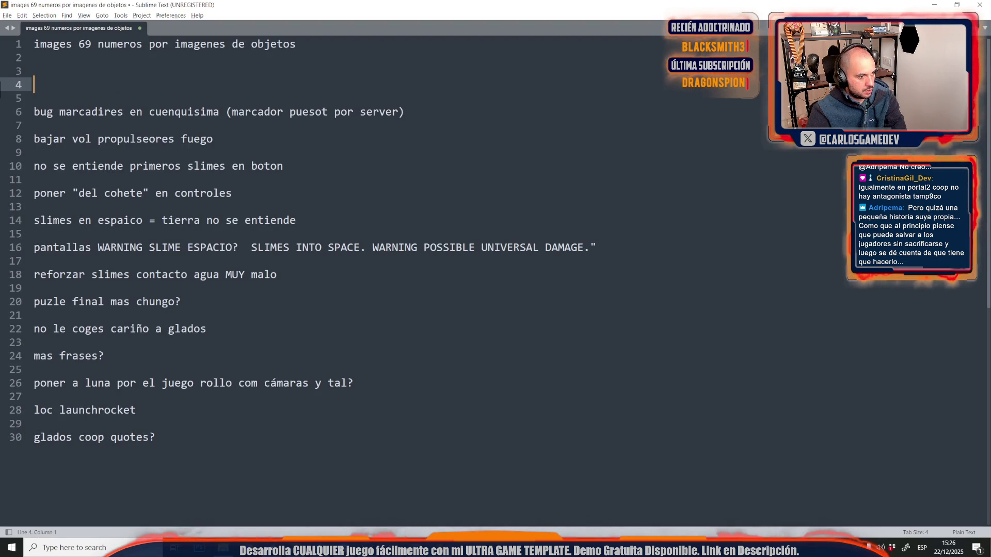
key("Delete")
key("Delete")
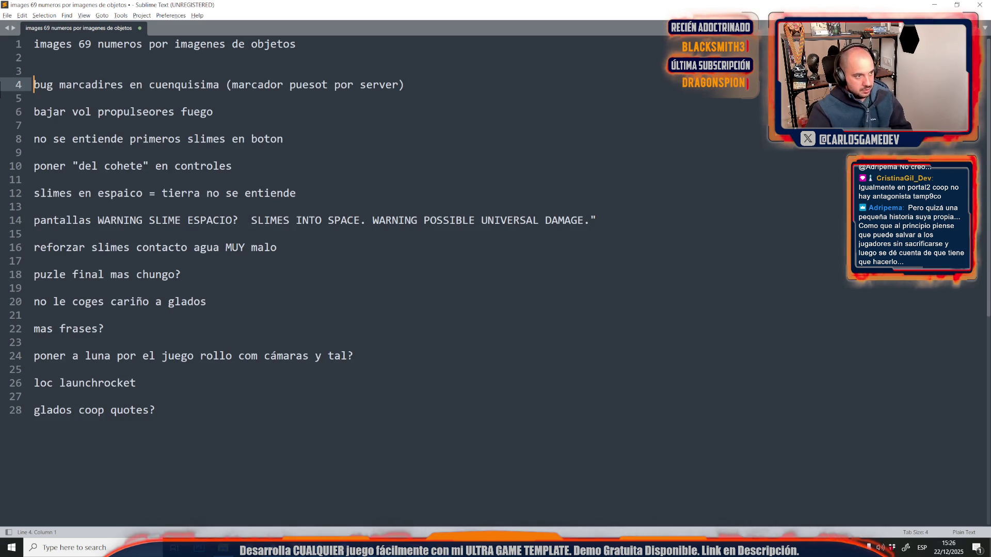
Step: Delete the 'bajar vol propulseores fuego' note from the list
key("shift+Up")
key("shift+Up")
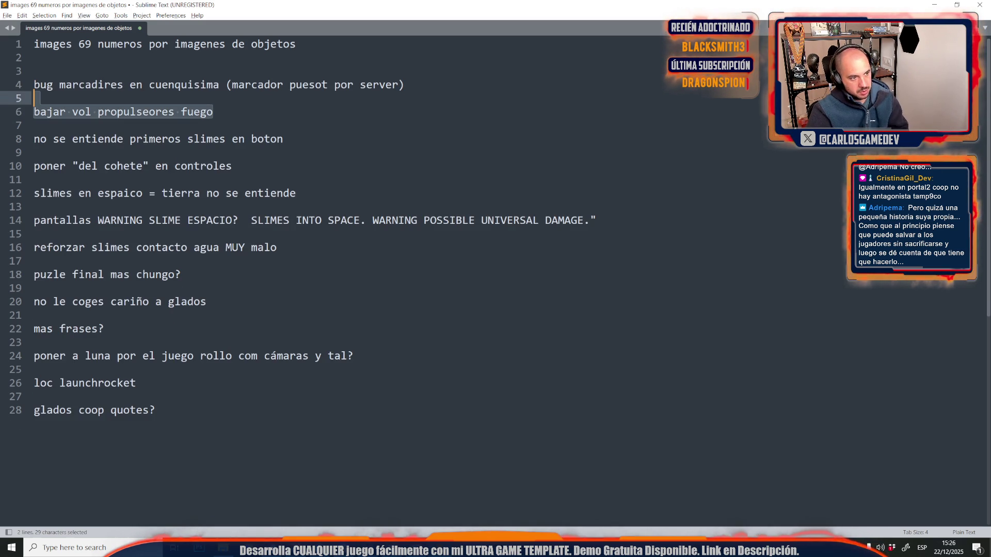
key("shift+Down")
key("BackSpace")
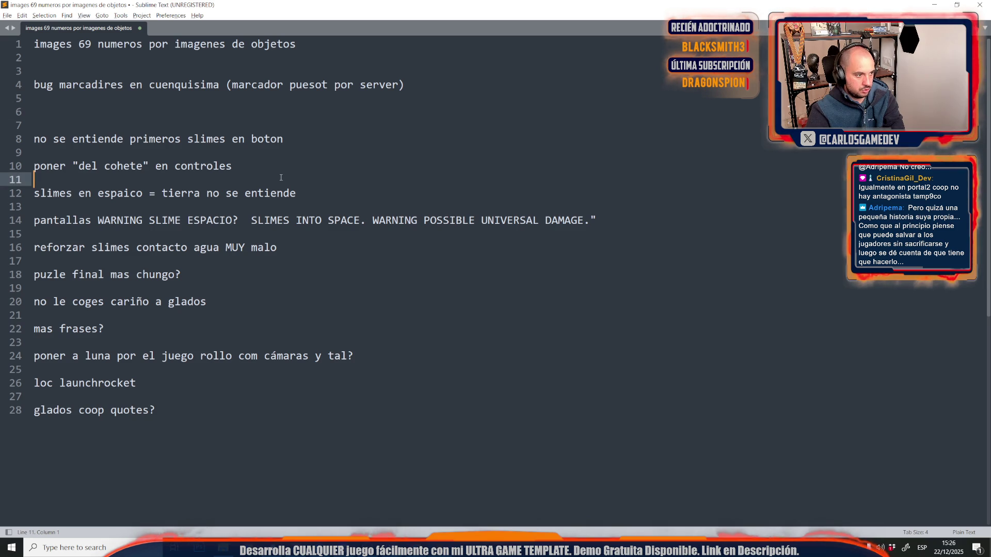
key("shift+Up")
left_click(186, 262)
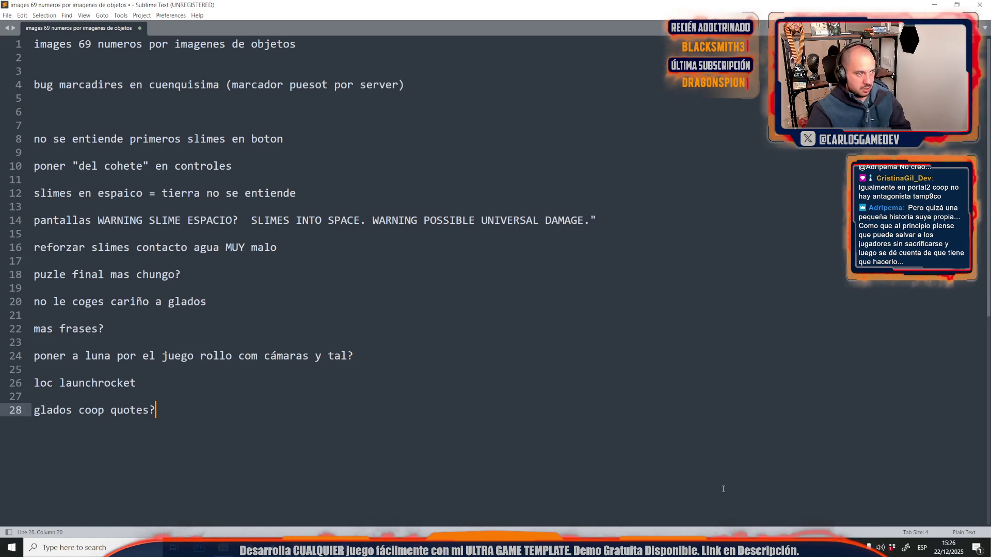
key("alt+Tab")
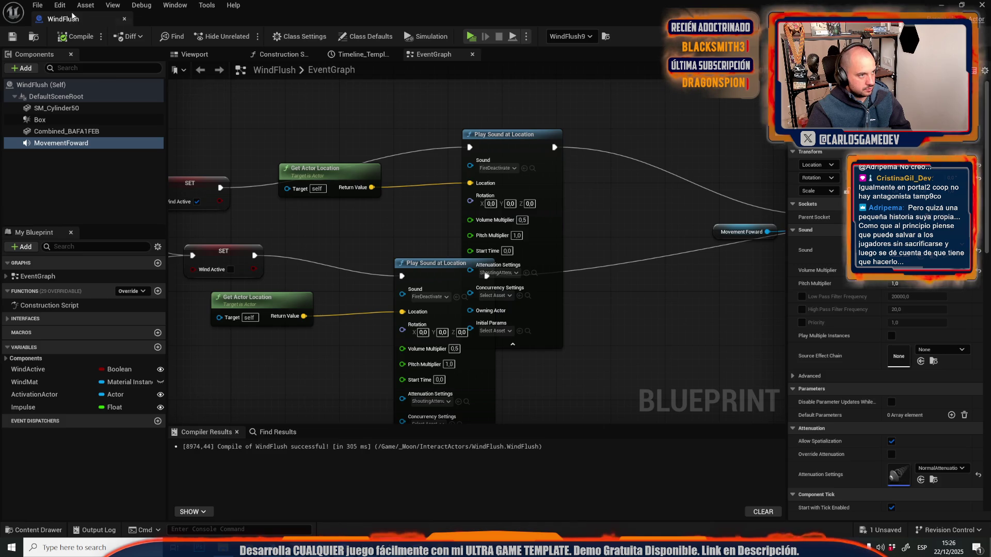
Step: Open the Moon-14-Open-World level, saving Moon-13-Broken-Elevator when prompted
key("alt+Tab")
left_click(37, 5)
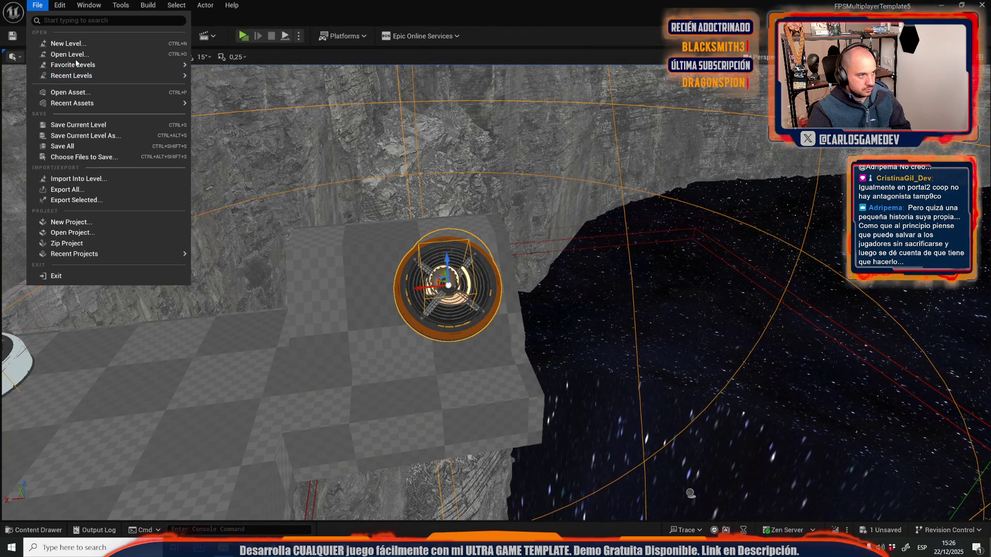
left_click(99, 55)
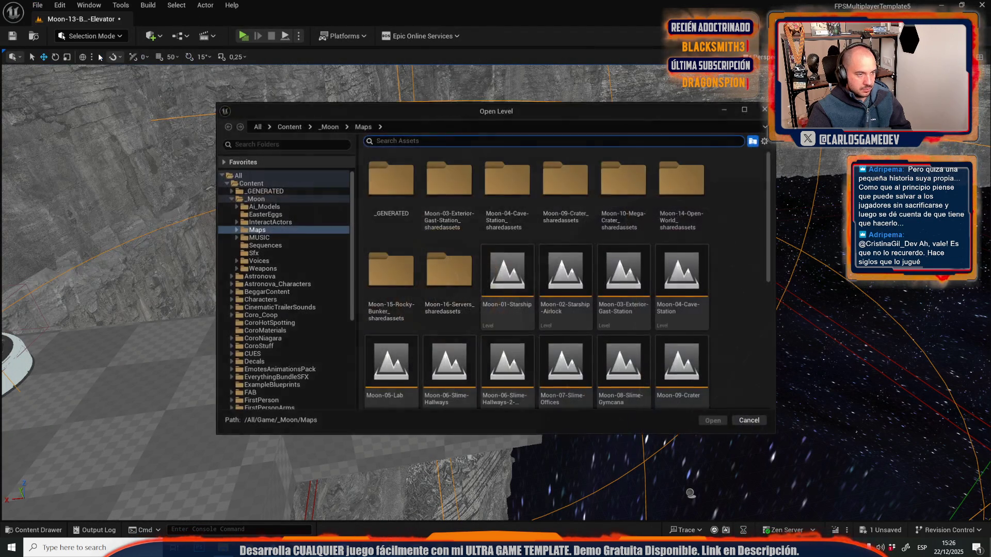
scroll(577, 250, "down", 3)
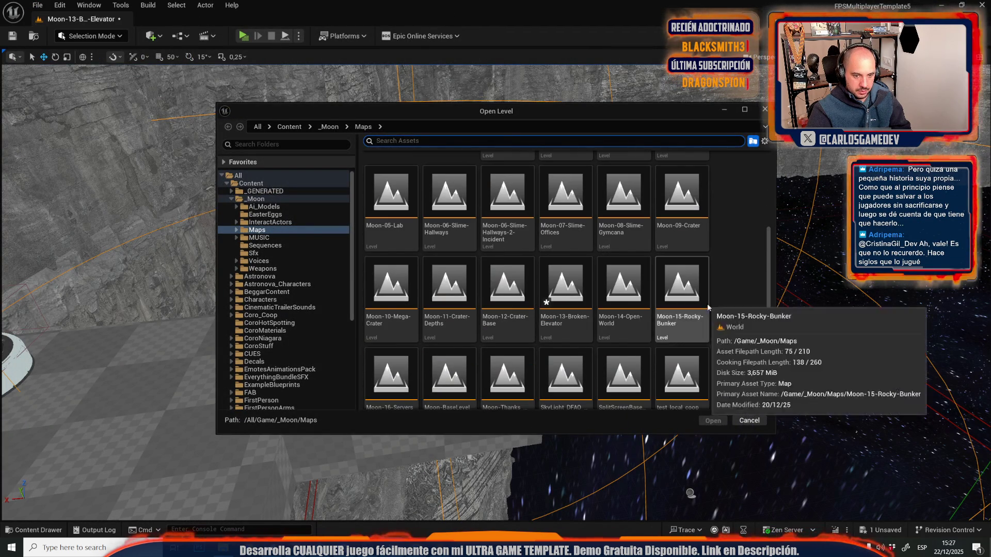
double_click(682, 284)
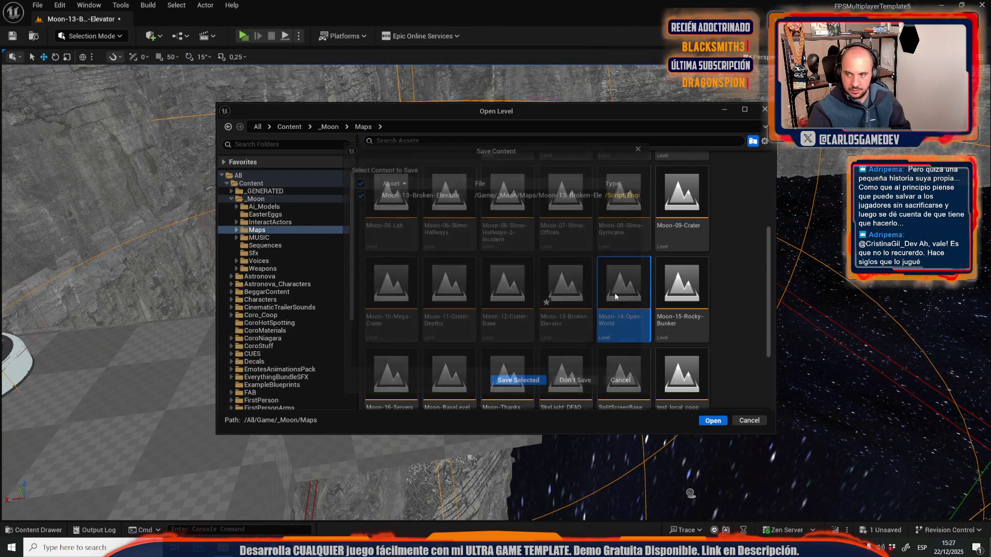
left_click(522, 385)
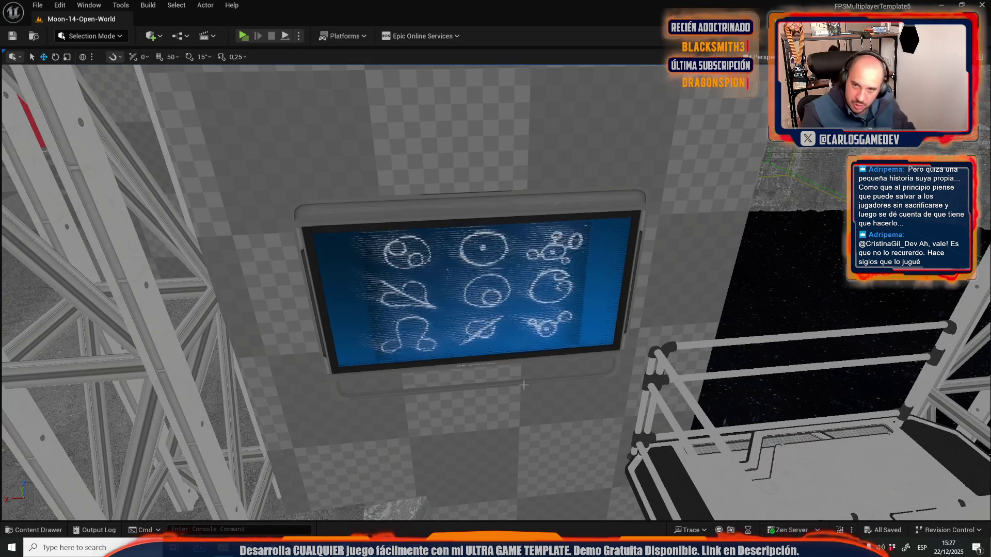
Step: Fly the view out over the moon base and review the Play launch options menu
mouse_move(547, 205)
left_mouse_down()
mouse_move(449, 297)
mouse_move(419, 237)
left_mouse_up()
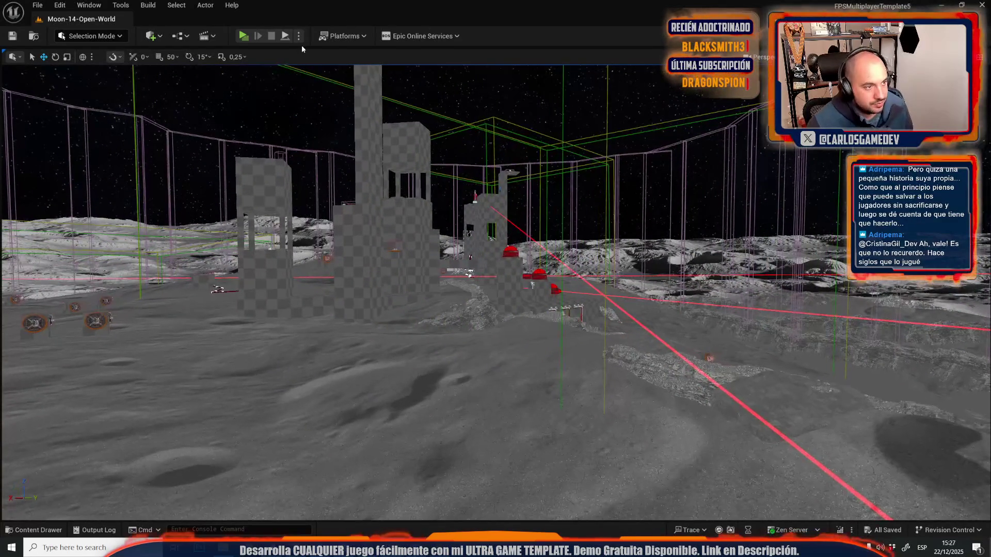
left_click(299, 36)
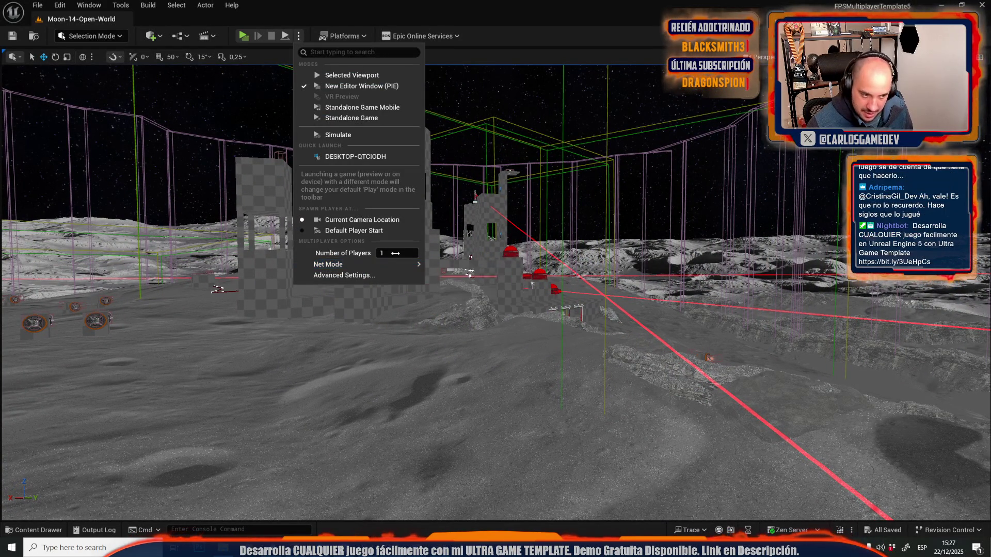
left_click(240, 41)
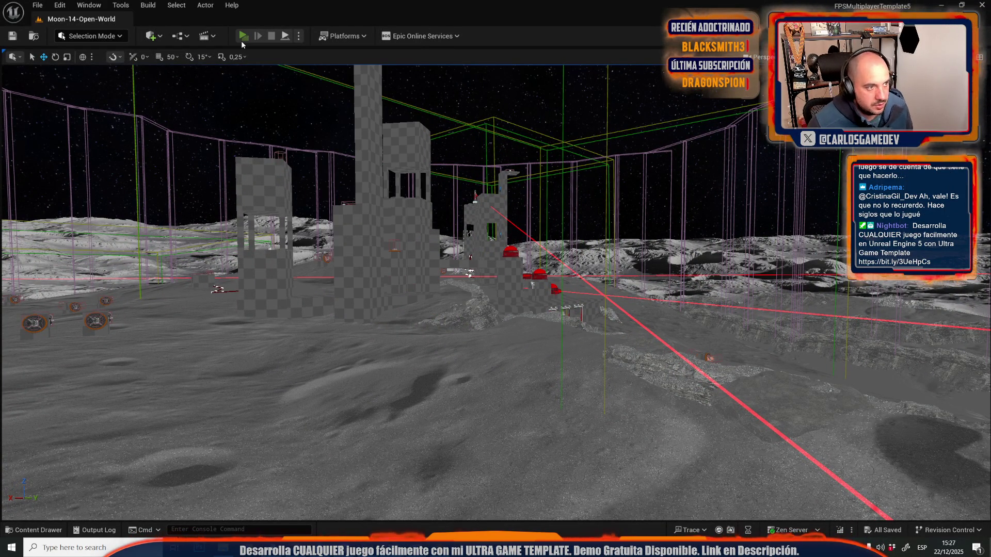
Step: Start a two-player play session and make the server character play the pointing emote
left_click(242, 38)
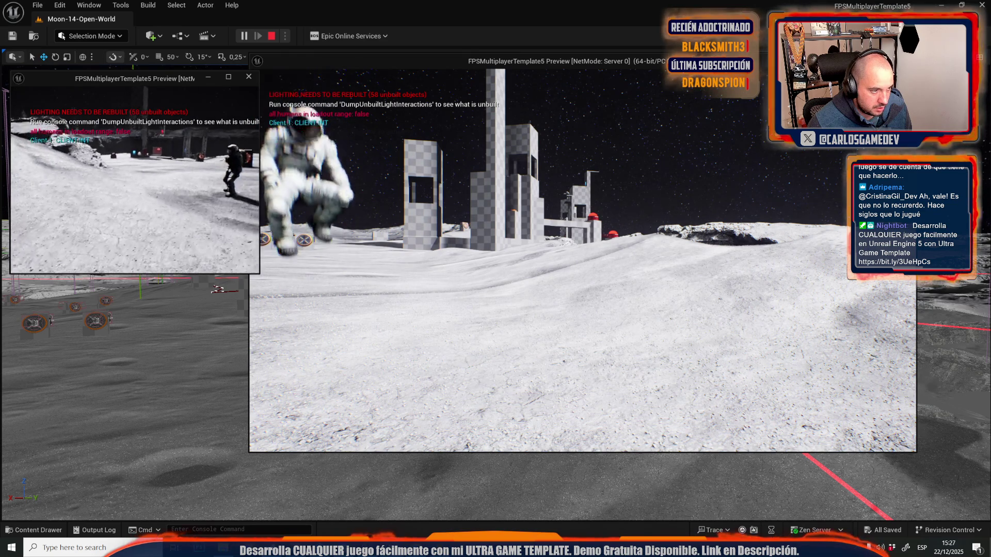
left_click(289, 181)
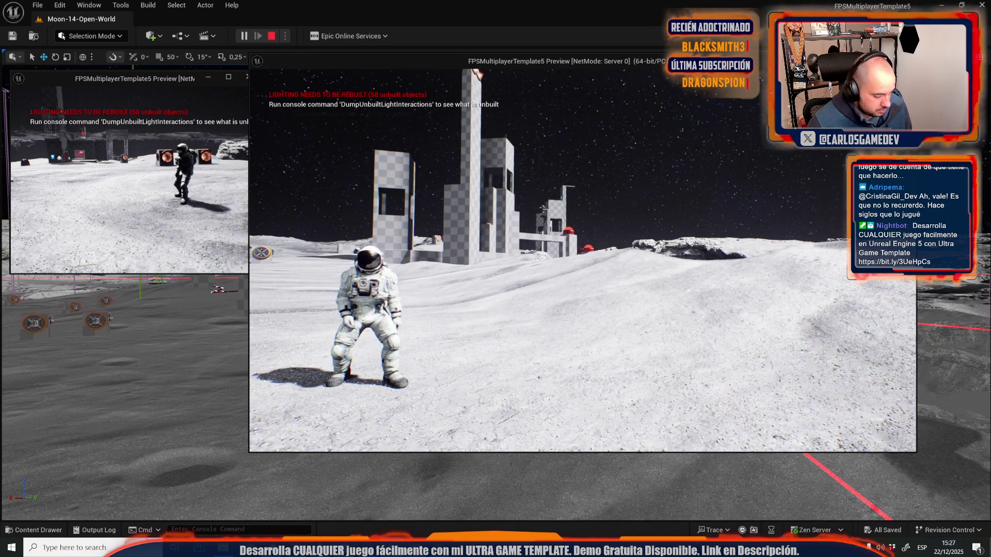
key("Tab")
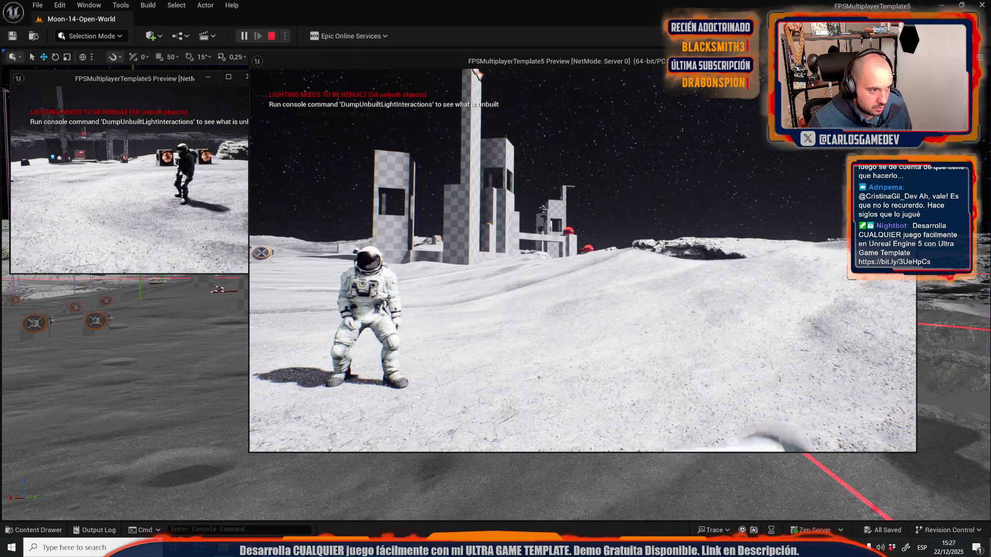
key("shift+F1")
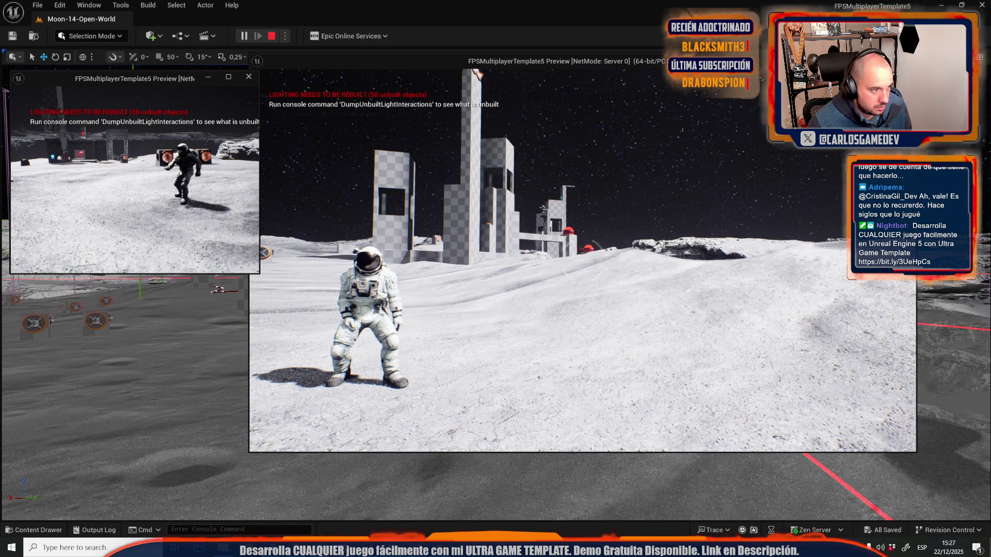
key("w")
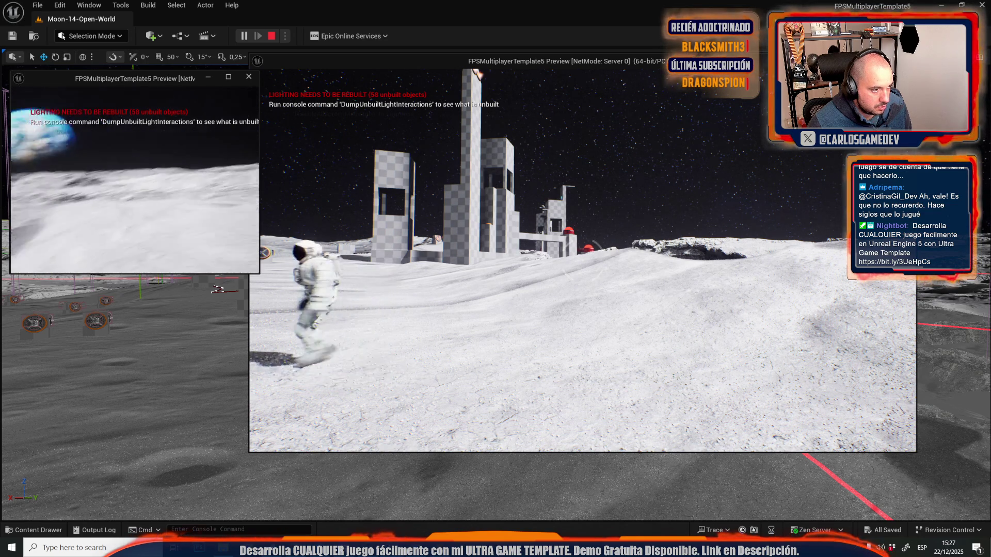
key("w")
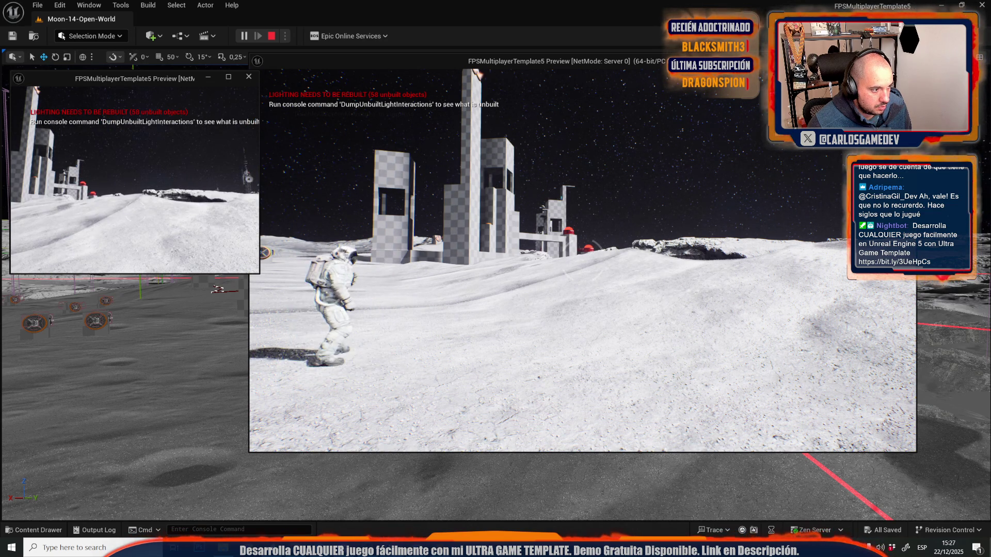
key("alt+Tab")
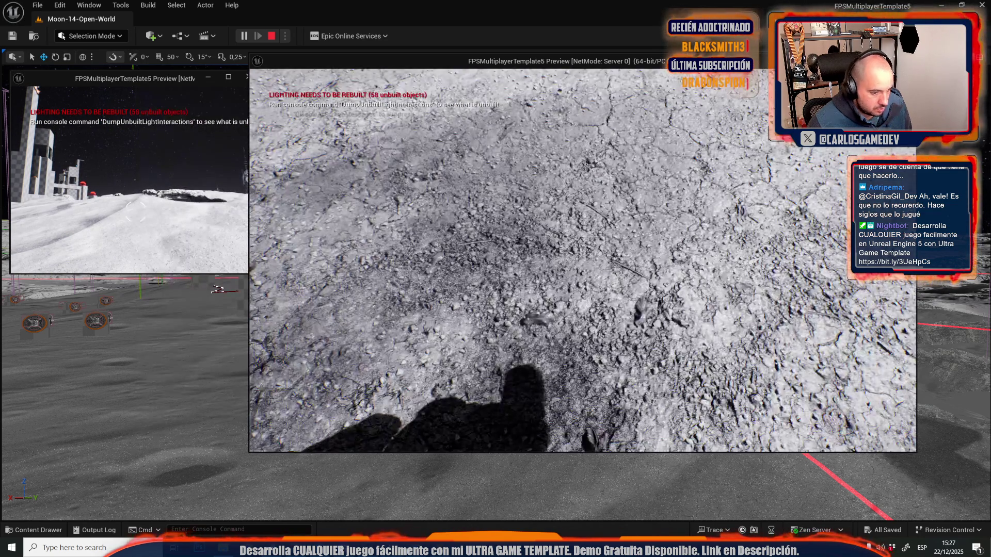
Step: Choose the Señalar pointing emote from the server character's emote wheel
key("g")
left_click(649, 175)
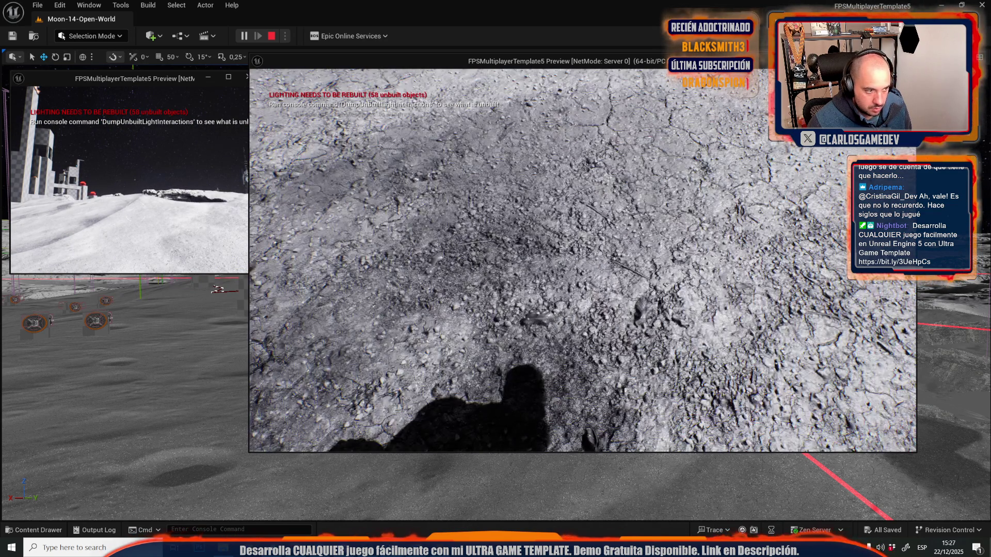
key("alt+Tab")
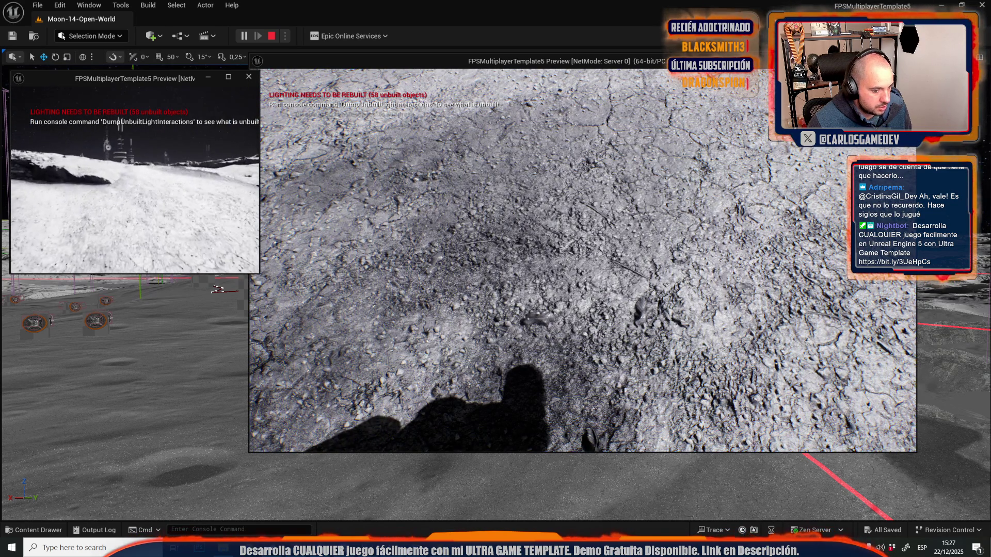
key("w")
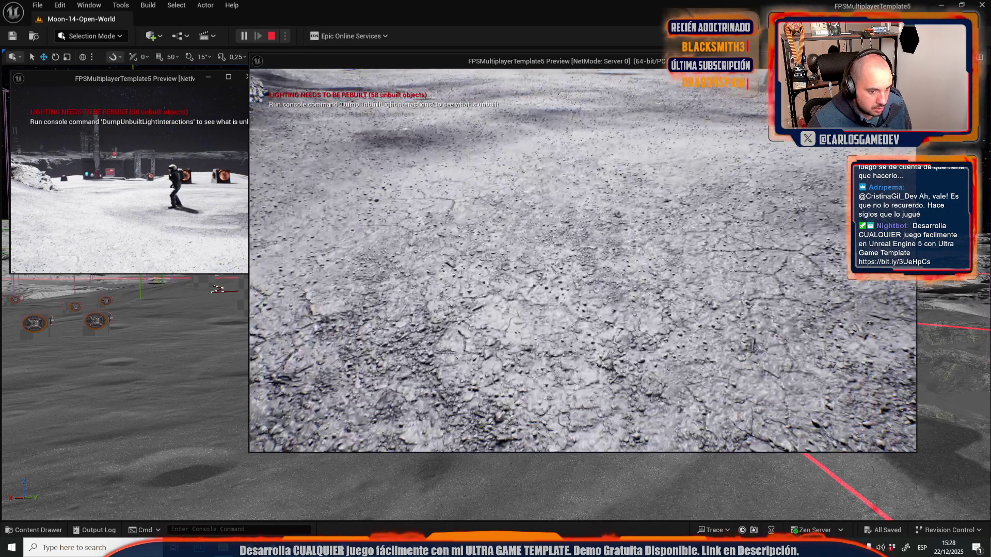
key("g")
left_click(685, 160)
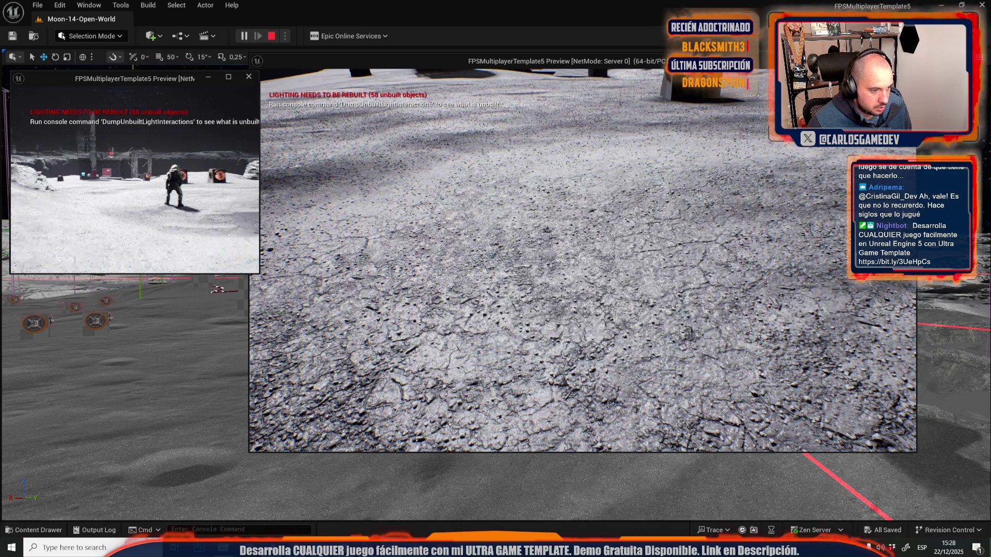
Step: Play the pointing emote from the client's emote wheel, then release input to the editor
key("g")
left_click(161, 137)
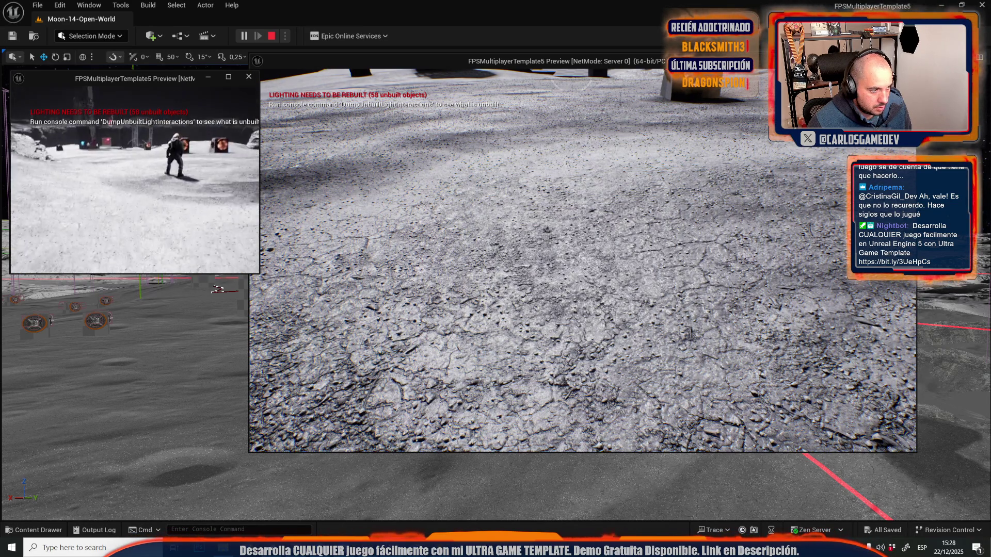
key("g")
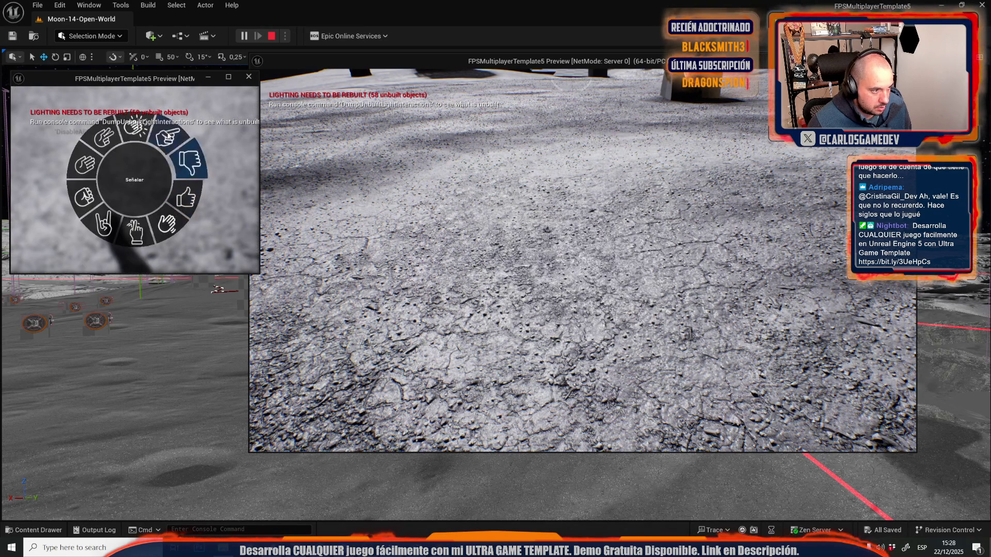
left_click(186, 163)
left_click(583, 258)
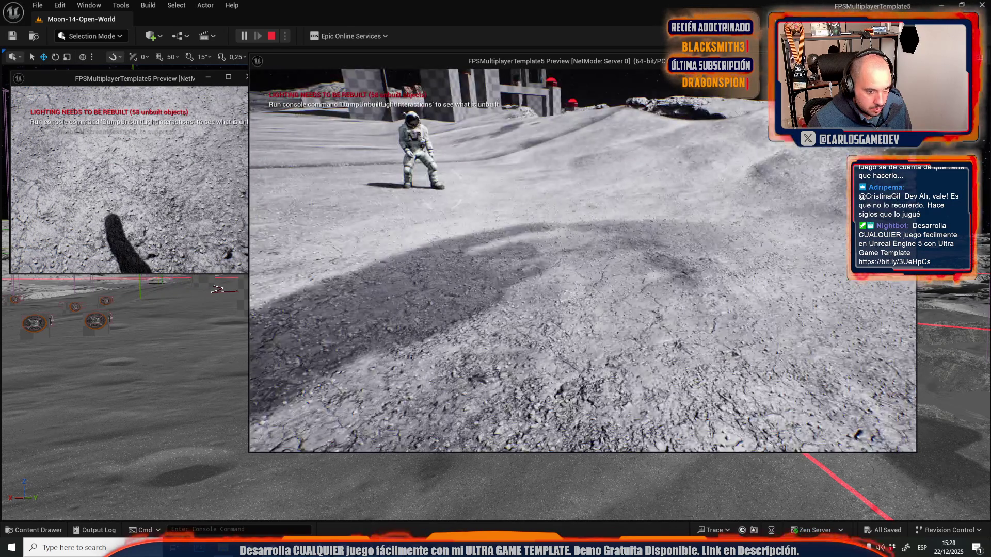
key("alt+Tab")
Step: Stop the play session and search the Content Drawer for the signal emote assets
key("Escape")
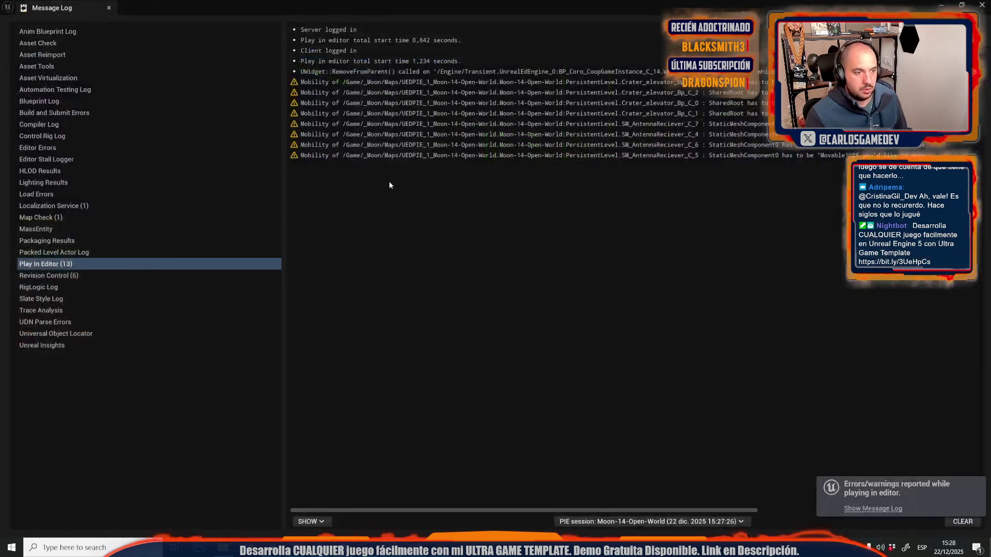
key("alt+Tab")
key("ctrl+space")
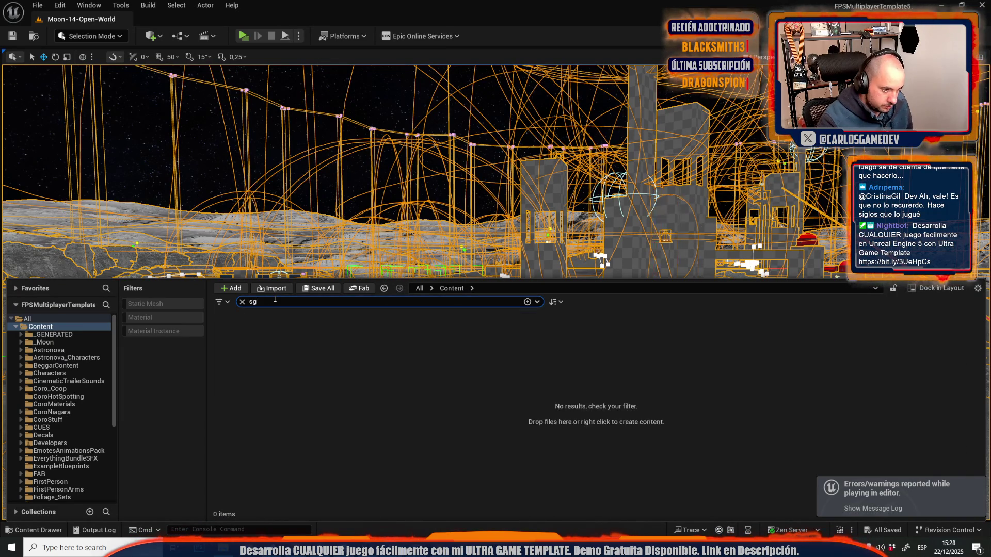
type("g")
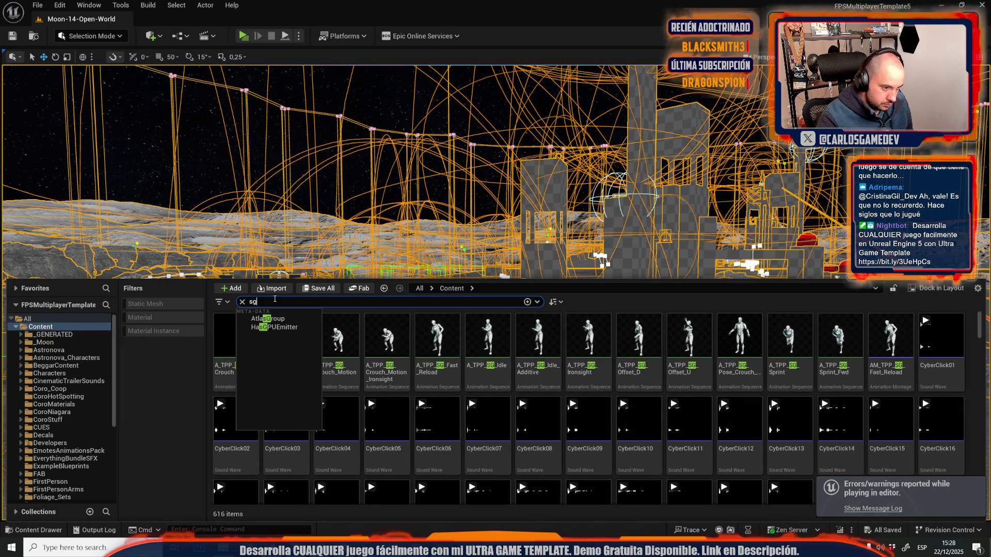
type("ignla")
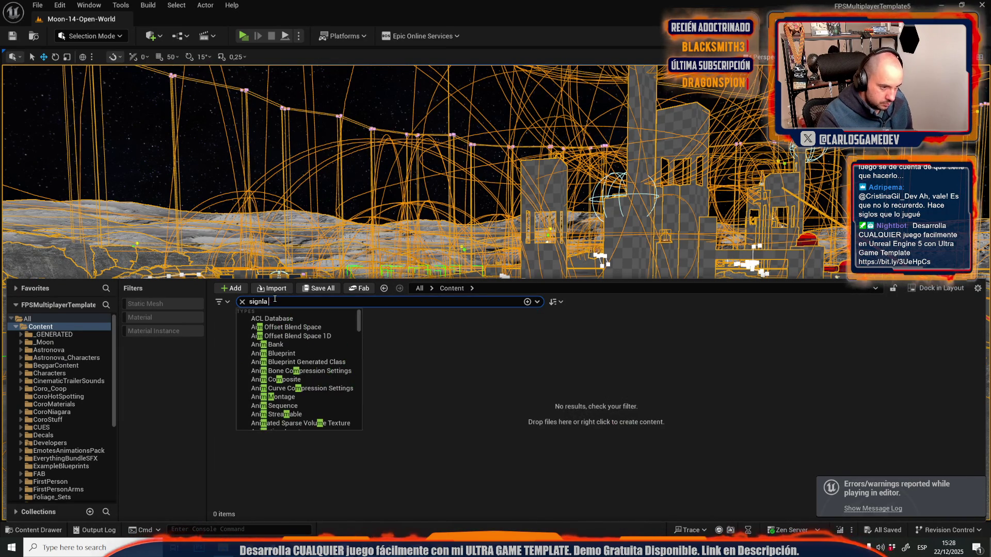
type("al emote")
key("Return")
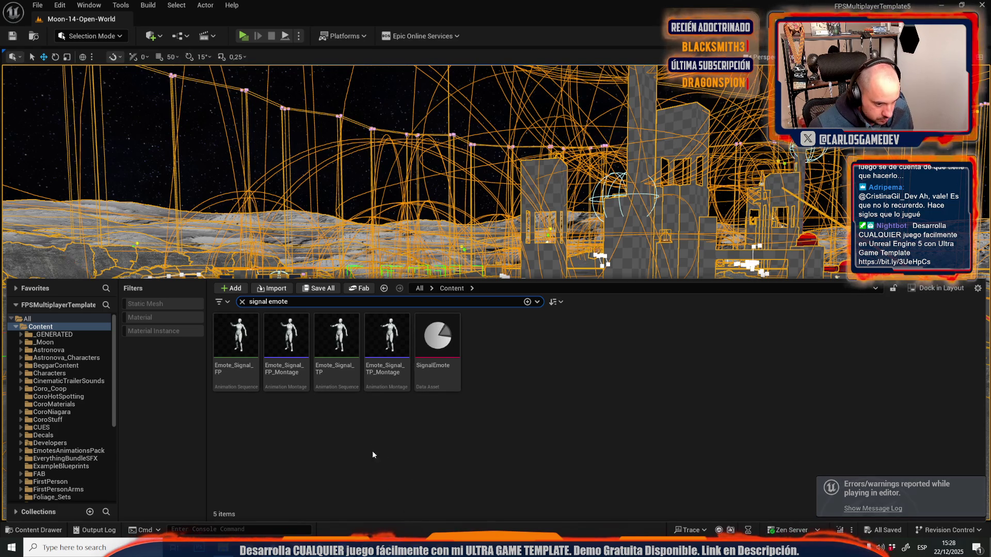
Step: Open Emote_Signal_TP_Montage and open the Blueprint of its SignalNotif notify
double_click(389, 335)
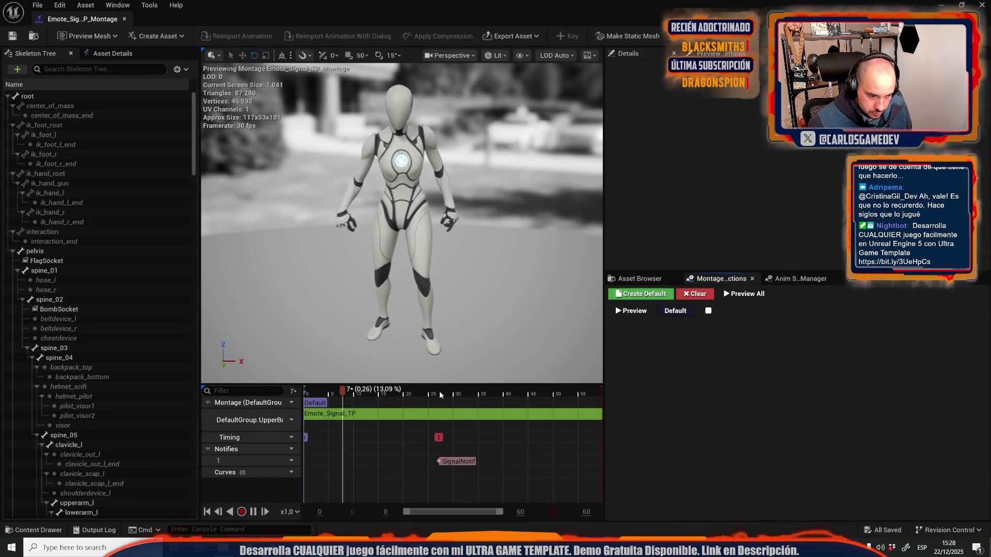
left_click(460, 462)
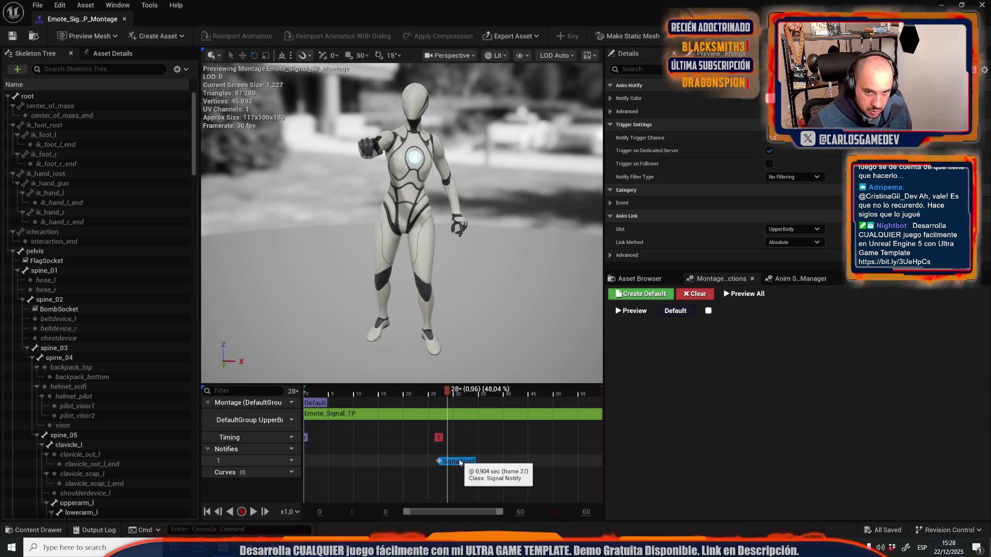
right_click(460, 462)
left_click(516, 450)
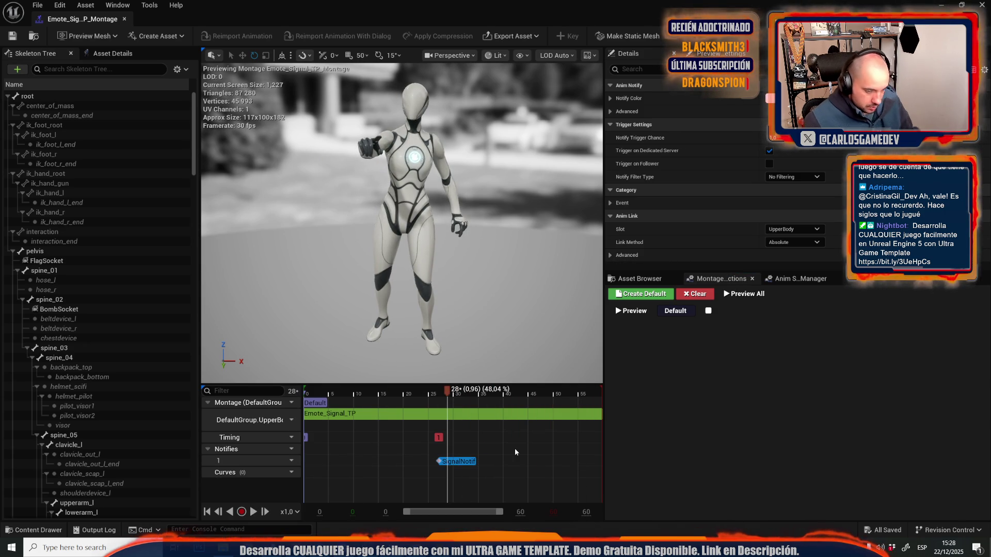
Step: Bring the Sphere Trace By Channel node into view and set Draw Debug Type to For Duration
mouse_move(335, 249)
left_mouse_down()
mouse_move(351, 315)
mouse_move(617, 293)
left_mouse_up()
scroll(309, 298, "up", 2)
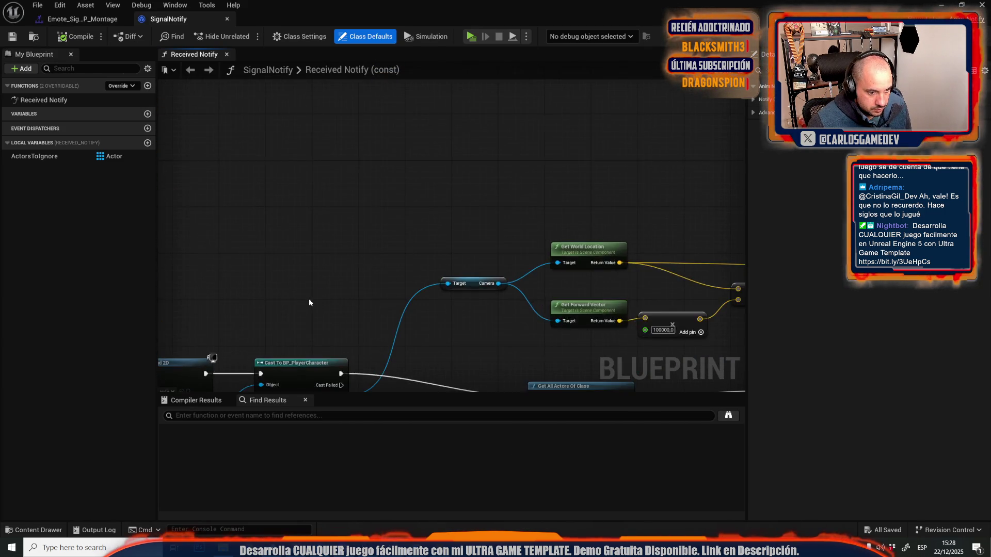
scroll(447, 136, "up", 1)
left_click_drag(648, 186, 448, 208)
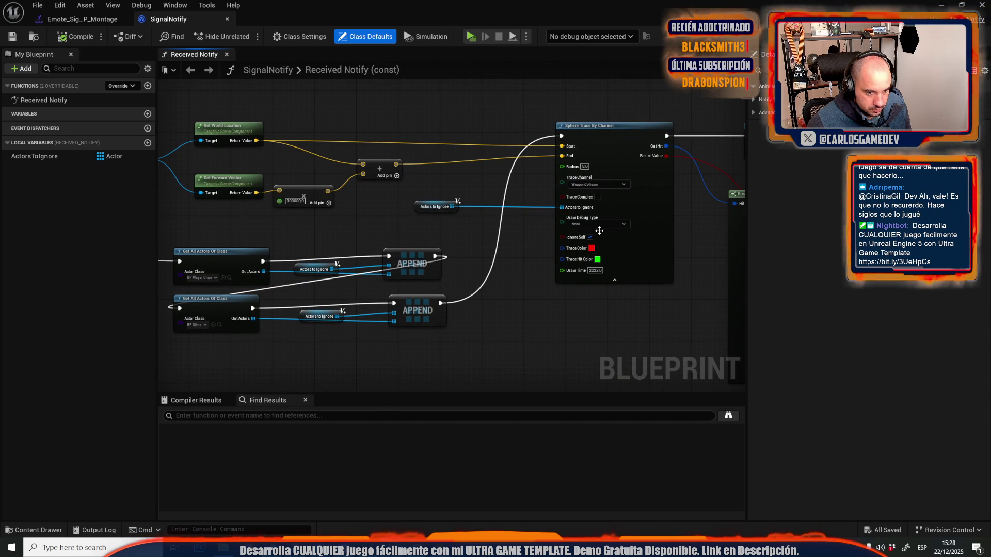
left_click(622, 228)
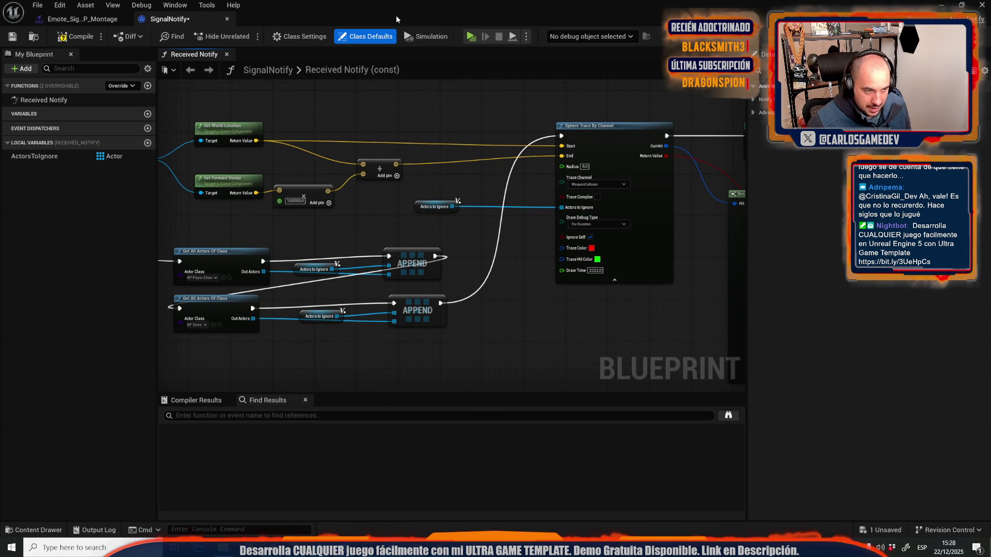
Step: Start a play-in-editor session and play the Señalar pointing emote on the client
left_click(467, 35)
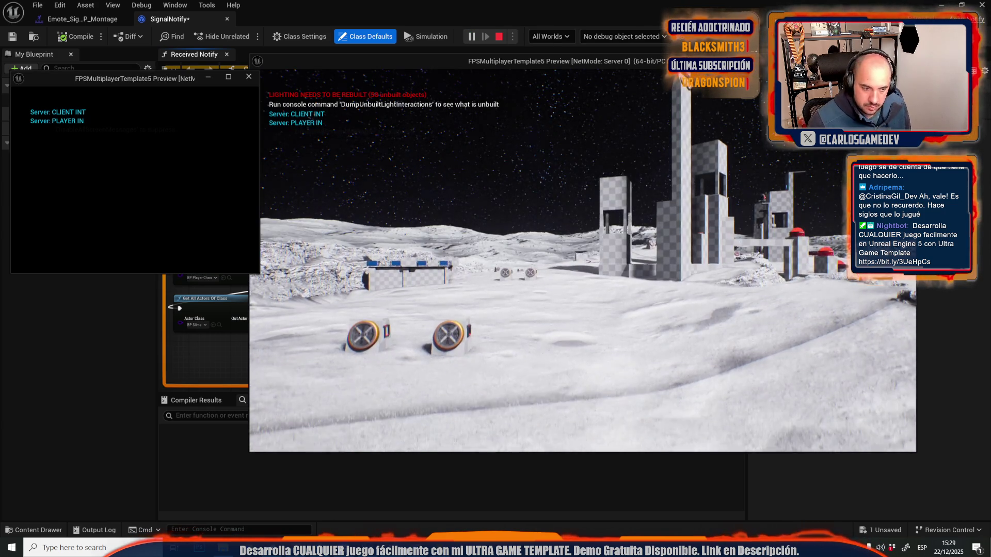
mouse_move(583, 261)
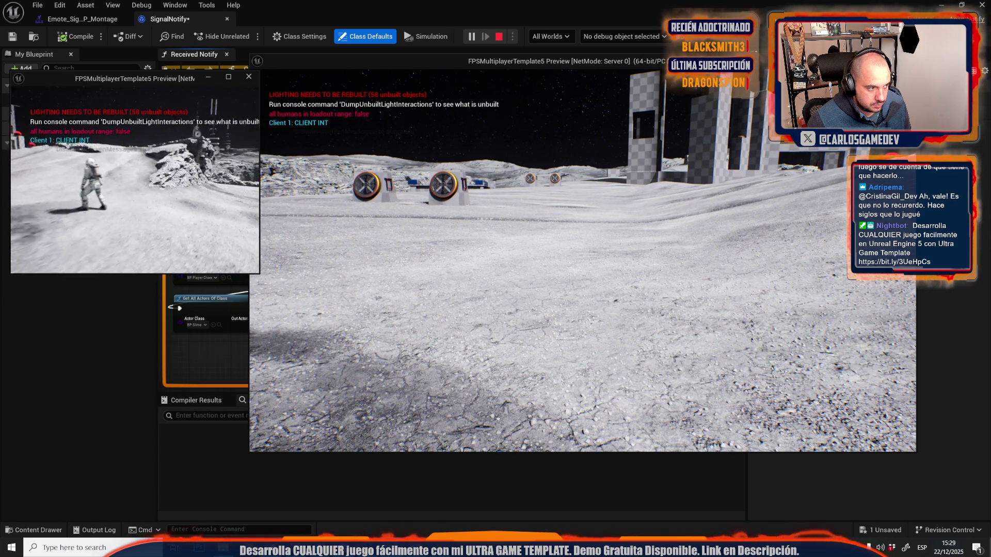
key("g")
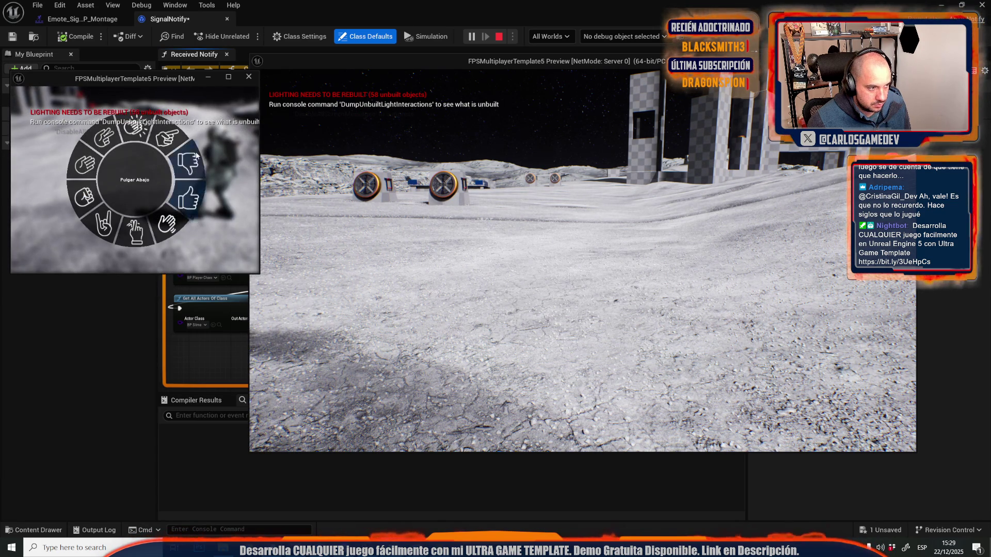
left_click(166, 137)
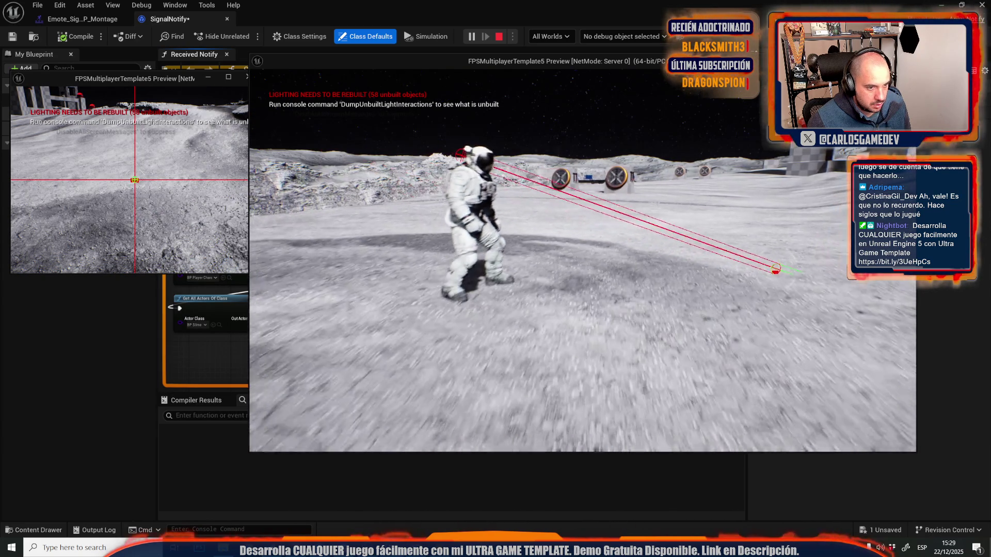
key("alt+Tab")
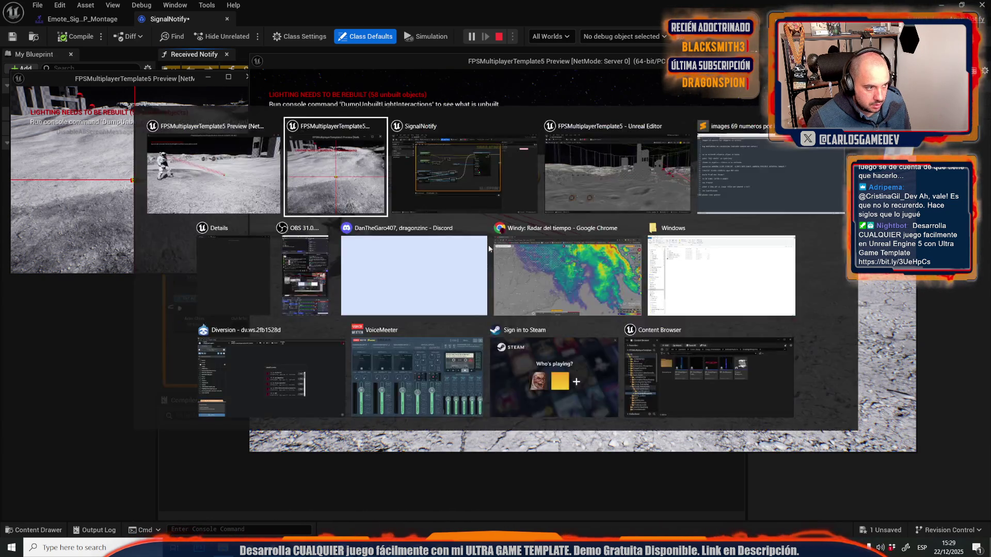
key("e")
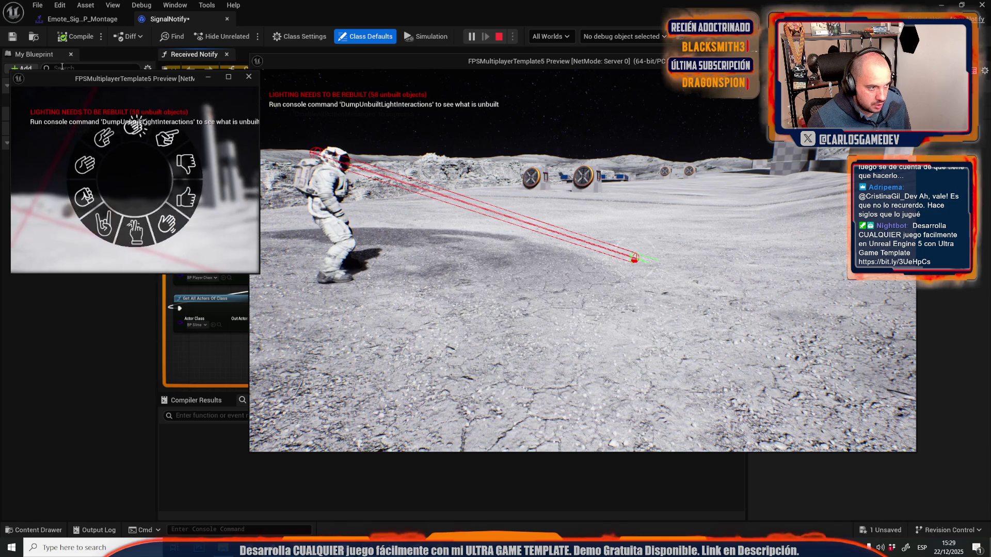
left_click(180, 131)
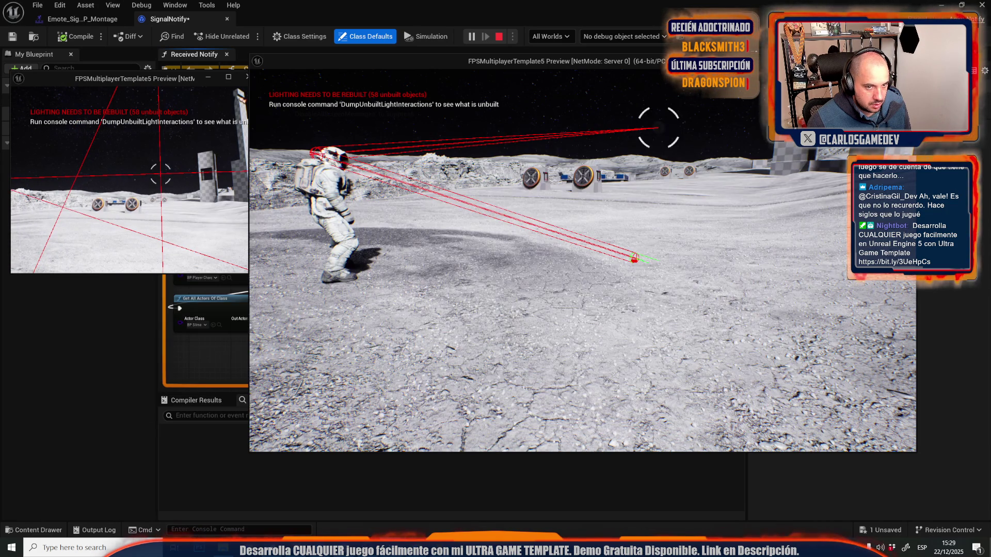
Step: Trigger the Señalar pointing emote in the server preview window
left_click(568, 258)
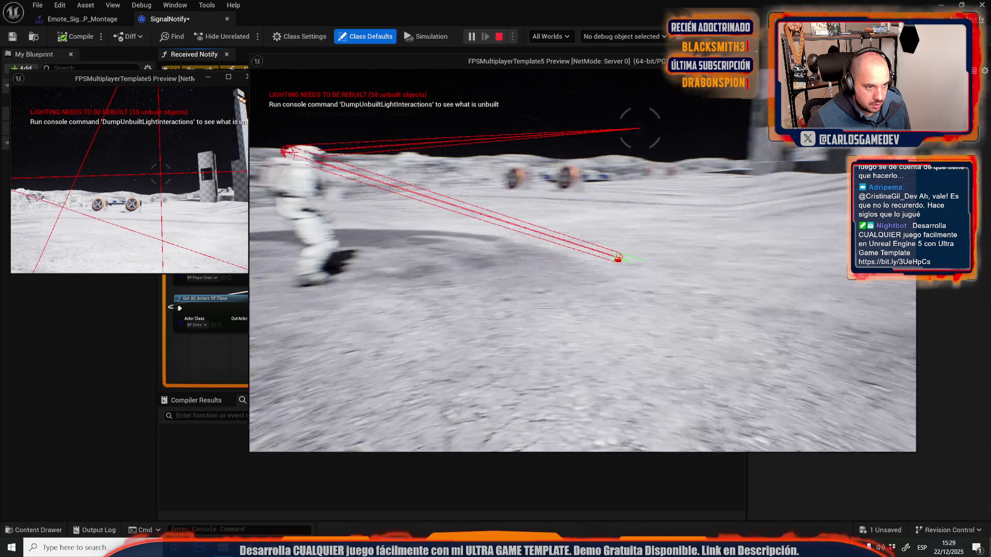
key("Tab")
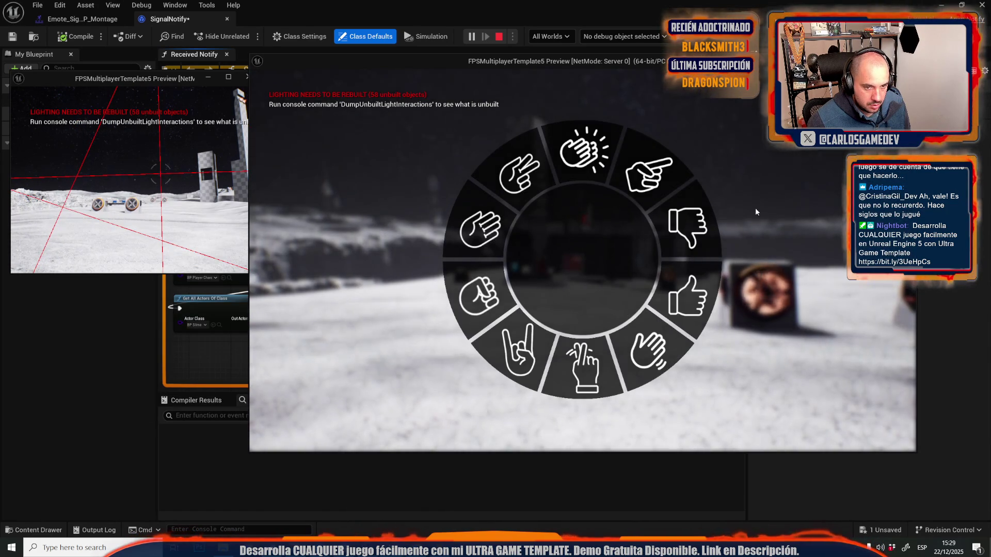
left_click(657, 179)
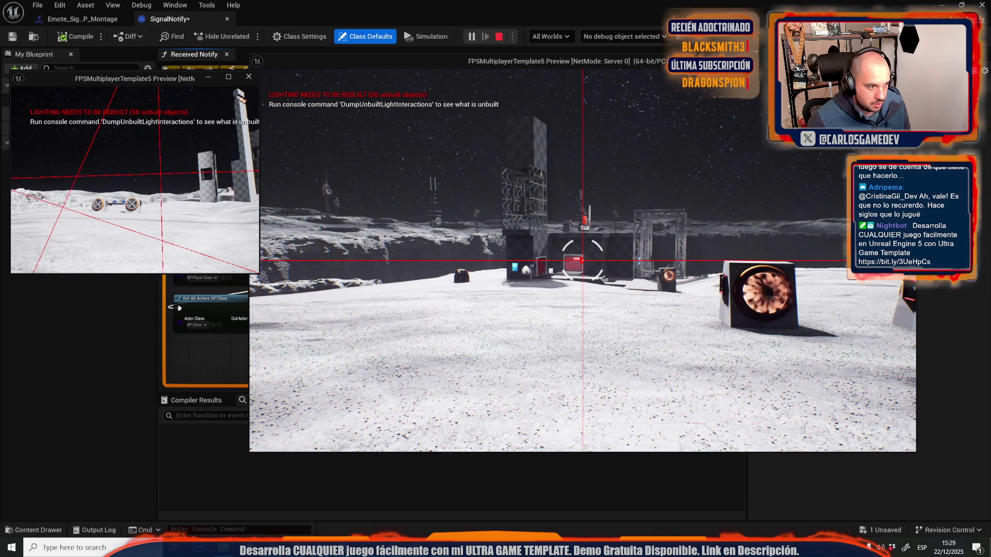
left_click(129, 181)
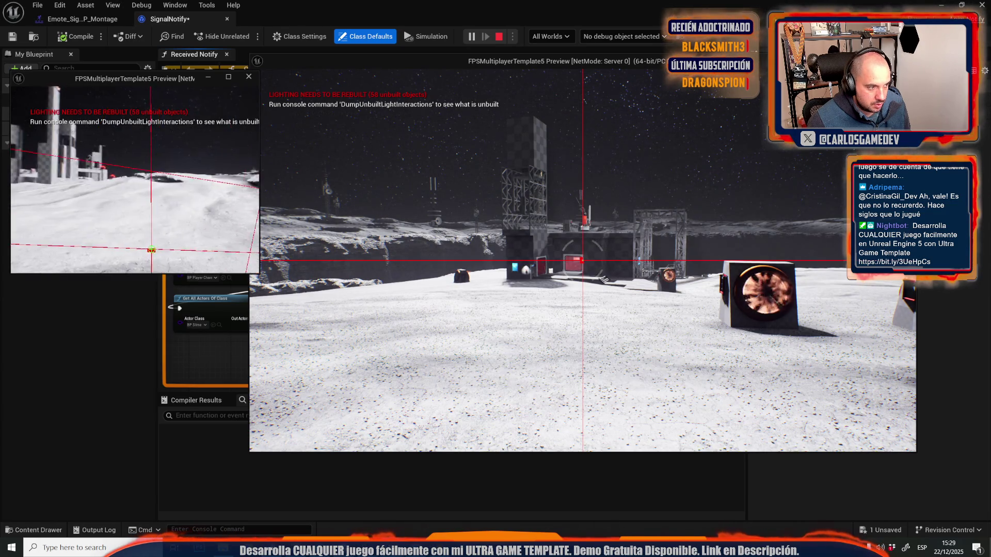
left_click(596, 264)
key("g")
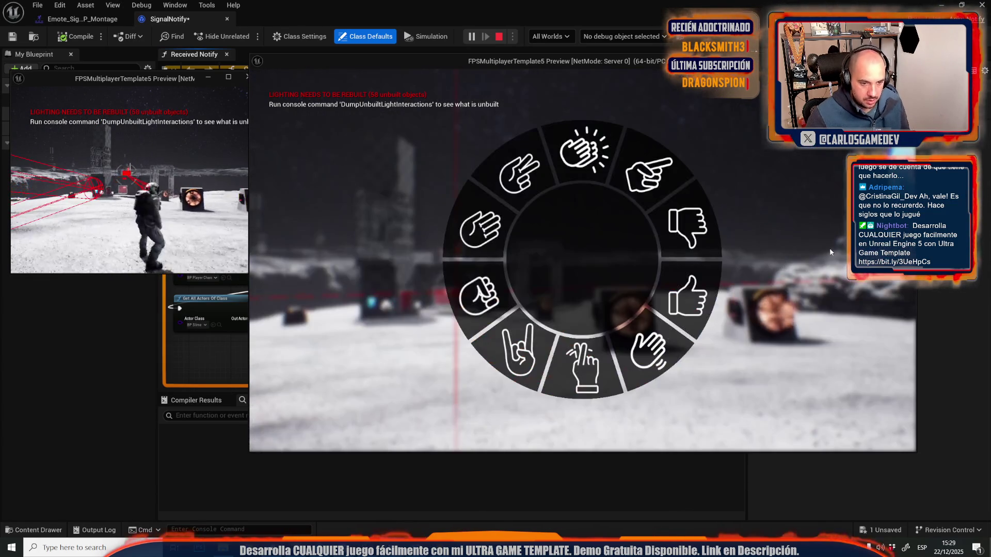
left_click(676, 182)
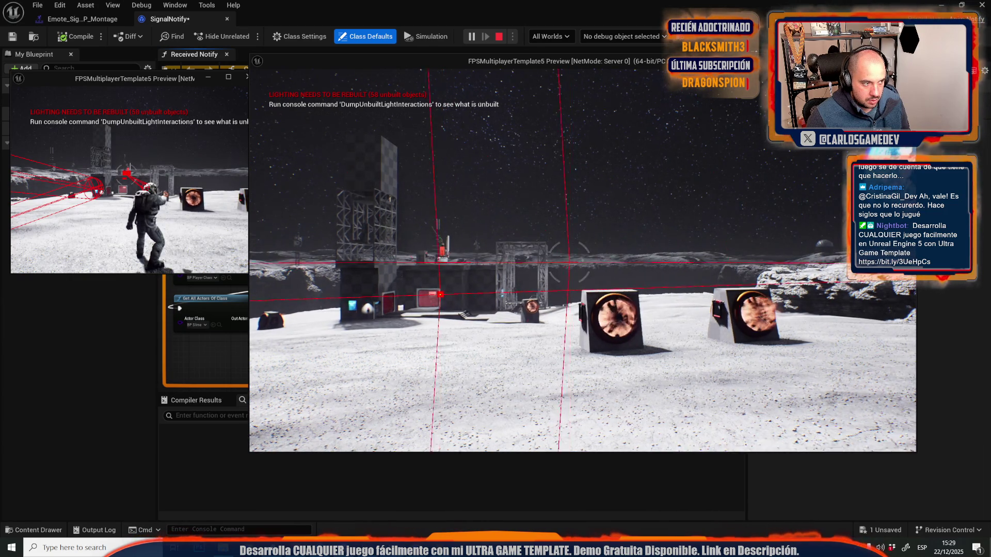
Step: Walk toward the cubes and play the thumbs-down and pointing emotes
key("w")
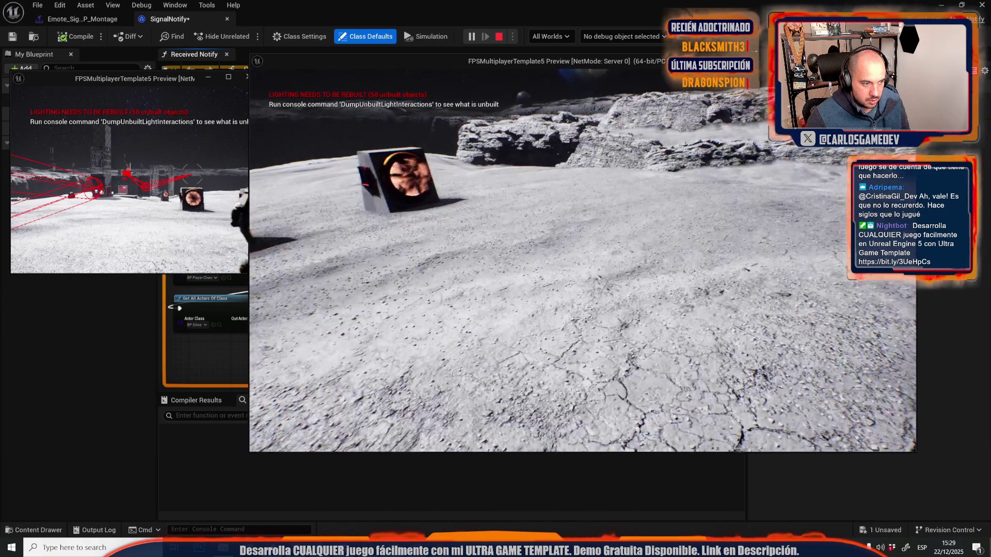
key("g")
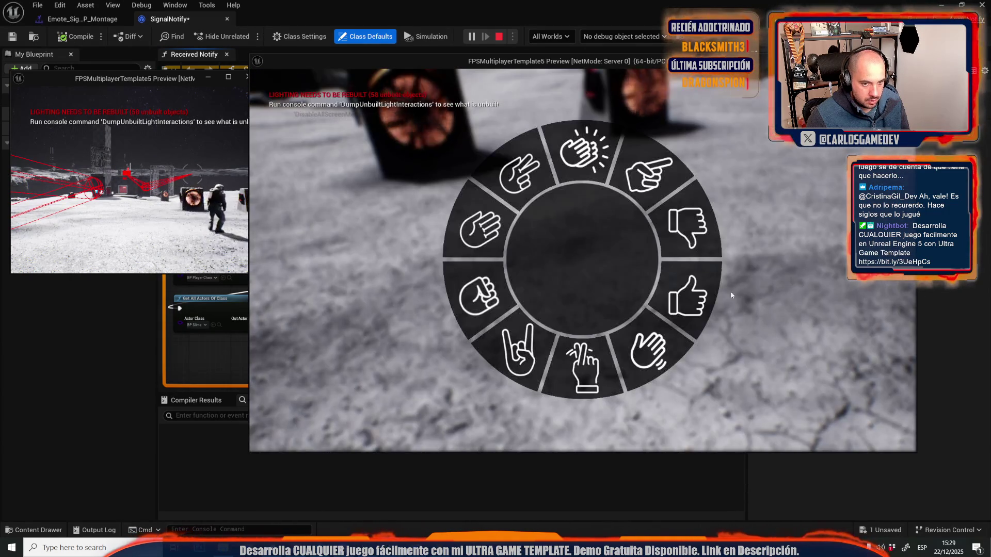
left_click(684, 220)
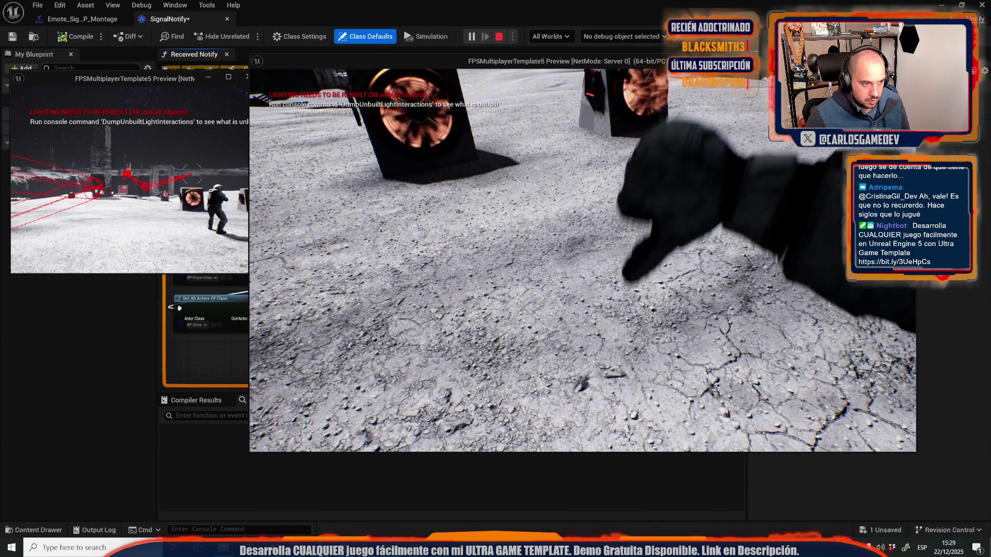
key("g")
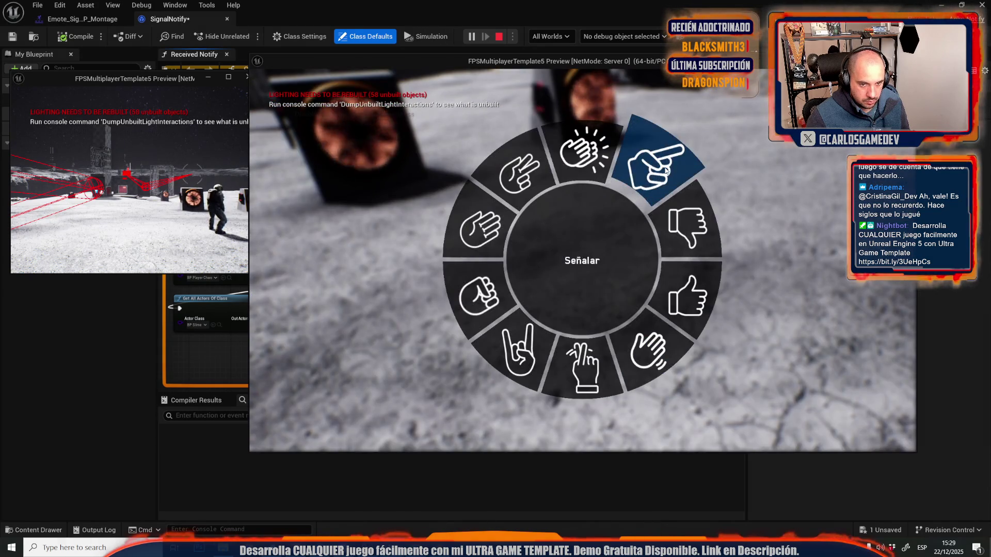
left_click(673, 178)
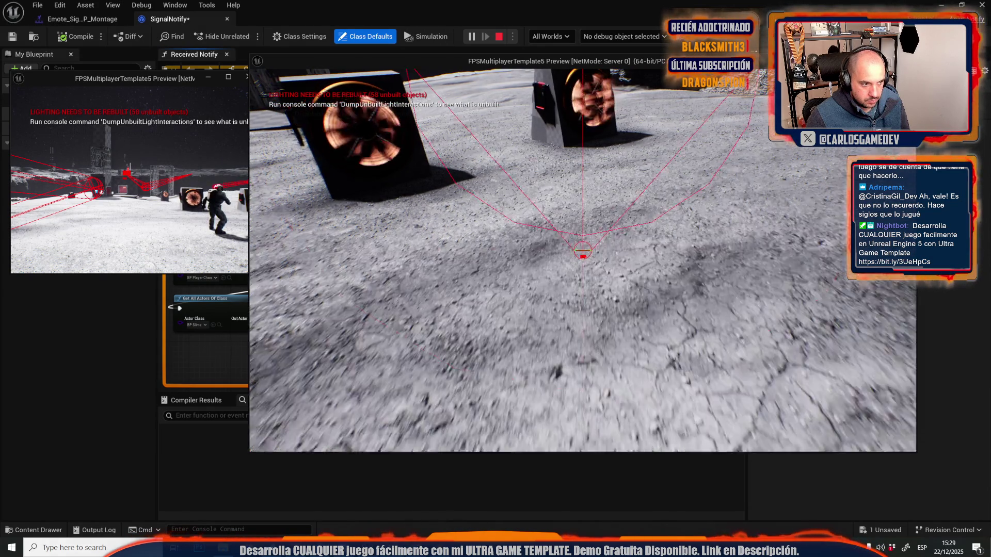
Step: Wave and play Señalar once more on the server, then stop the play session
key("alt+Tab")
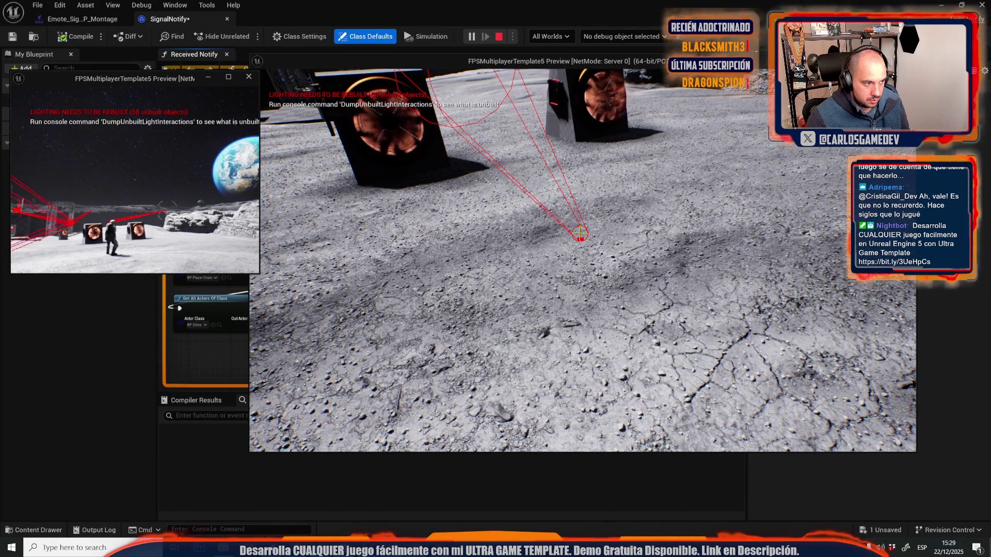
key("alt+Tab")
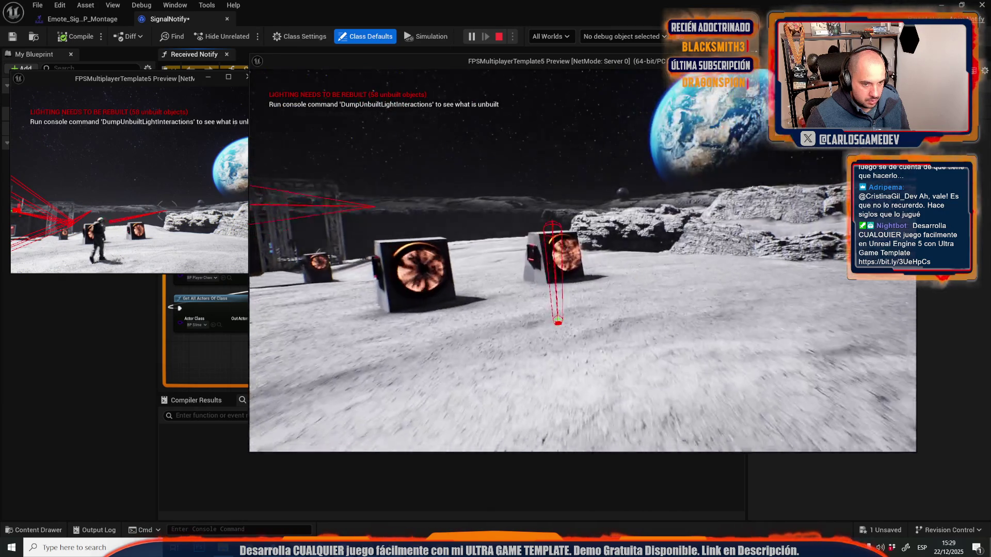
key("1")
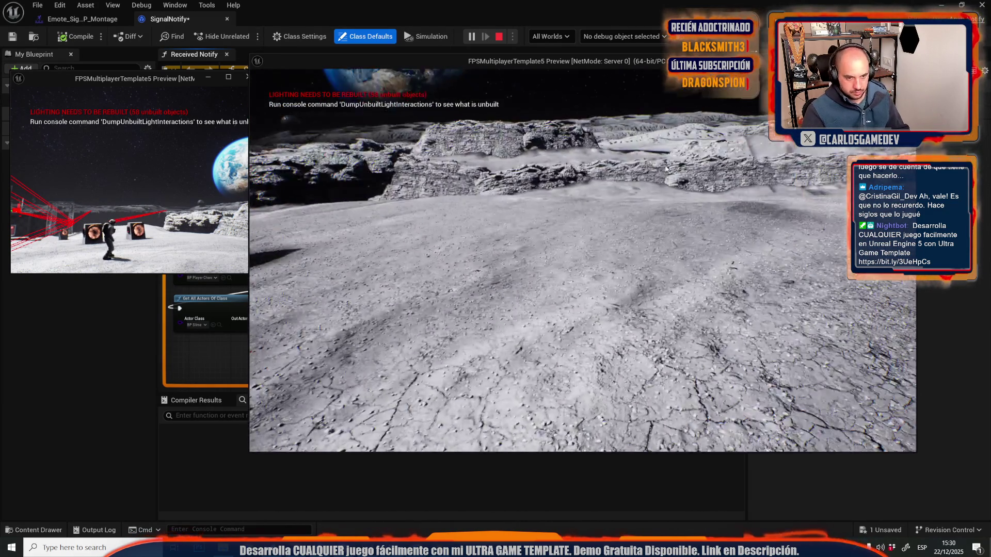
key("Tab")
left_click(694, 151)
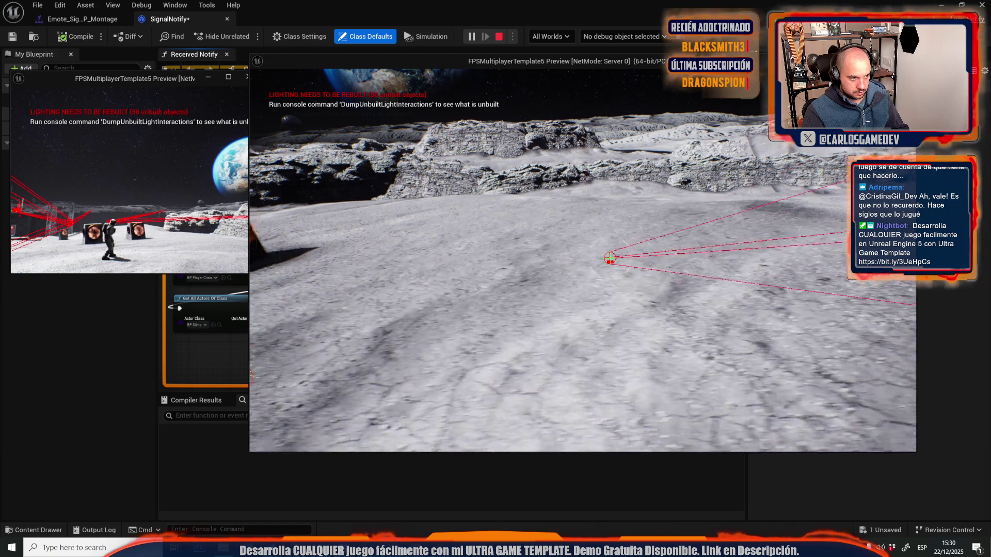
key("Escape")
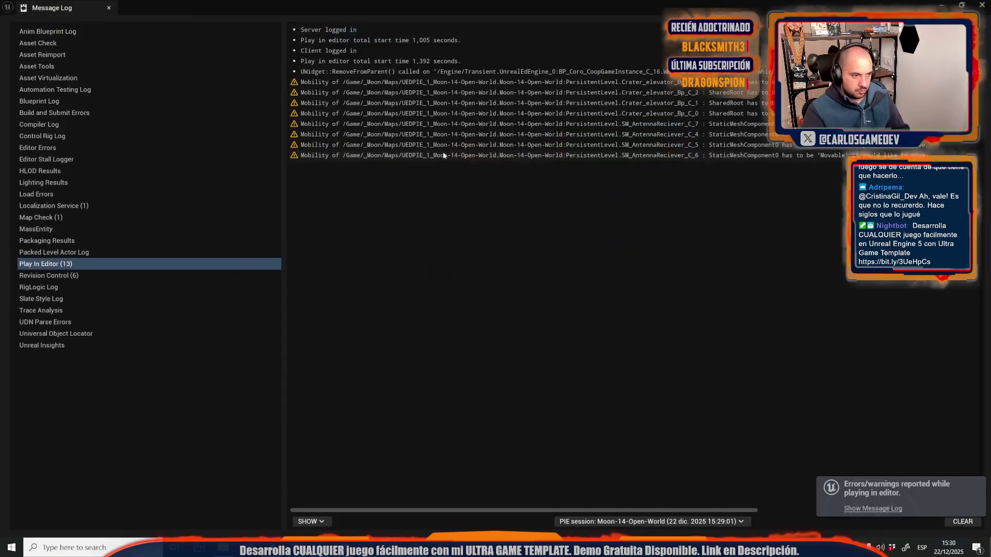
Step: Close the message log, pan through the Get All Actors and camera location nodes, and open the Content Drawer
left_click(108, 8)
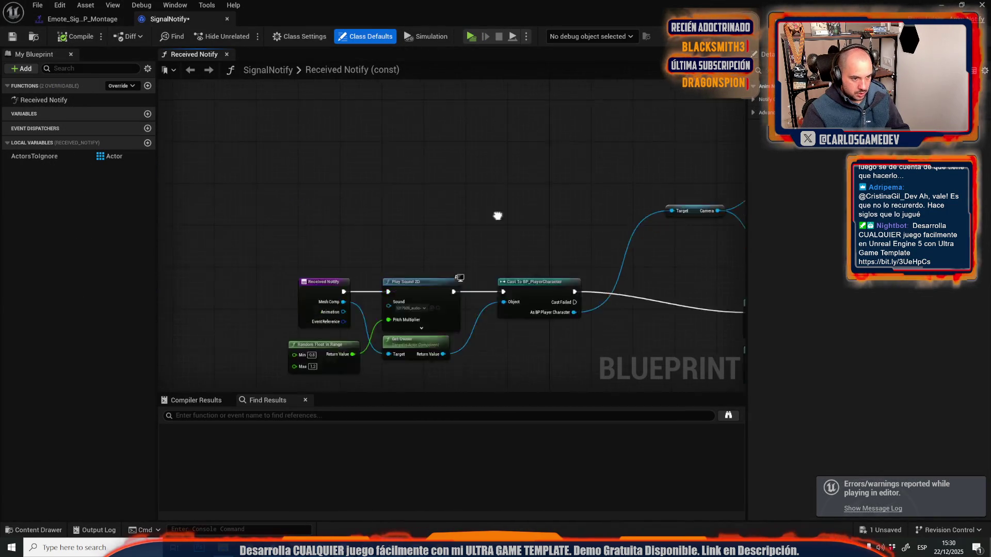
scroll(511, 175, "up", 2)
left_click_drag(537, 110, 111, 128)
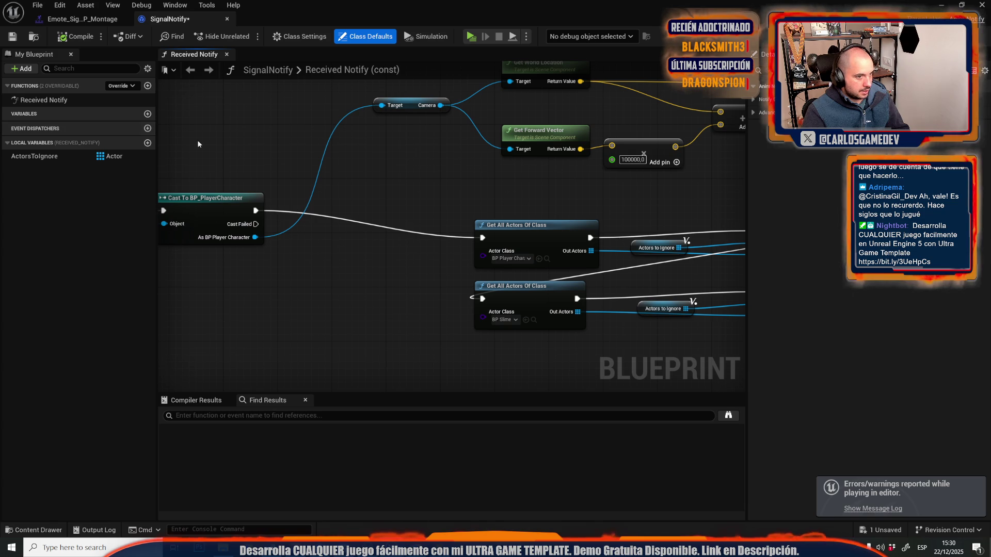
left_click_drag(231, 128, 247, 267)
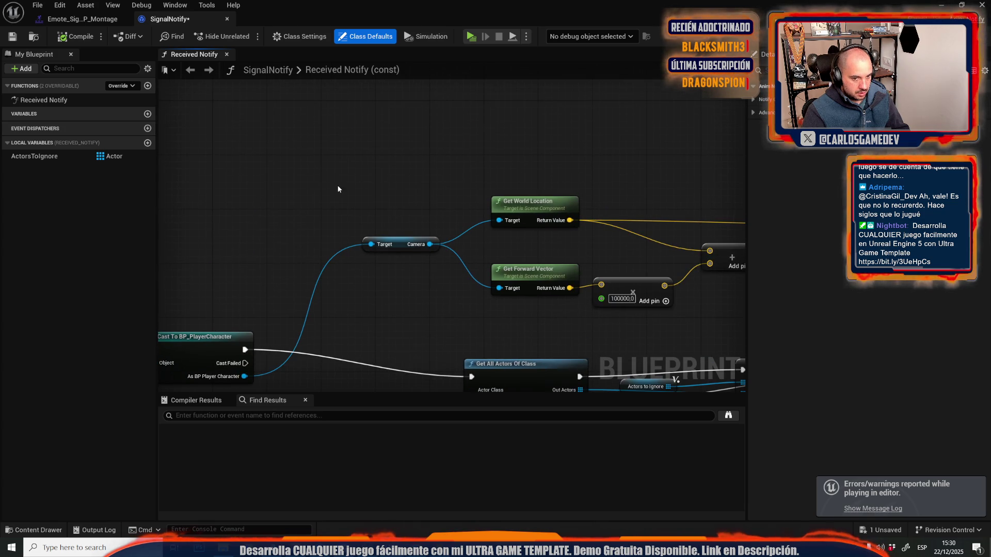
mouse_move(338, 189)
left_mouse_down()
mouse_move(36, 111)
mouse_move(508, 142)
left_mouse_up()
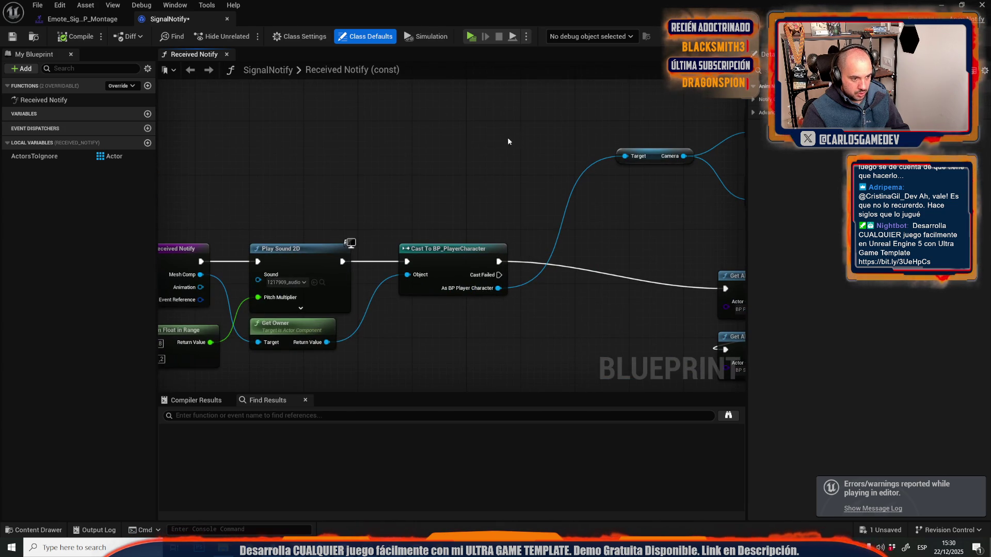
key("ctrl+space")
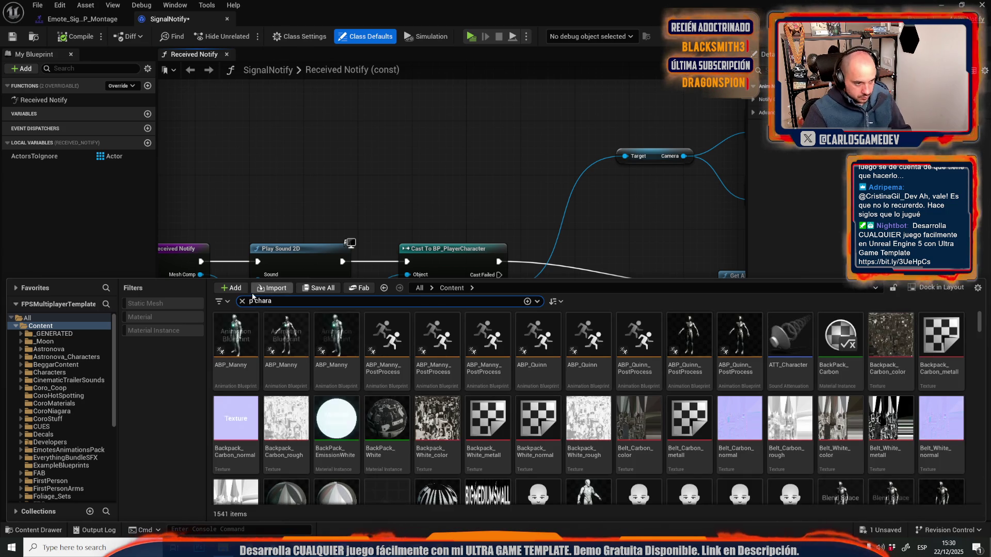
Step: Search the Content Drawer for 'bp chara' and open the BP_PlayerCharacter blueprint
type("b")
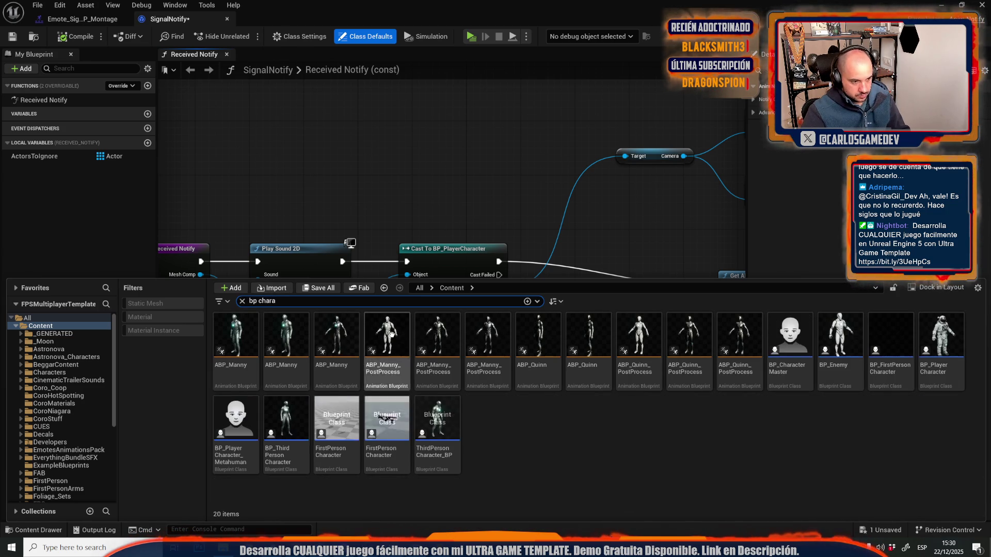
left_click(951, 356)
double_click(952, 356)
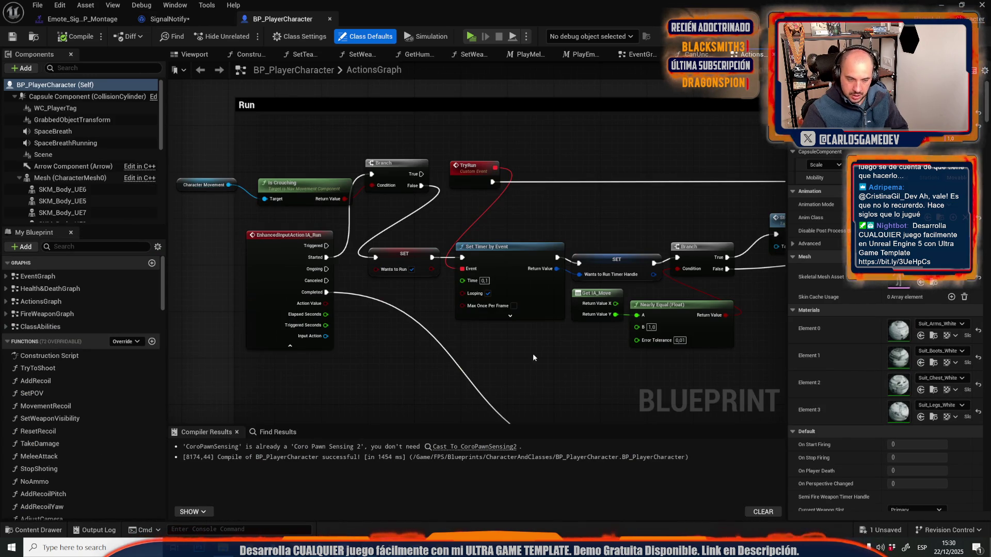
Step: In BP_PlayerCharacter's Viewport, select the Camera, Mesh_FPP and Scene1 components, then return to SignalNotify
left_click(194, 55)
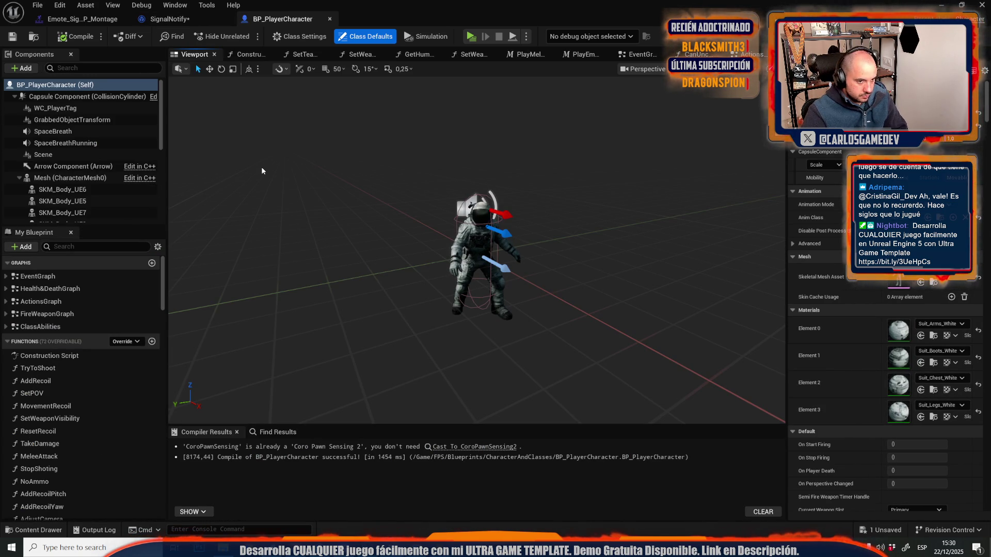
scroll(59, 111, "down", 5)
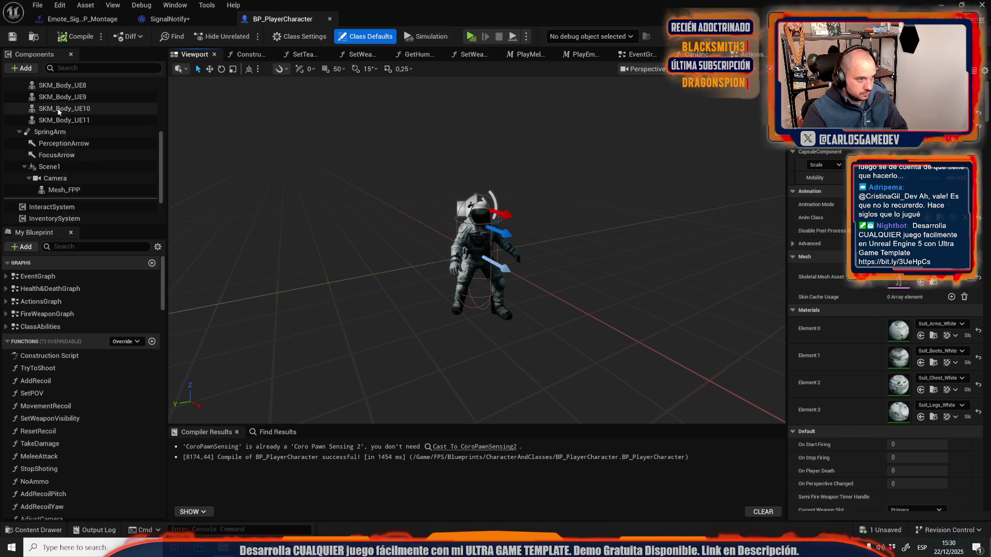
left_click(55, 178)
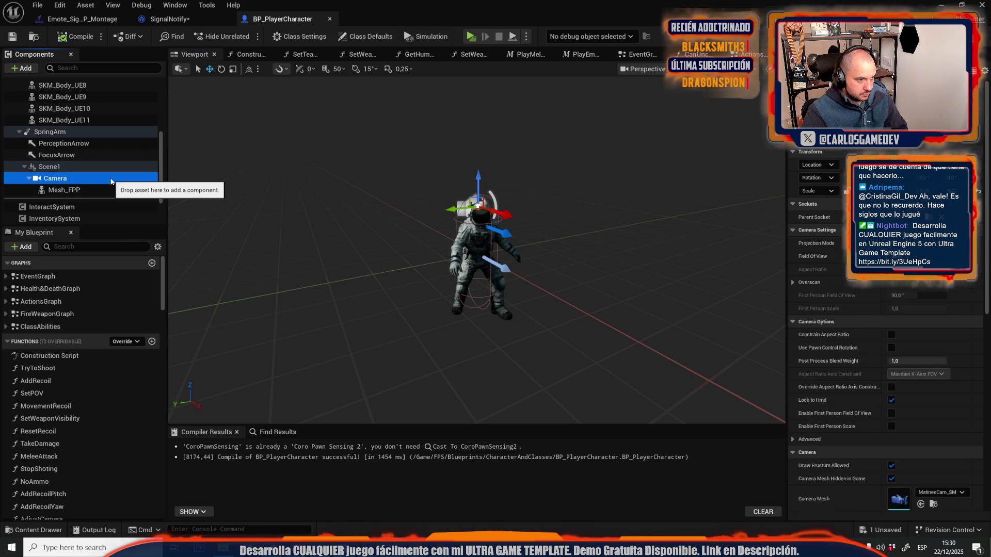
left_click(77, 191)
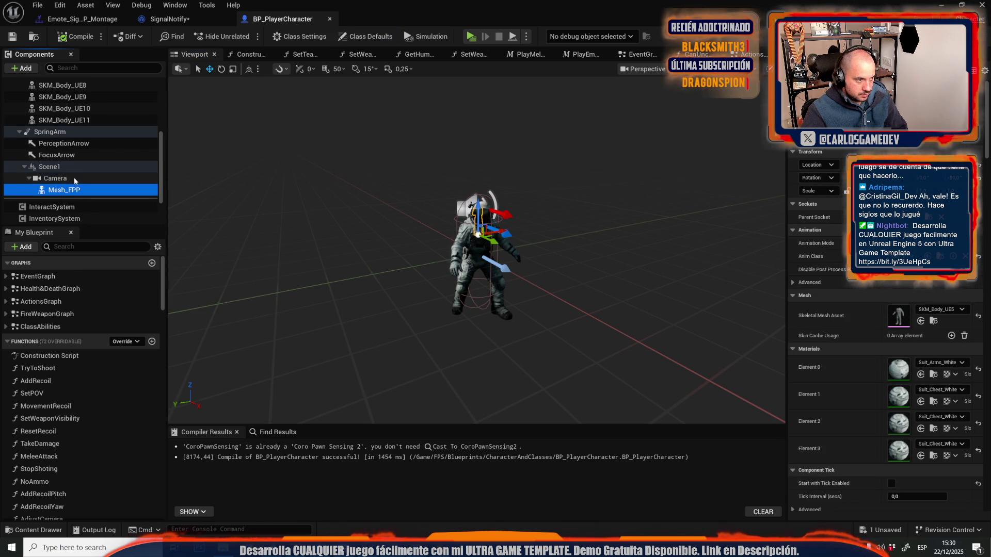
left_click(73, 177)
left_click(74, 166)
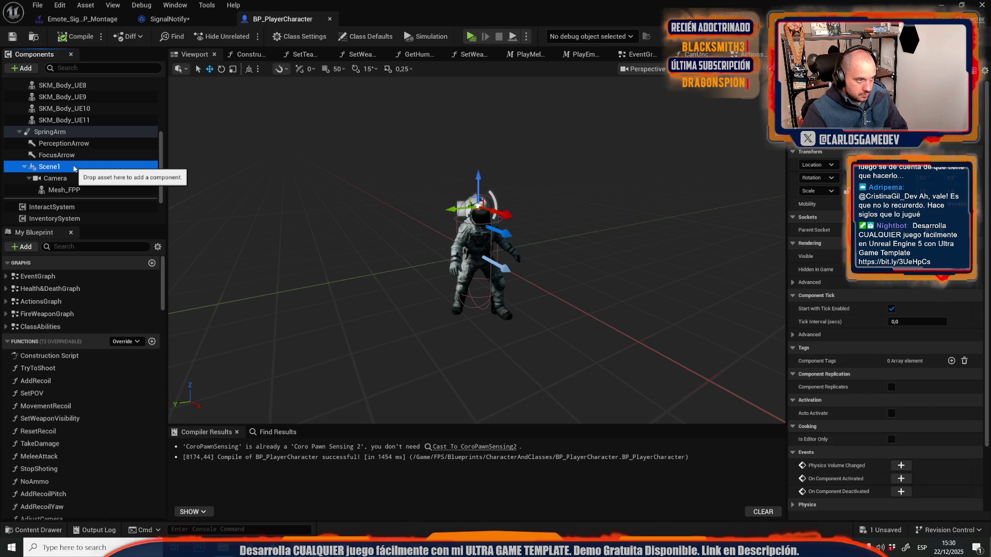
scroll(73, 169, "up", 5)
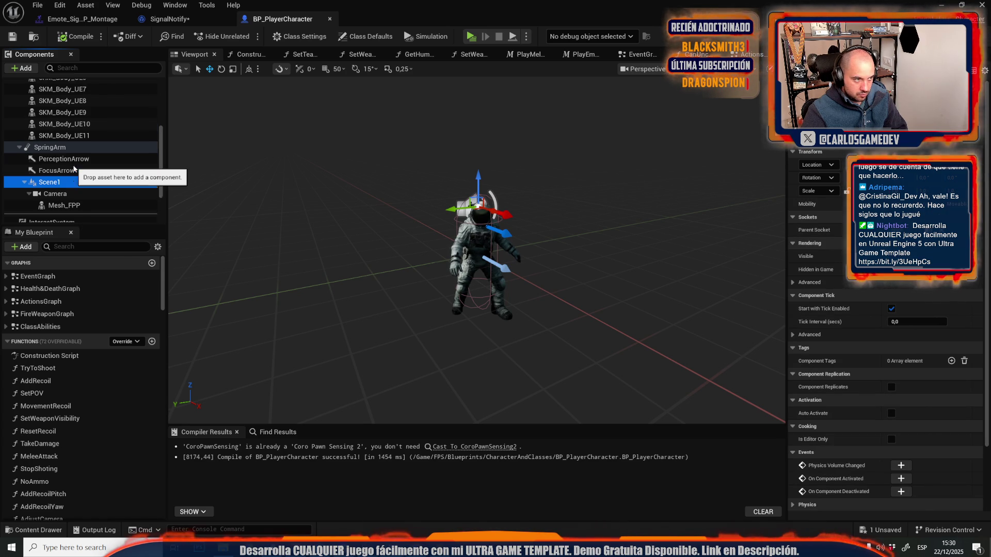
scroll(74, 168, "down", 5)
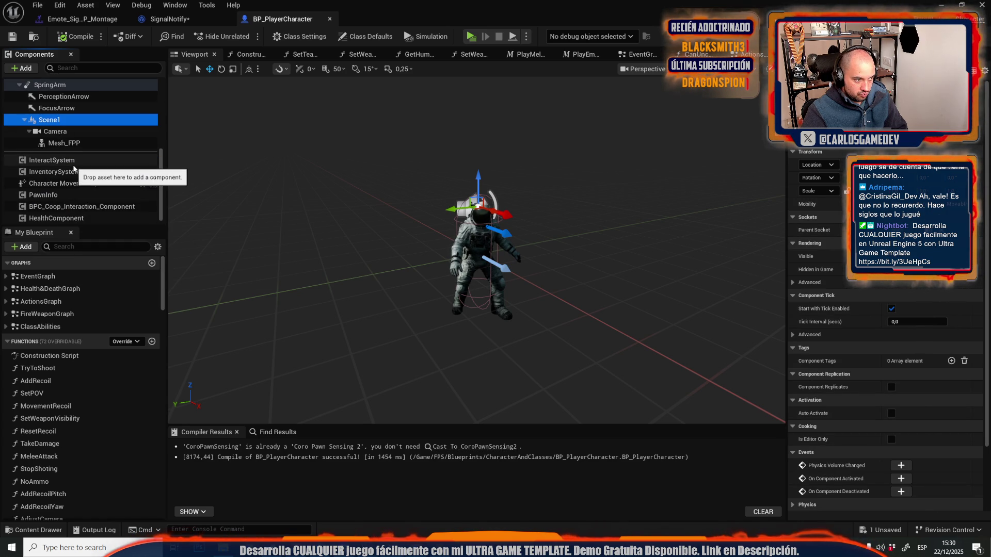
left_click(160, 20)
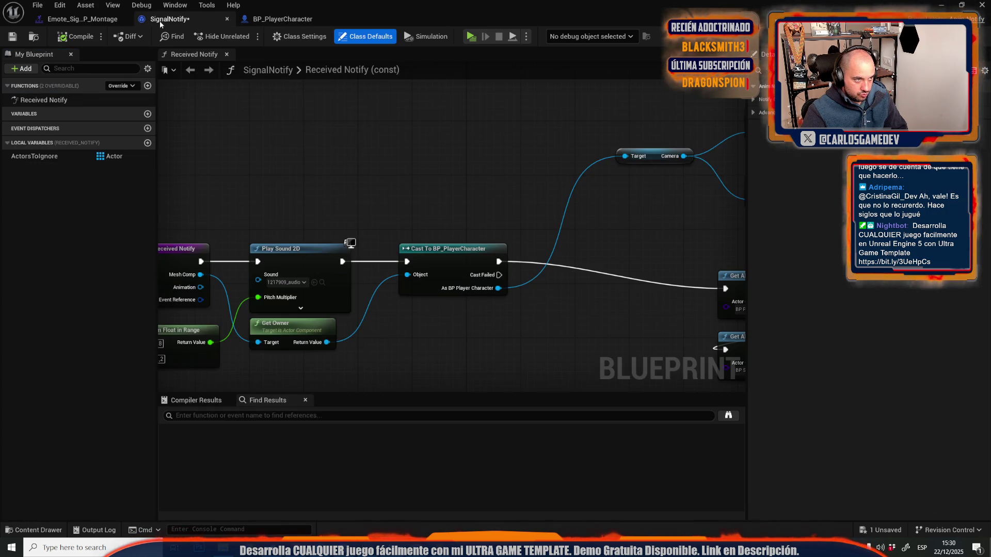
left_click(71, 22)
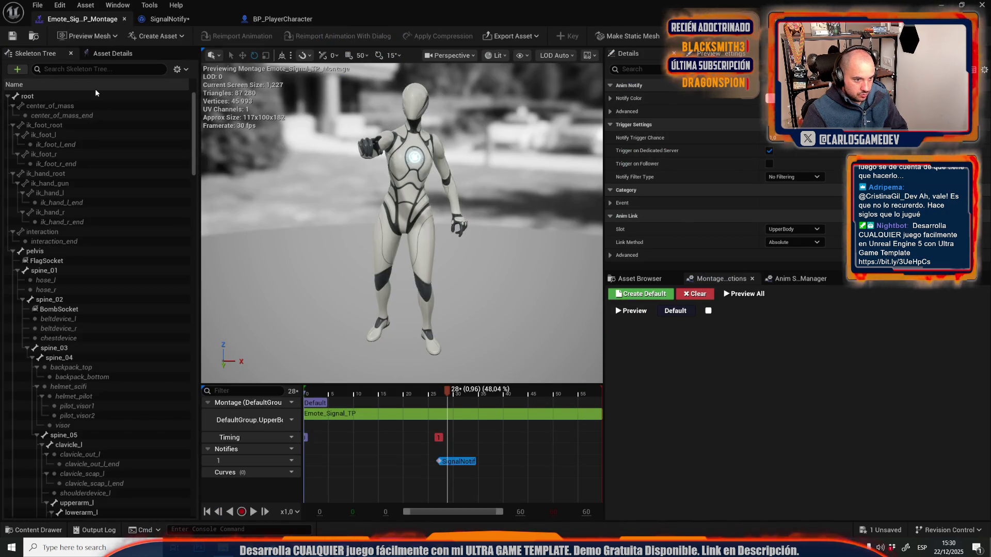
left_click(270, 20)
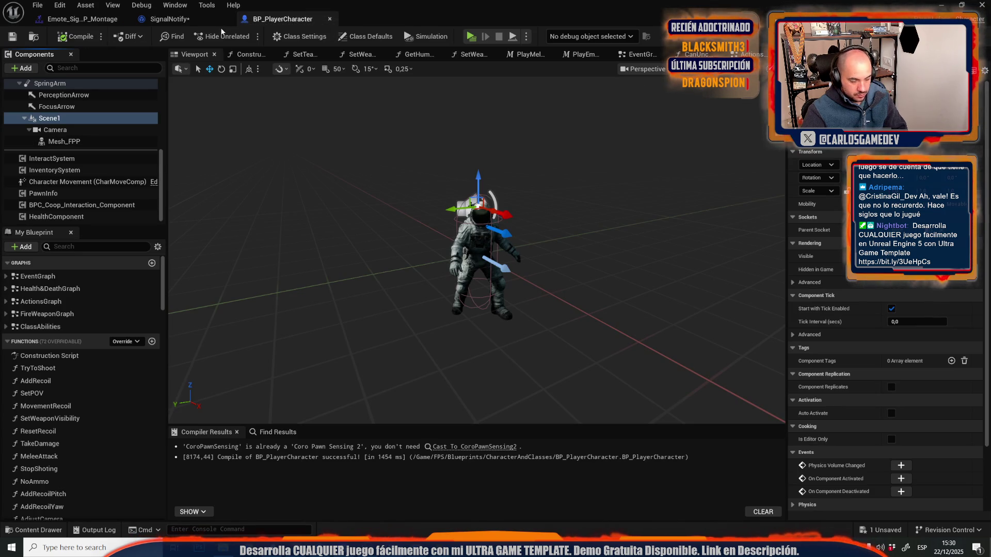
left_click(176, 23)
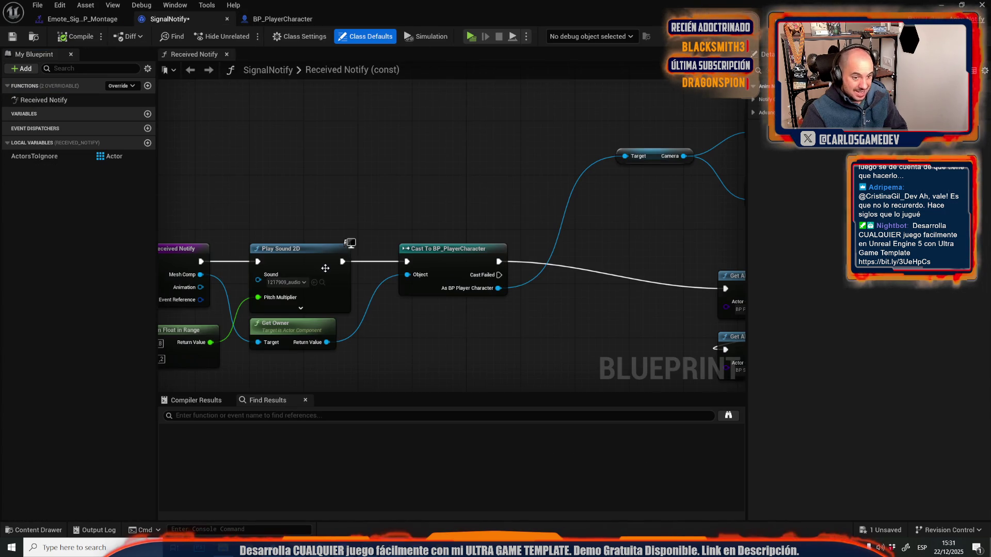
scroll(325, 269, "down", 5)
scroll(353, 263, "up", 3)
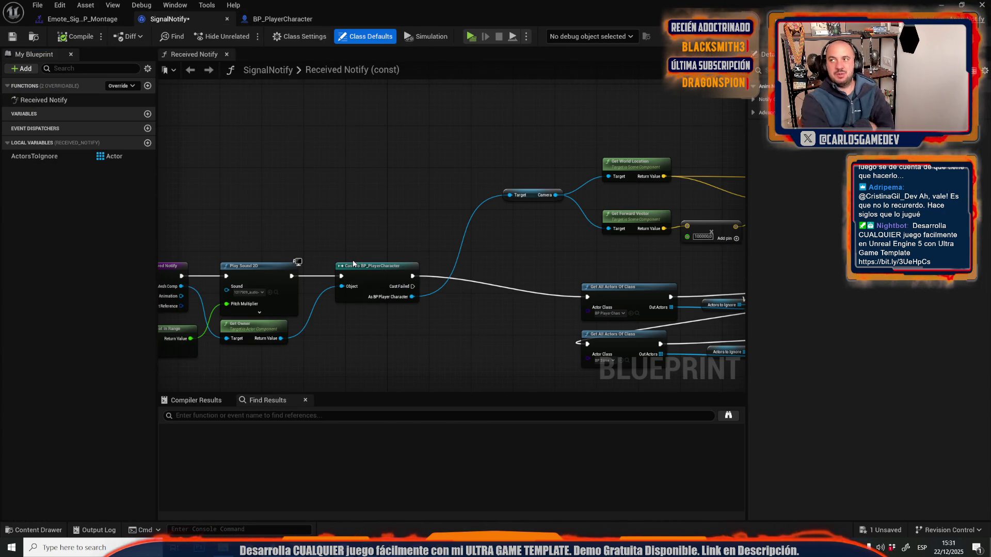
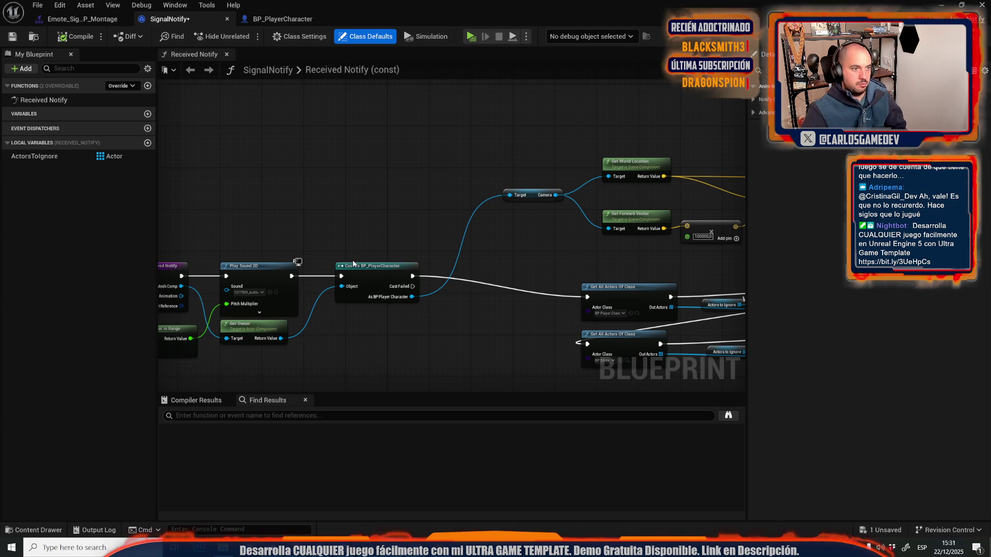
Step: Inspect BP_PlayerCharacter's Camera component and preview the emote montage pose around the SignalNotify notify
left_click(265, 20)
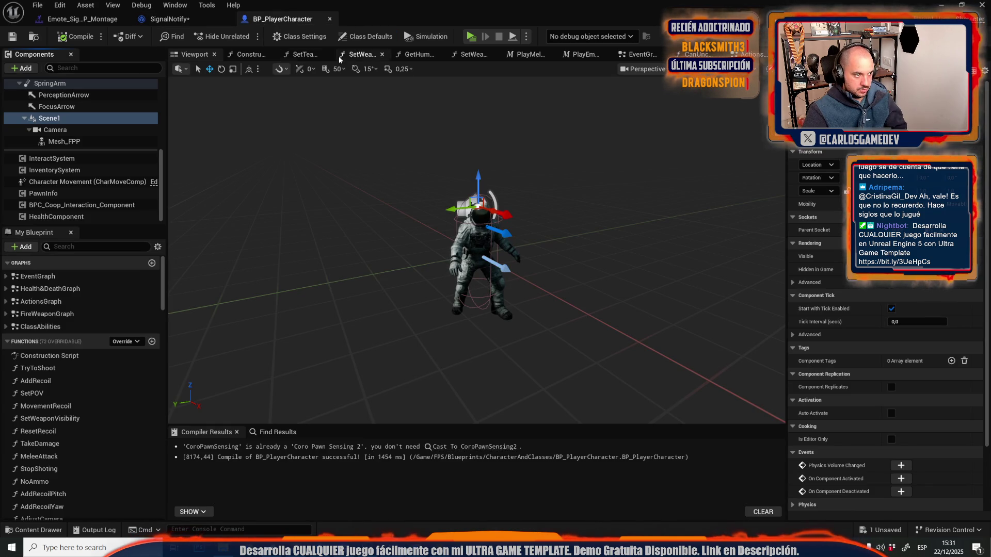
left_click(56, 130)
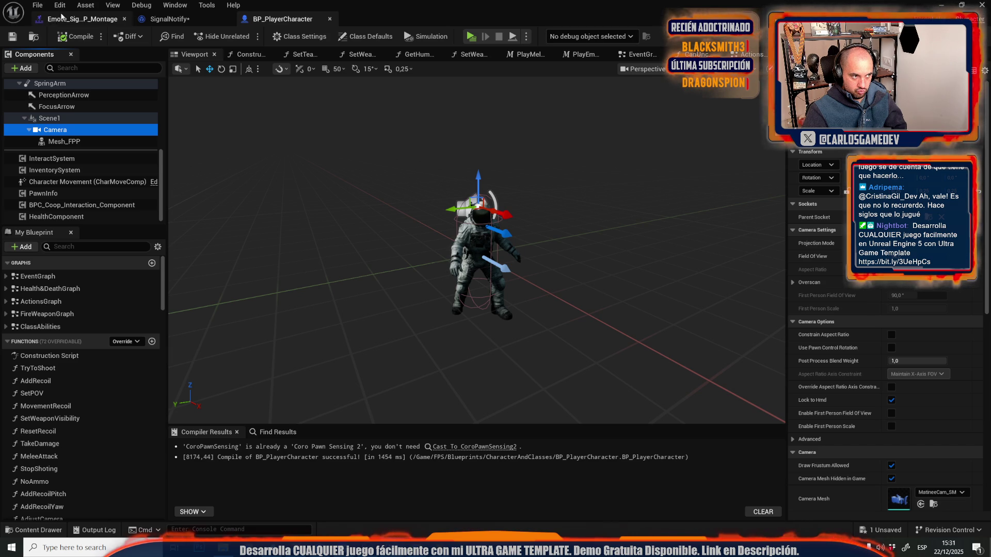
left_click(82, 19)
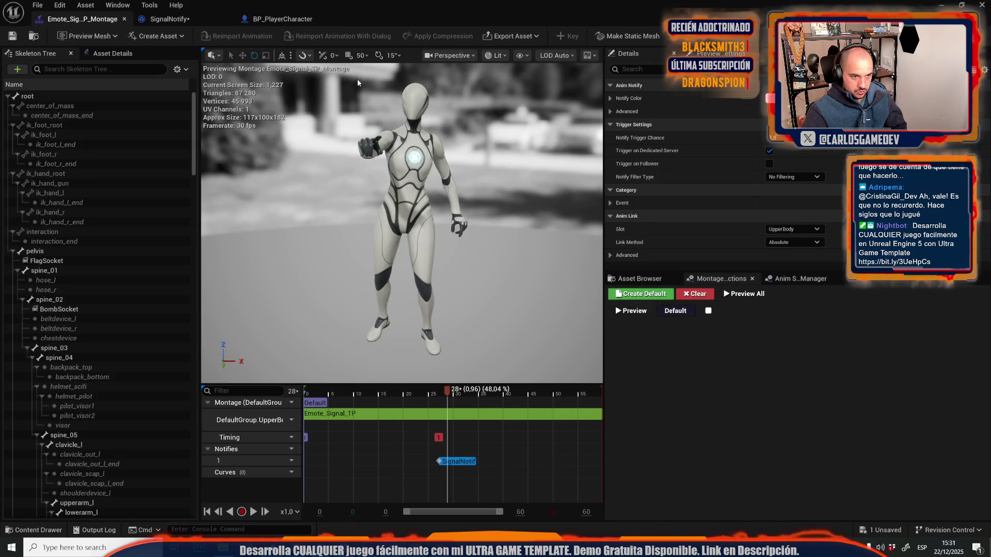
left_click(274, 23)
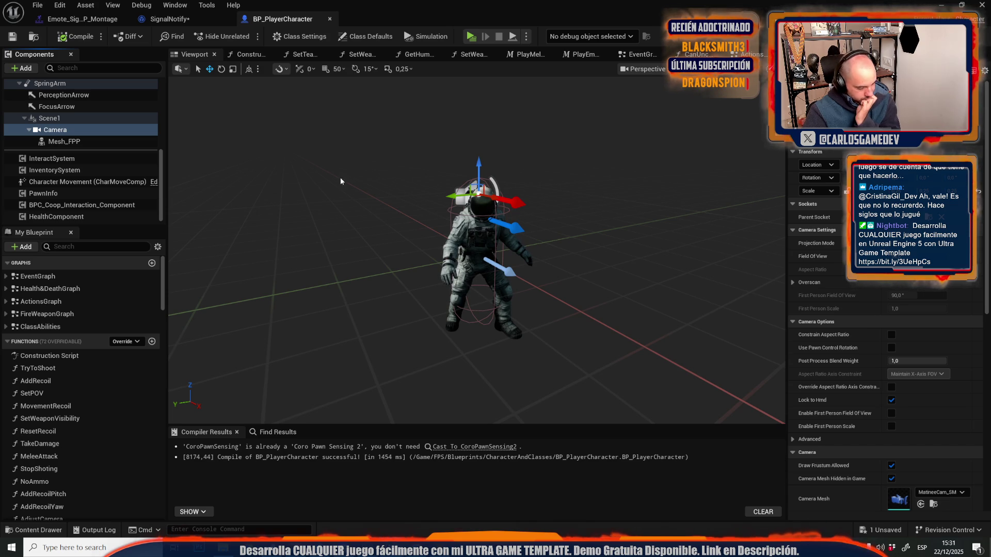
left_click(73, 22)
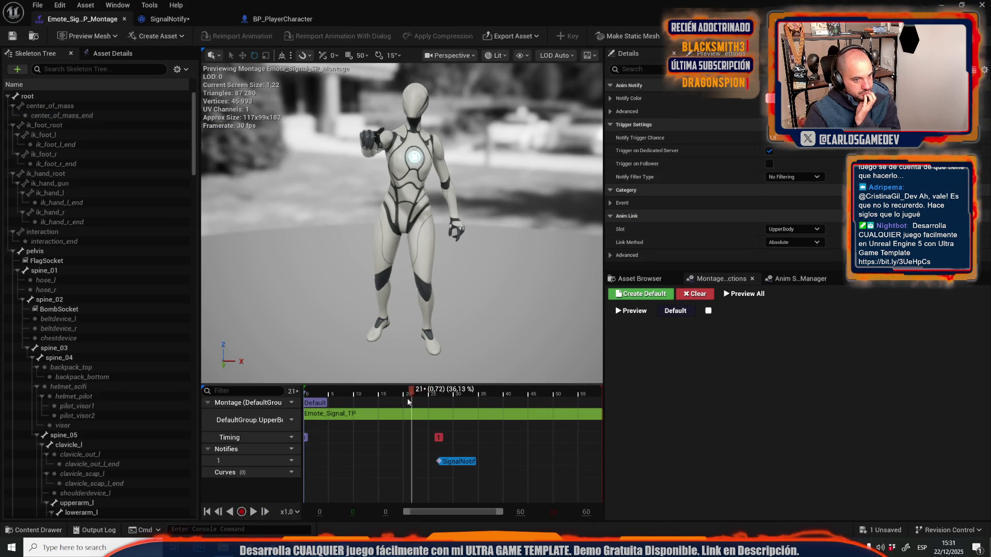
mouse_move(448, 396)
left_mouse_down()
mouse_move(366, 396)
mouse_move(464, 413)
mouse_move(440, 413)
left_mouse_up()
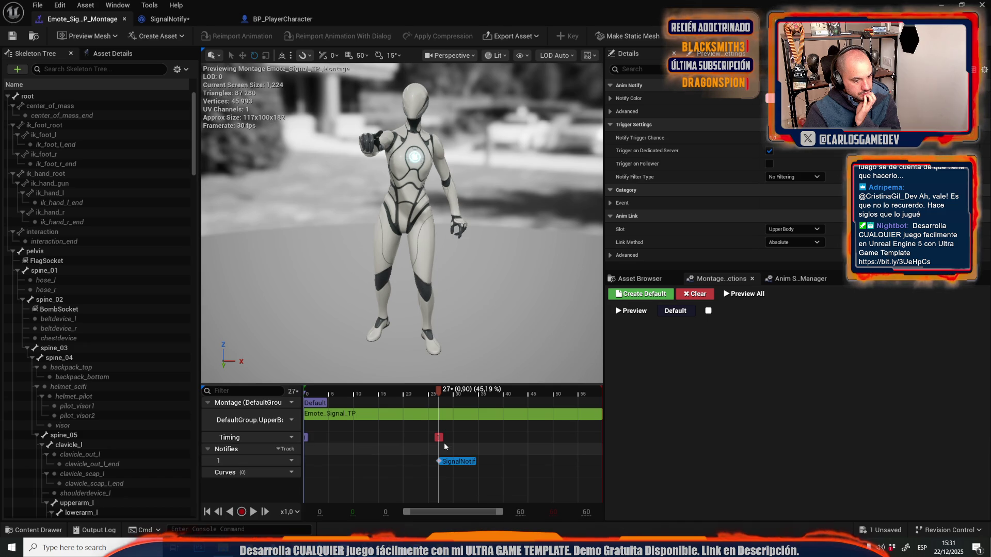
Step: Return to the SignalNotify graph and recentre it on the Received Notify nodes
left_click(161, 23)
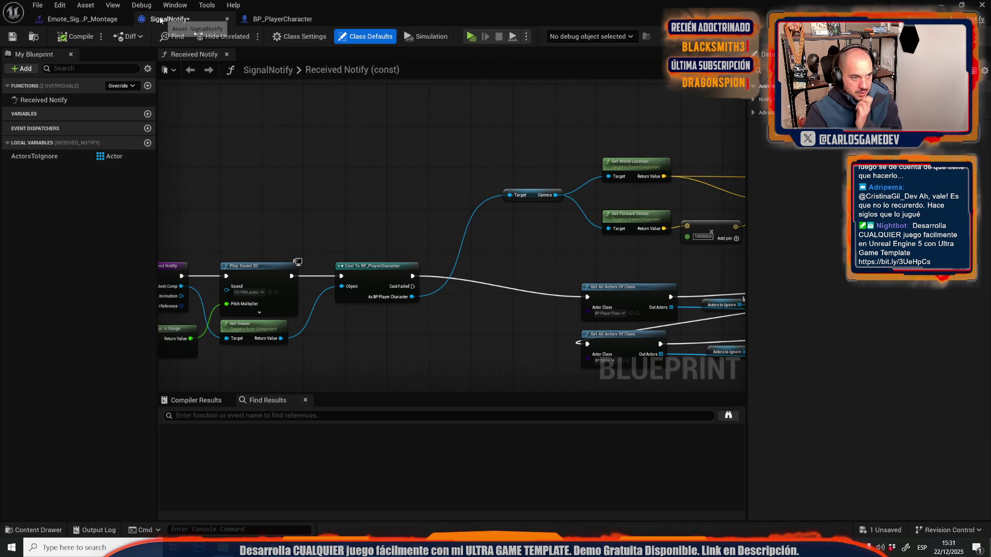
scroll(405, 190, "down", 3)
scroll(381, 231, "up", 3)
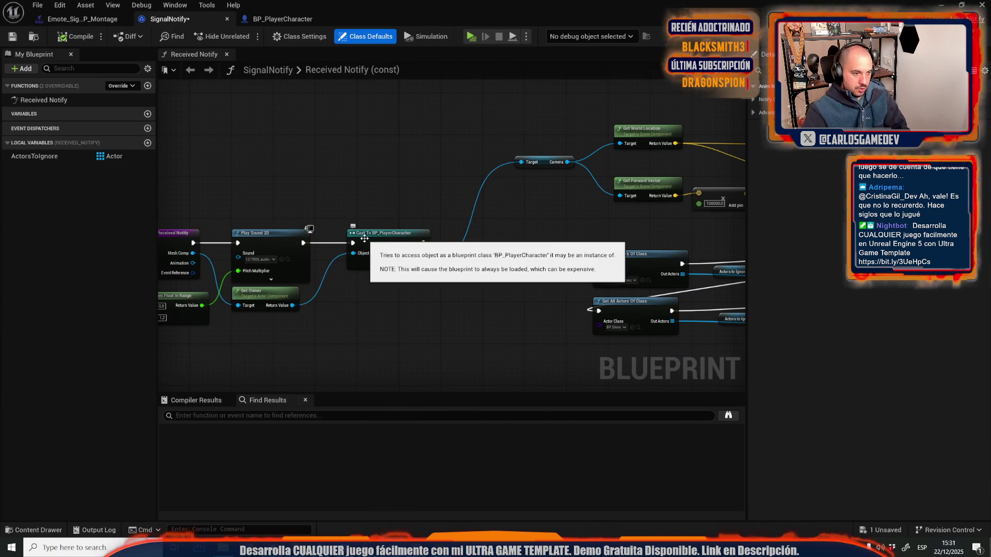
scroll(490, 150, "up", 2)
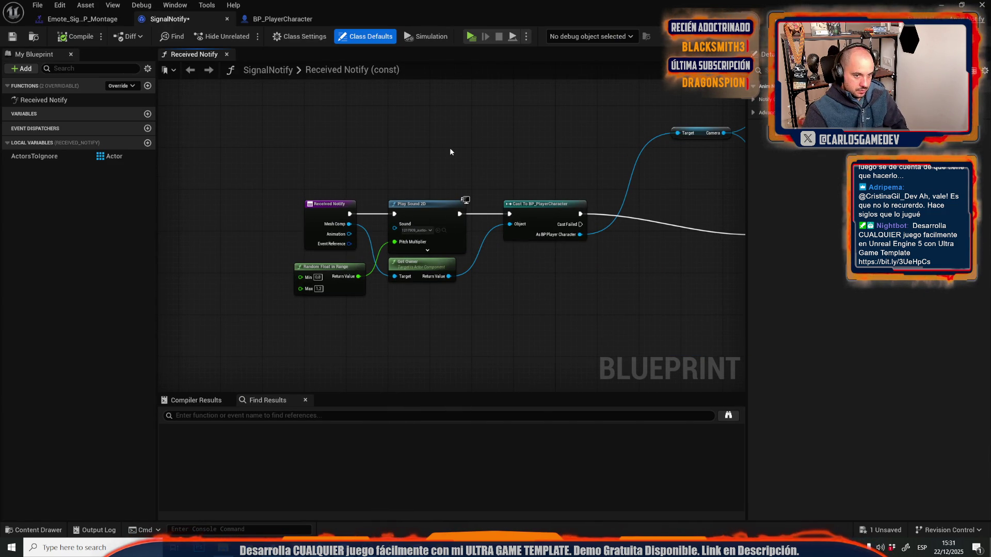
left_click_drag(450, 149, 173, 151)
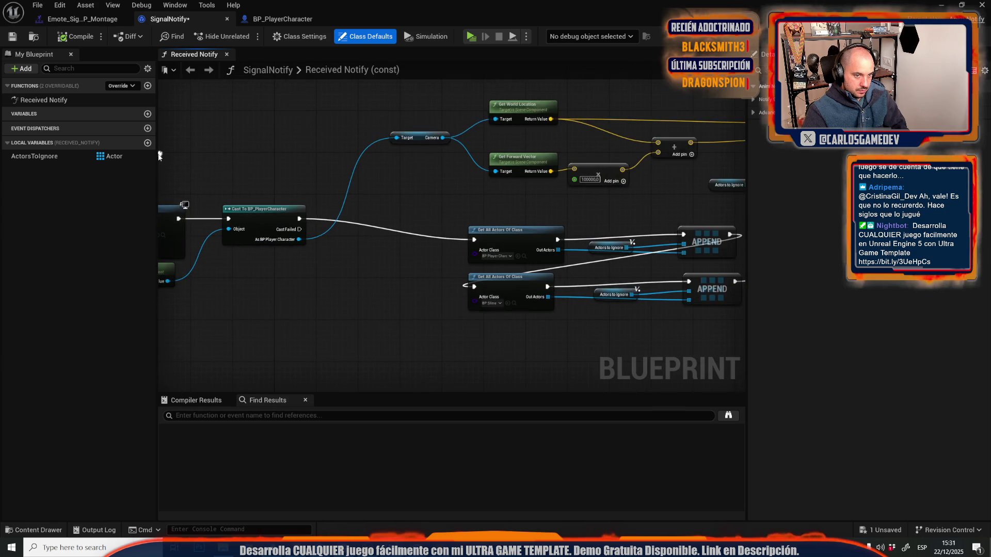
scroll(176, 153, "down", 2)
scroll(271, 157, "up", 3)
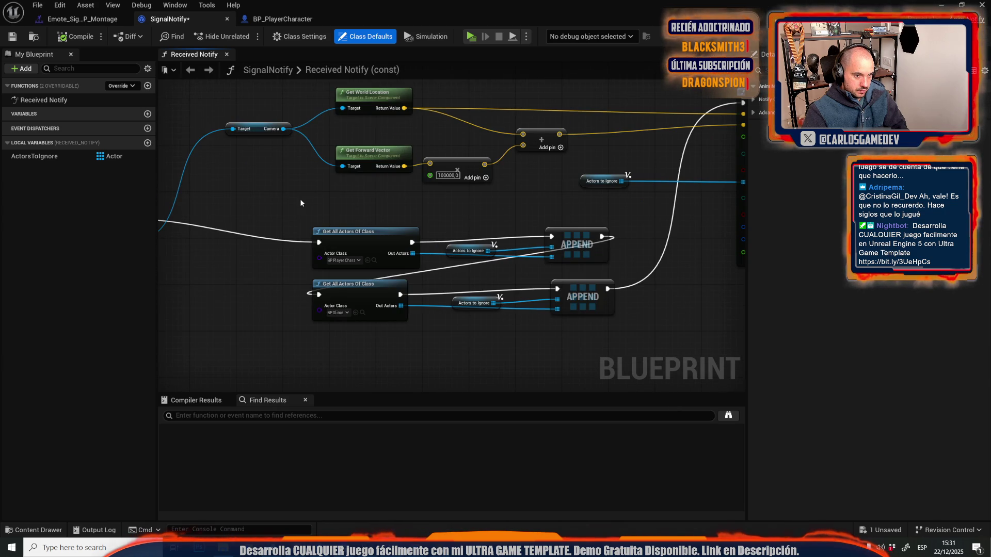
mouse_move(299, 199)
left_mouse_down()
mouse_move(197, 243)
mouse_move(331, 215)
left_mouse_up()
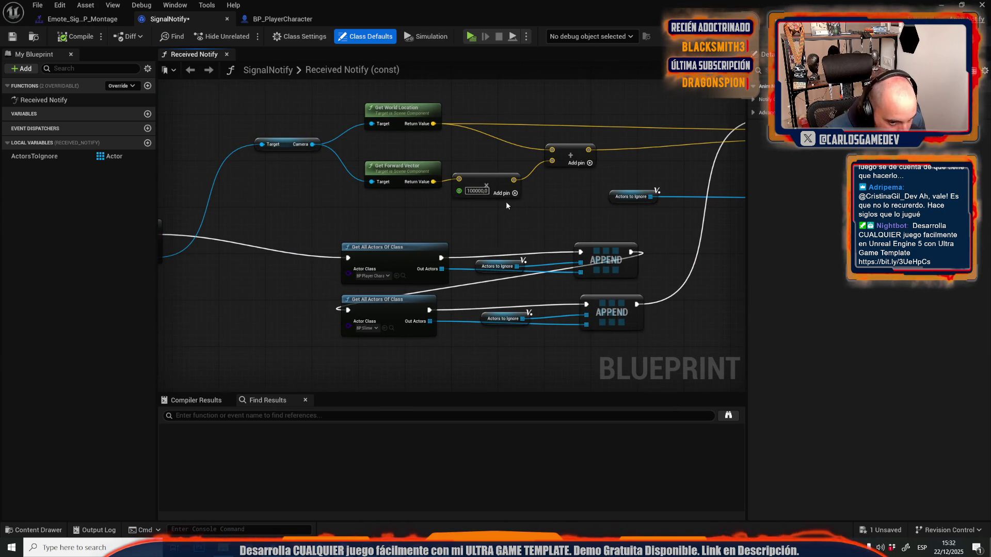
scroll(506, 206, "down", 2)
mouse_move(481, 206)
left_mouse_down()
mouse_move(299, 221)
mouse_move(625, 211)
left_mouse_up()
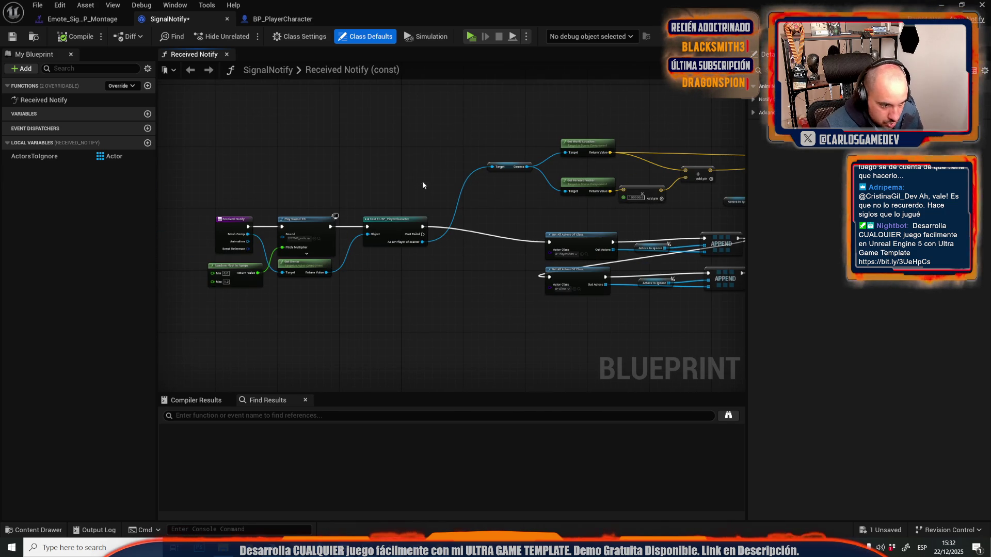
scroll(344, 183, "up", 2)
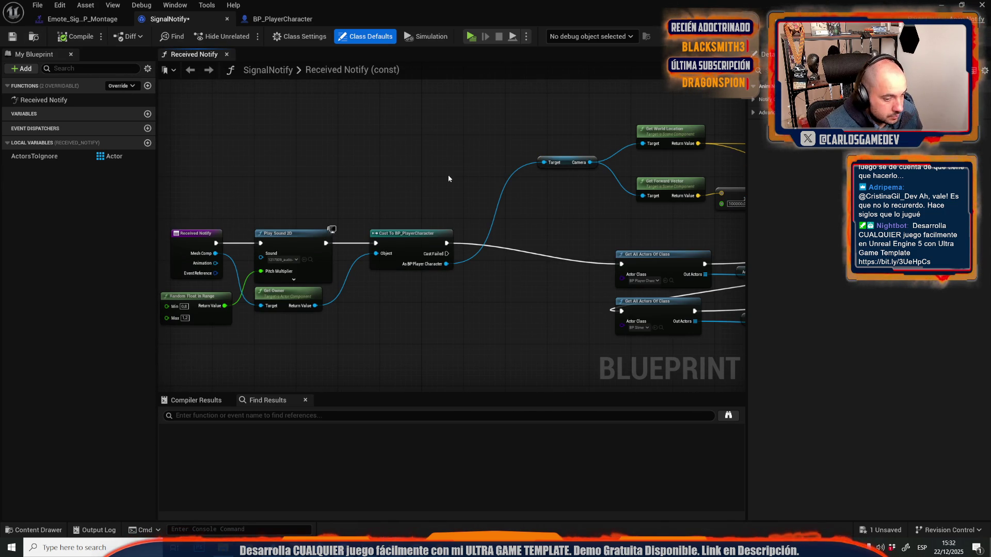
mouse_move(448, 178)
left_mouse_down()
mouse_move(243, 135)
mouse_move(77, 72)
left_mouse_up()
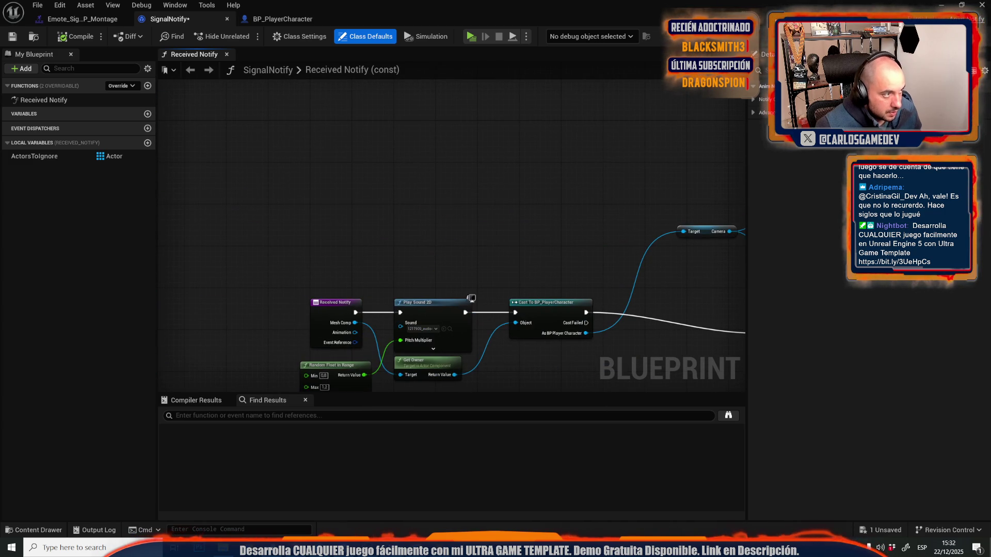
Step: Duplicate SignalNotify as SignalNotifyTP in the Content Drawer and save SignalNotify
left_click(35, 37)
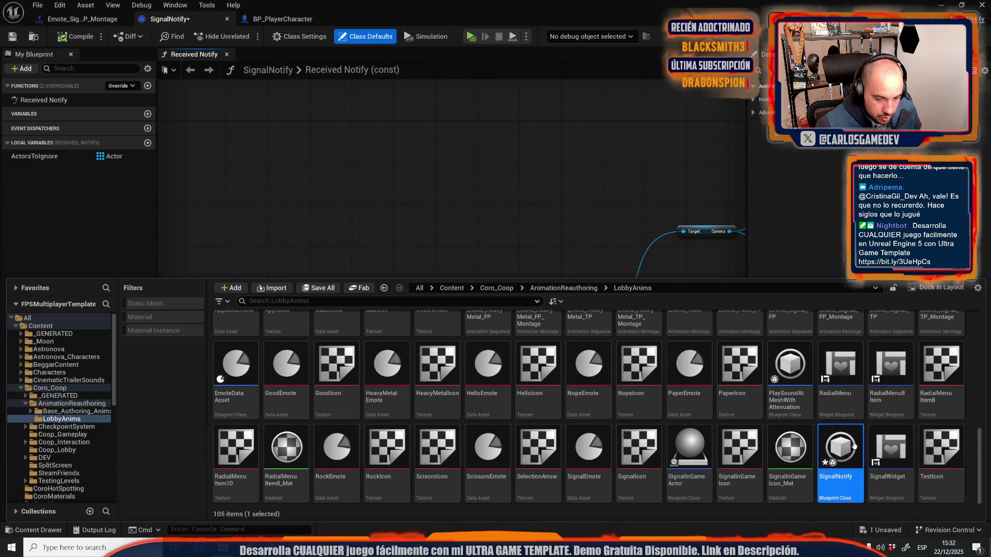
right_click(854, 485)
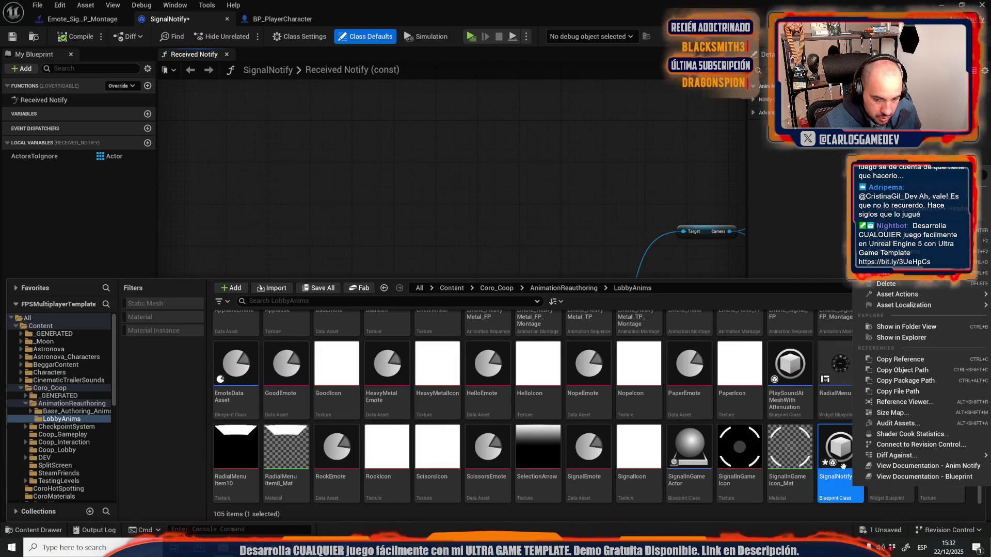
left_click(888, 324)
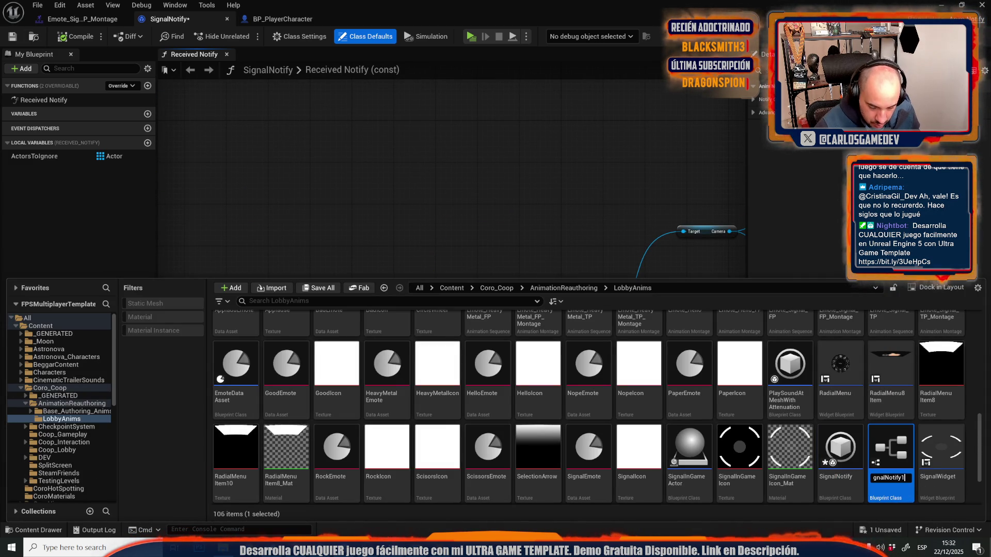
key("BackSpace")
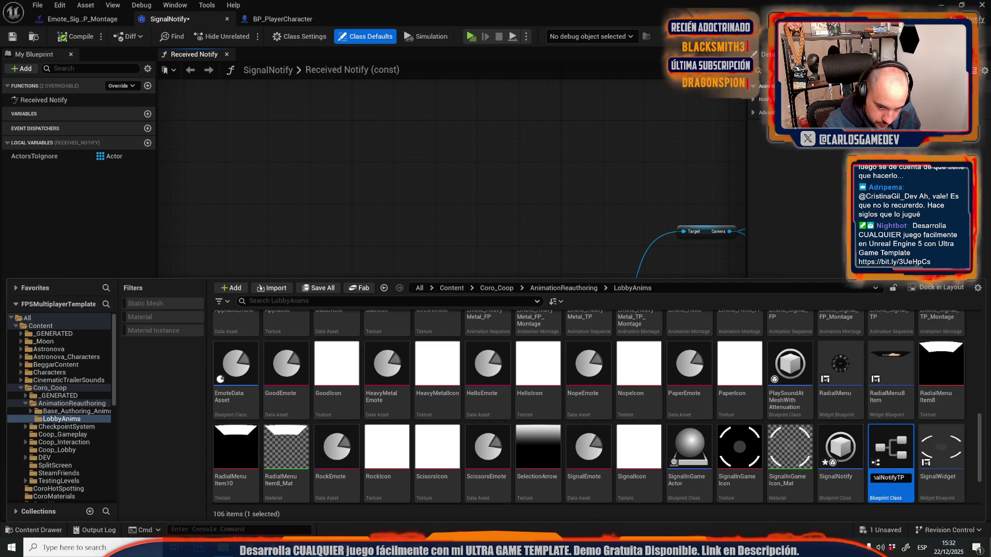
key("Return")
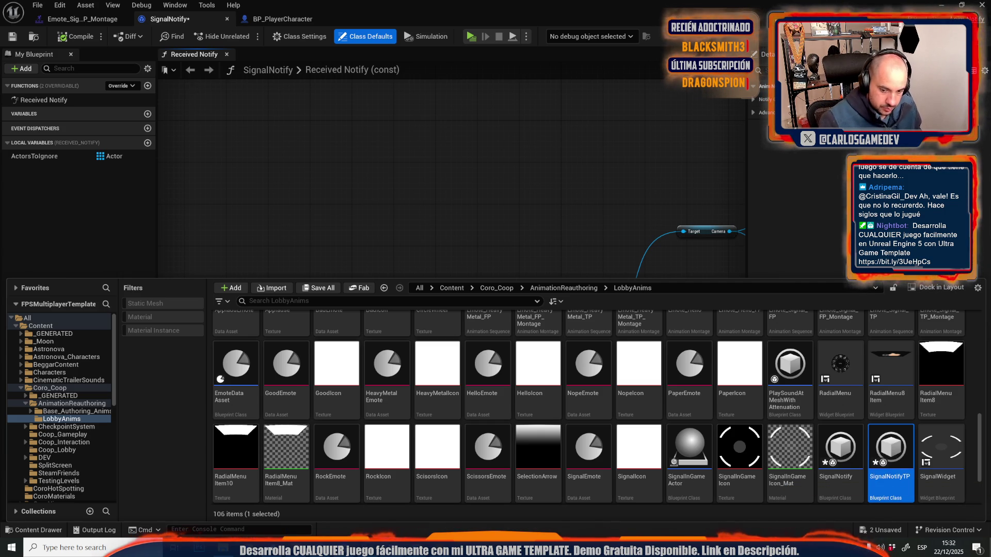
left_click(11, 43)
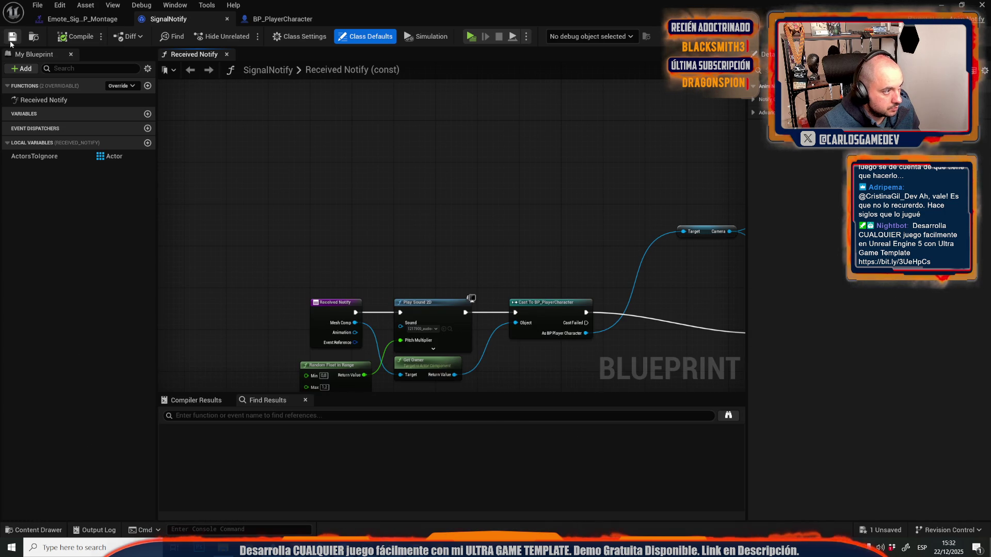
Step: Delete the SignalNotifyTP copy and reopen the SignalNotify blueprint
left_click(83, 21)
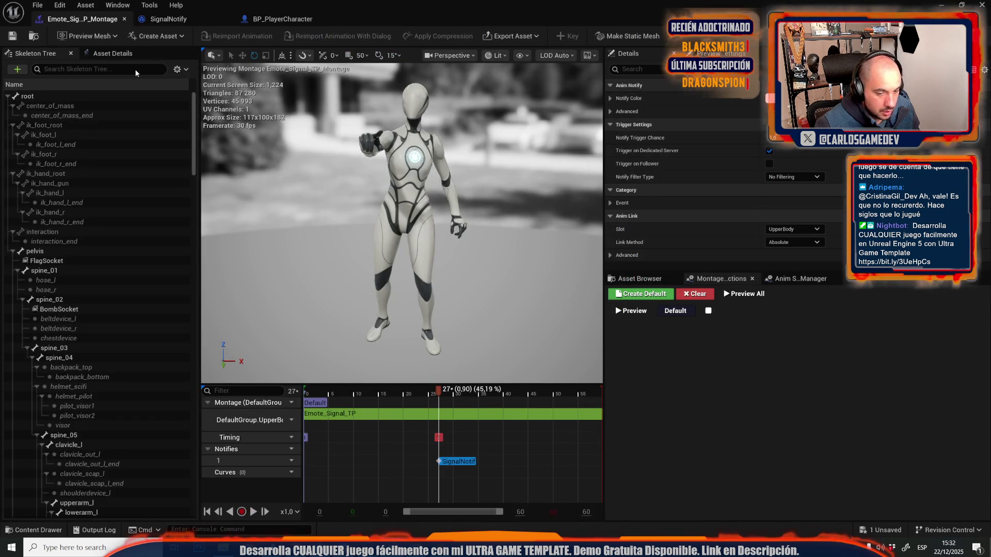
left_click(33, 530)
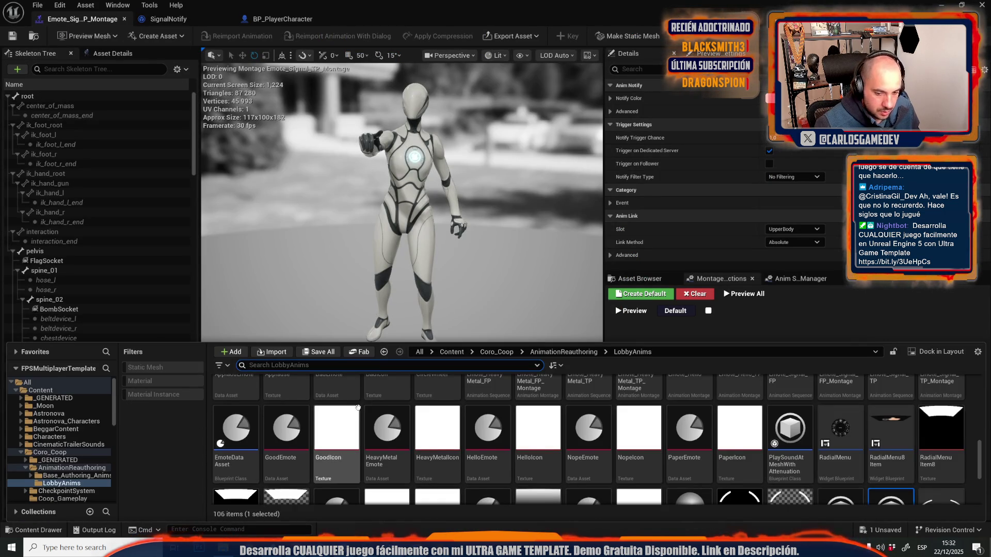
scroll(800, 453, "down", 1)
left_click(844, 456)
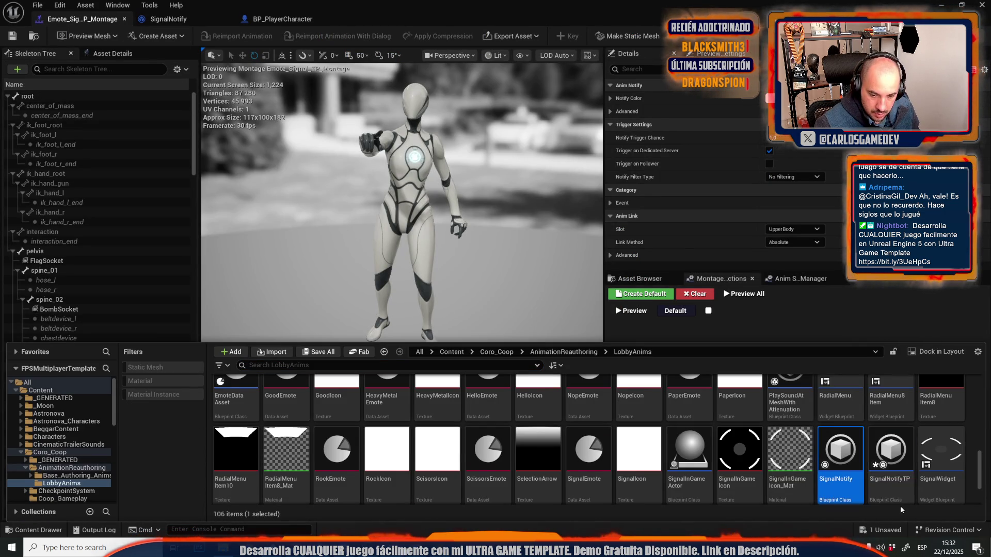
left_click(899, 473)
key("Delete")
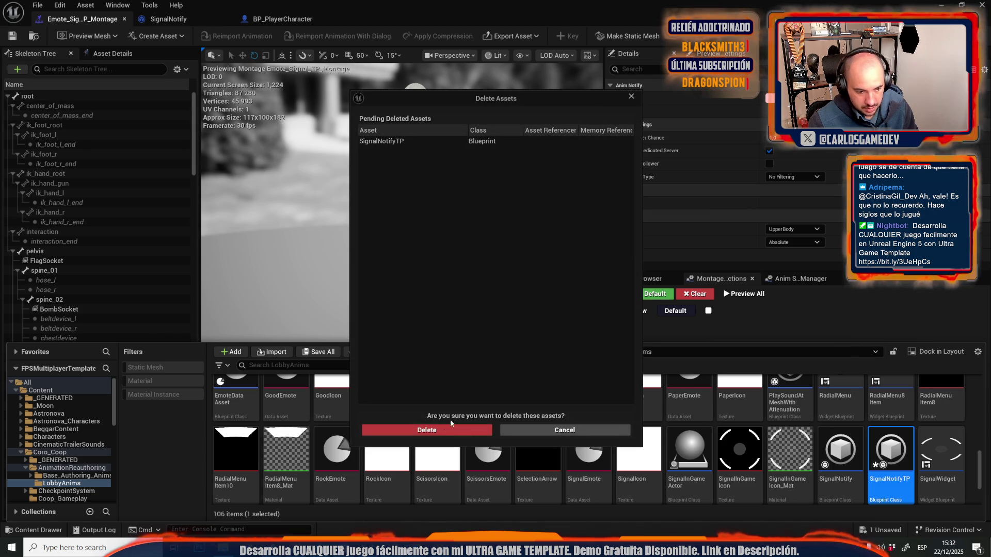
left_click(431, 430)
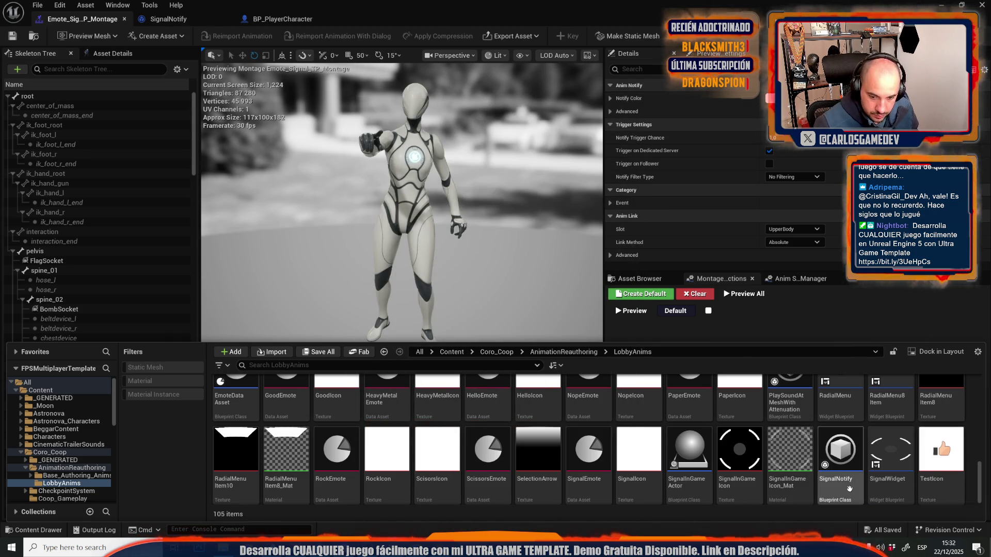
double_click(850, 493)
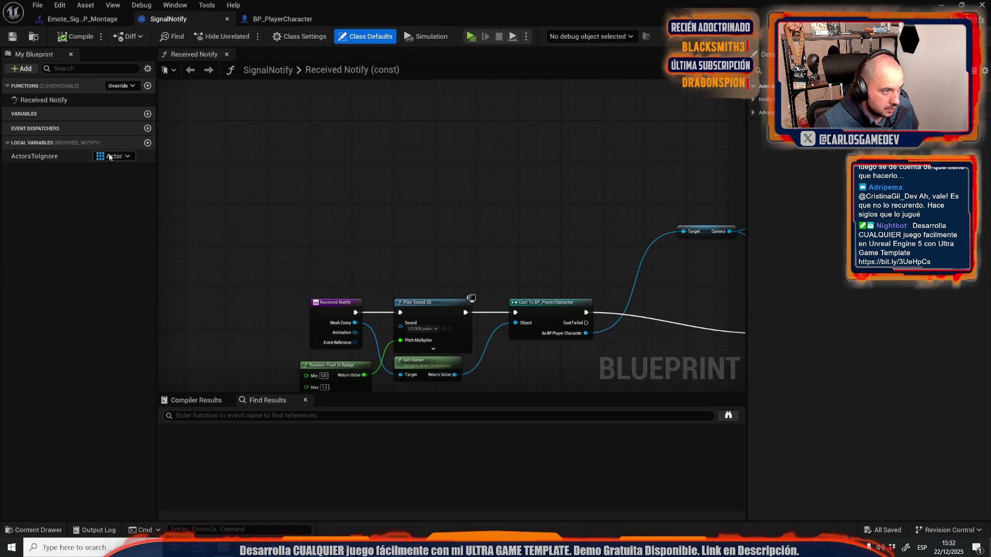
Step: Add a local IsThirdPerson variable to Received Notify
left_click(147, 142)
type("IsThirdPers")
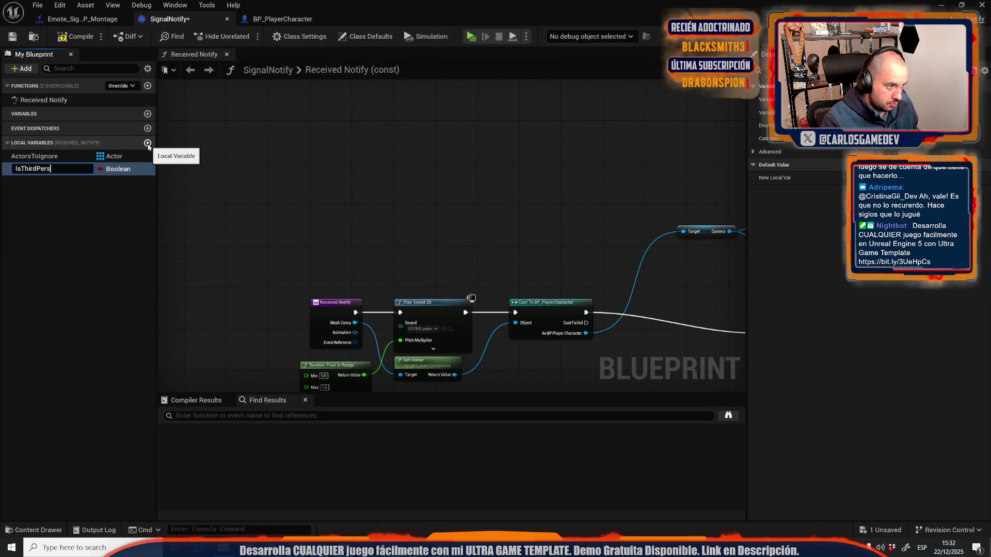
type("on")
key("Return")
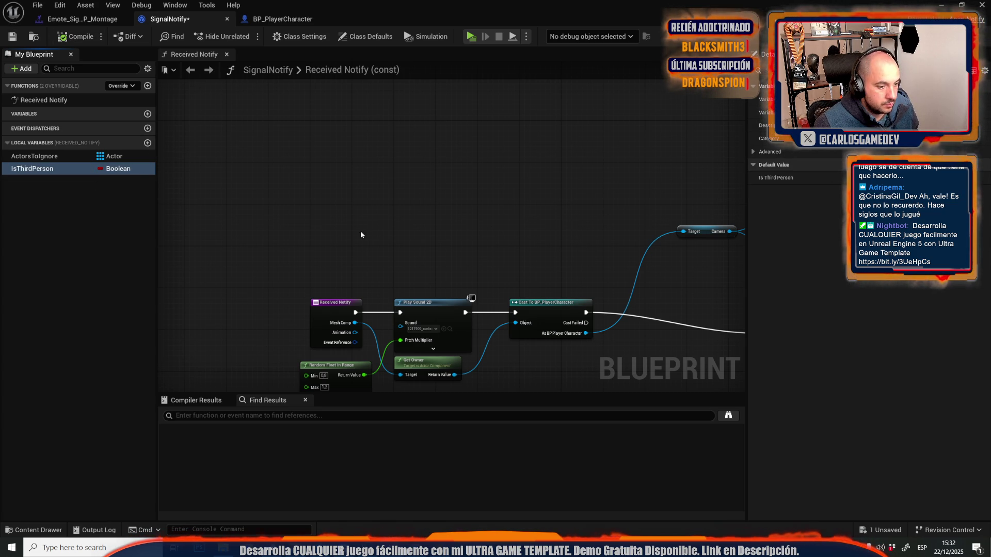
left_click(44, 170)
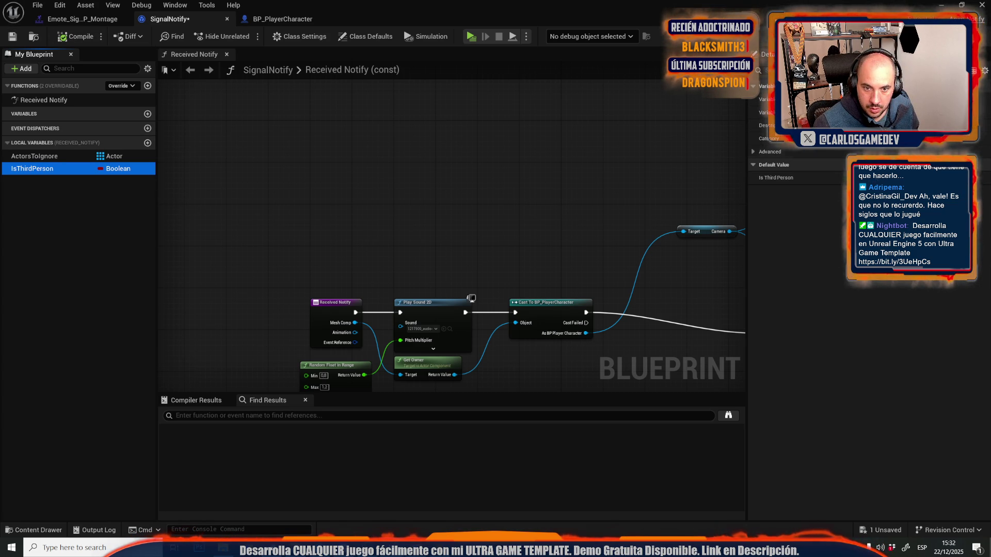
key("ctrl+Tab")
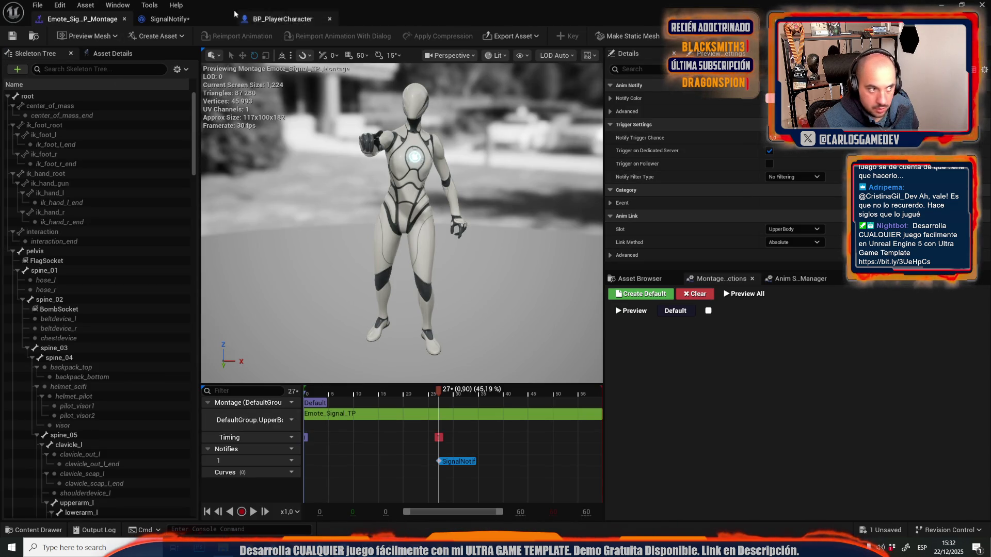
left_click(170, 19)
Step: Delete the local IsThirdPerson and add a blueprint member variable named IsThirdPerson instead
left_click(150, 171)
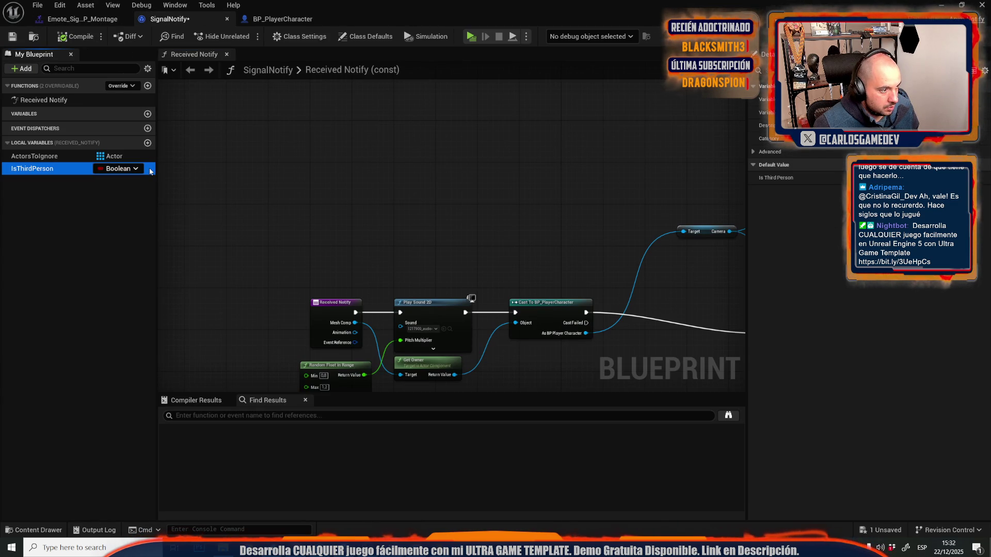
right_click(52, 169)
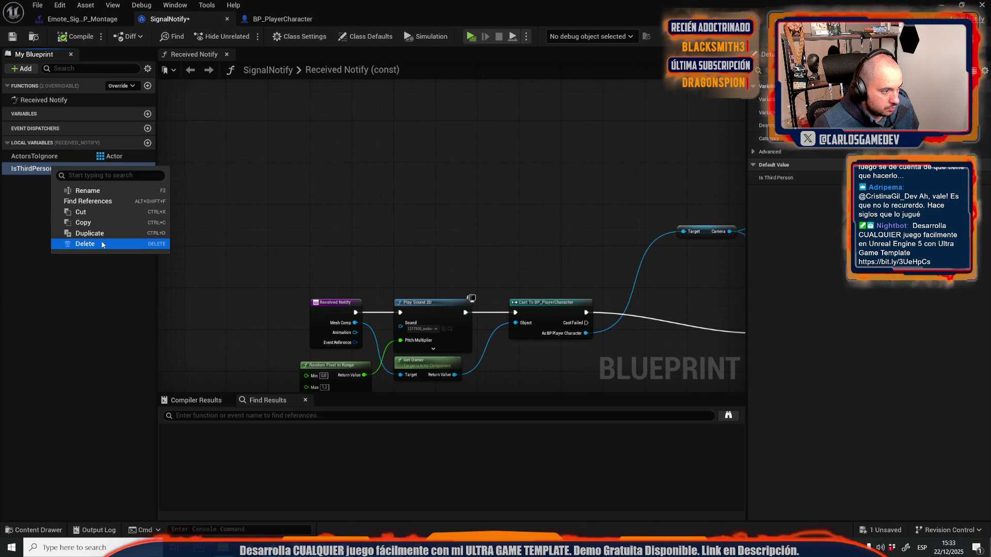
left_click(105, 245)
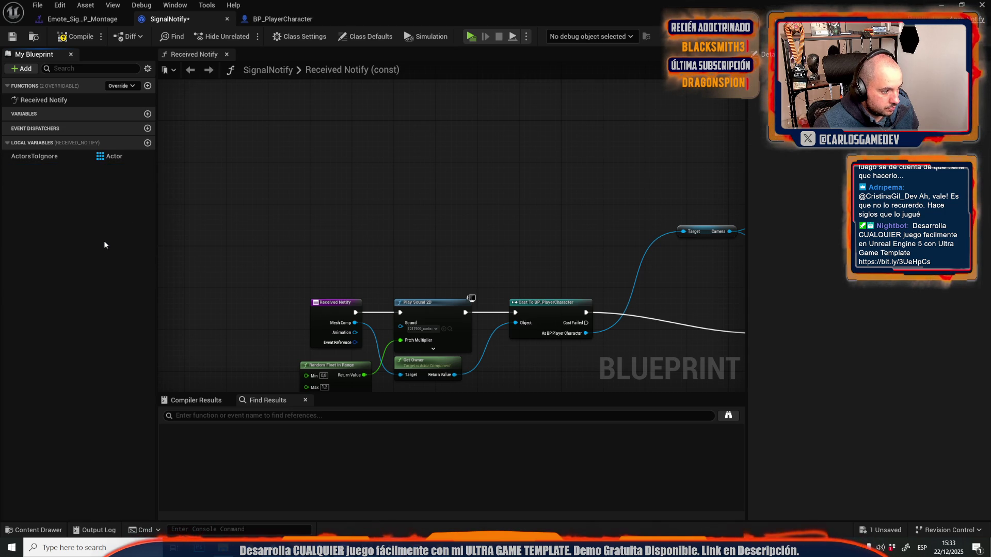
left_click(148, 114)
type("IsThirdPerson")
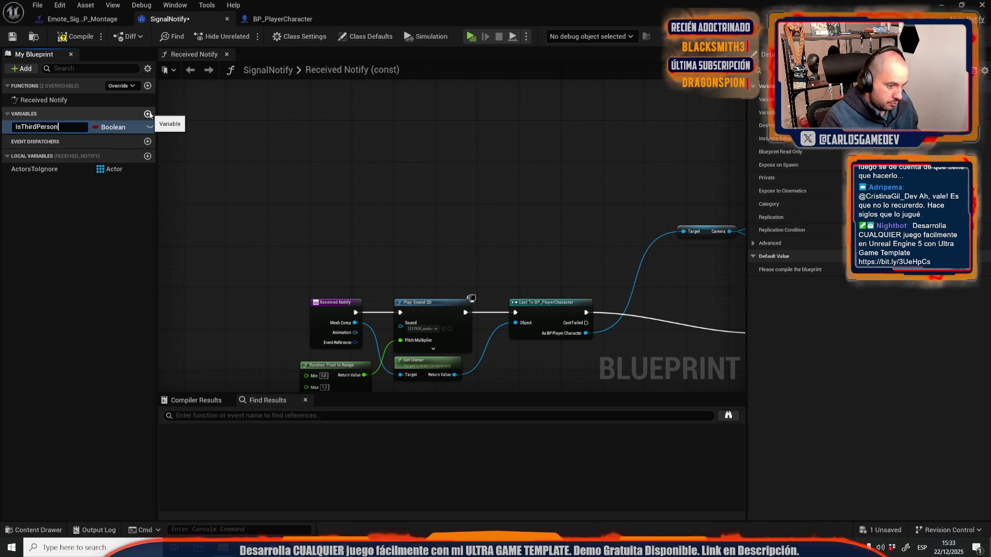
key("Return")
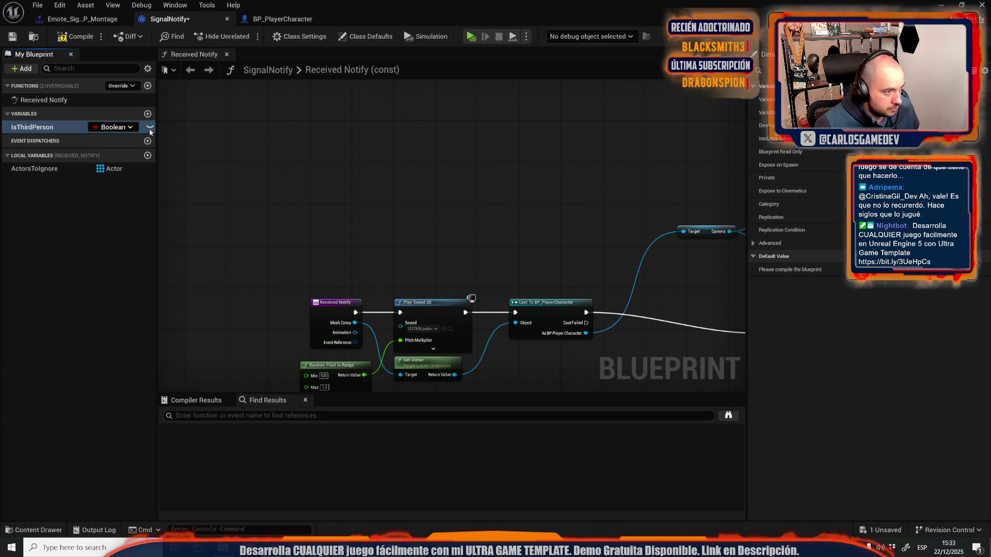
Step: Make IsThirdPerson instance-editable, then compile and save SignalNotify
left_click(149, 127)
left_click(75, 36)
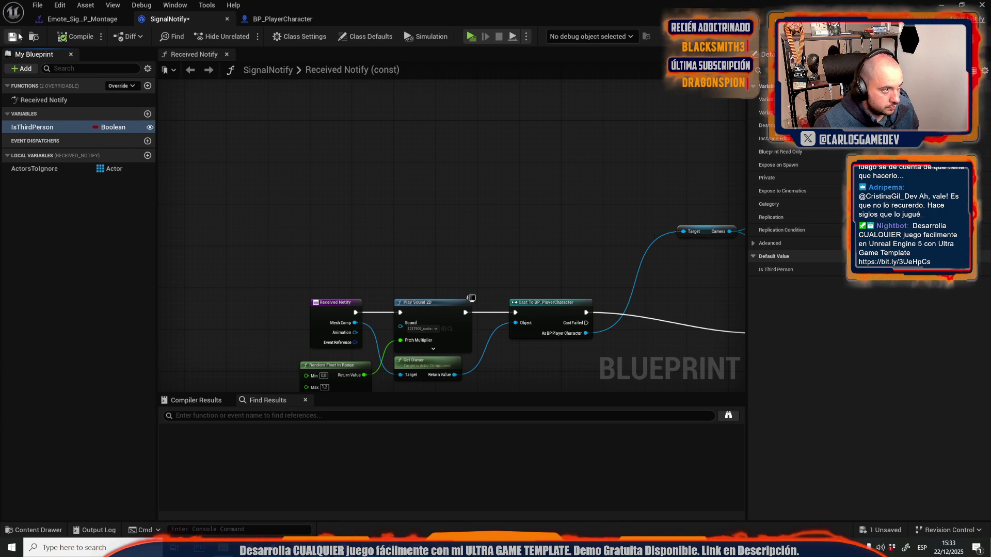
left_click(19, 37)
left_click(81, 19)
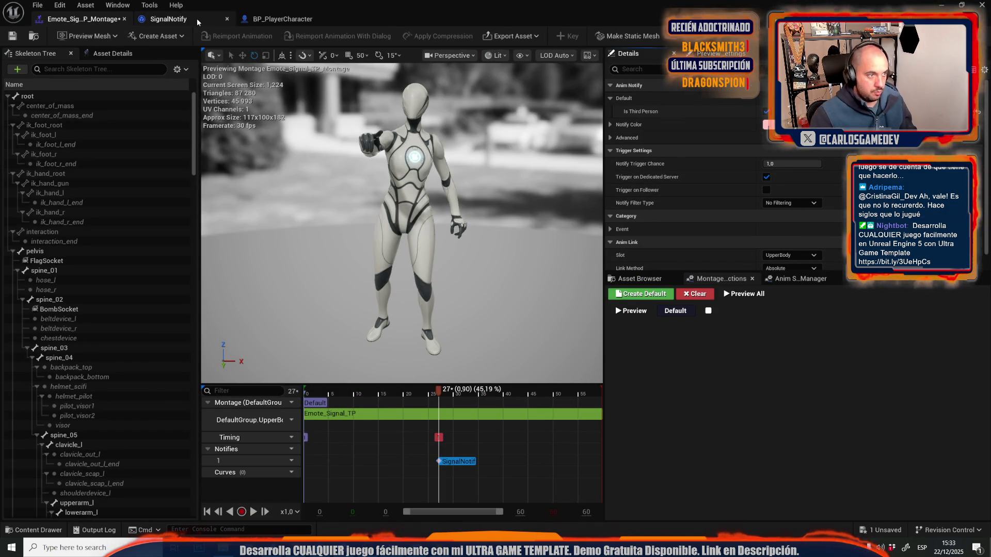
Step: Place an Is Third Person getter and a Branch, feeding the getter into the Branch condition
left_click(168, 20)
left_click_drag(367, 209, 283, 81)
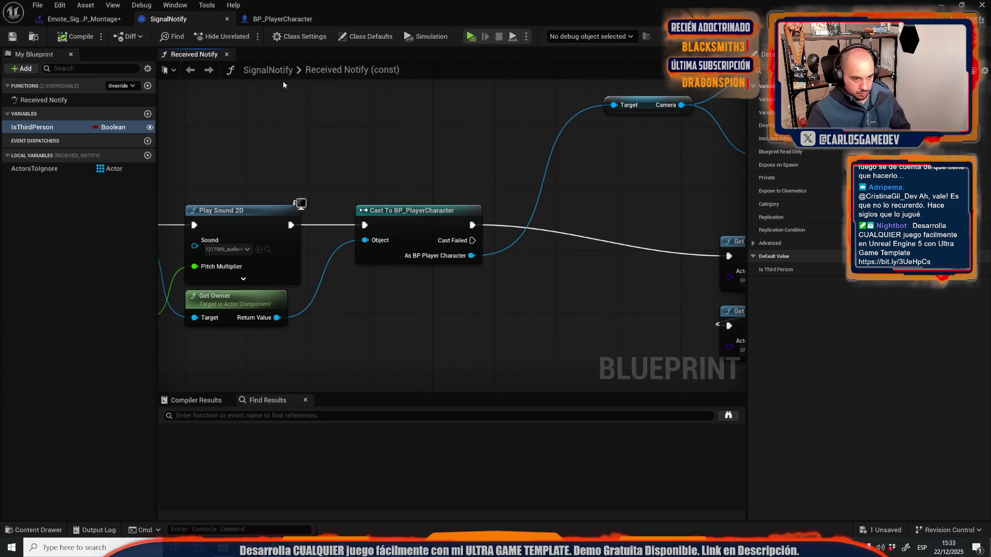
left_click_drag(351, 141, 419, 176)
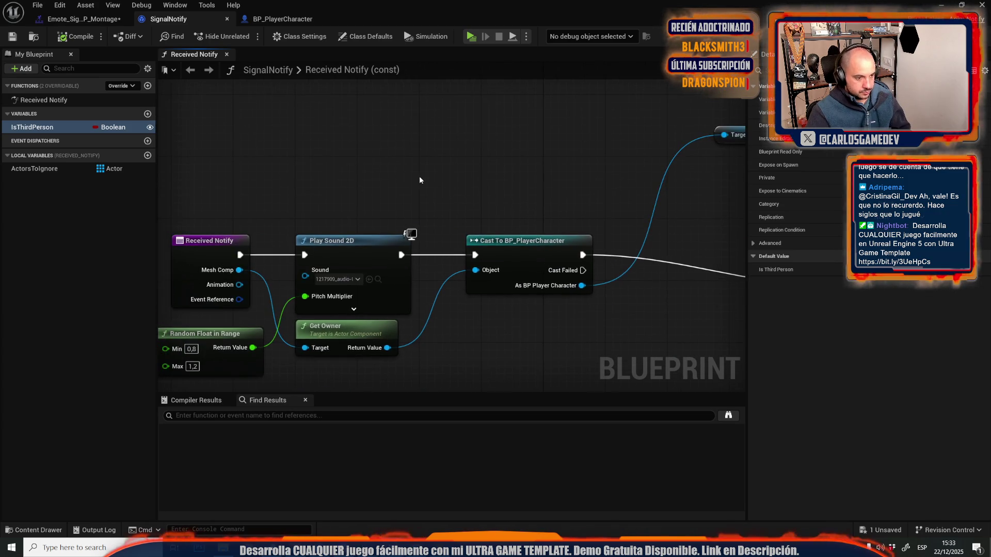
scroll(413, 176, "down", 2)
scroll(413, 175, "up", 2)
mouse_move(61, 133)
left_mouse_down()
mouse_move(436, 141)
mouse_move(439, 170)
mouse_move(569, 161)
left_mouse_up()
left_click(560, 132)
mouse_move(665, 163)
left_mouse_down()
mouse_move(369, 218)
mouse_move(388, 254)
left_mouse_up()
type("delay")
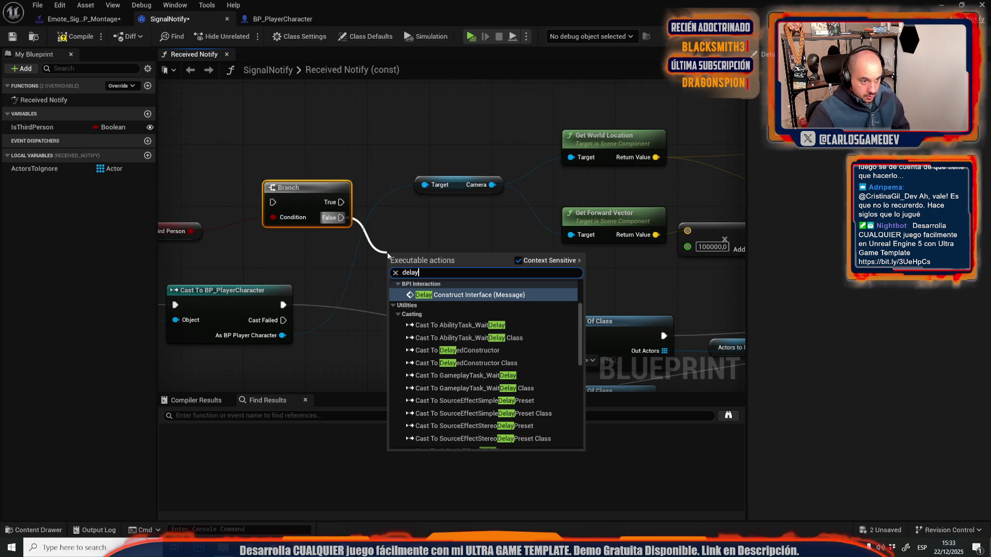
key("Escape")
Step: Wire Play Sound 2D into the Branch and the Branch's True output into the cast
scroll(367, 156, "down", 3)
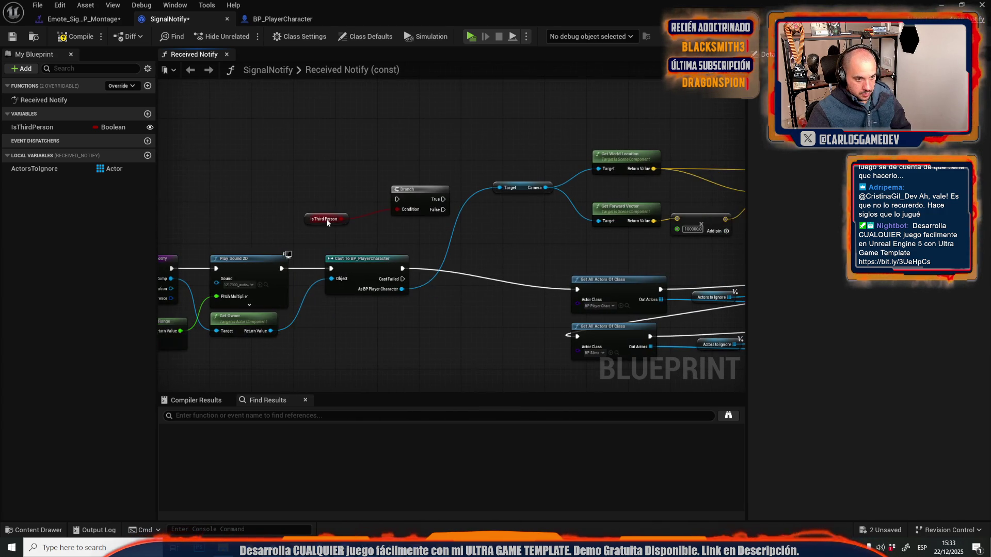
mouse_move(296, 169)
left_mouse_down()
mouse_move(418, 175)
mouse_move(247, 128)
mouse_move(320, 169)
mouse_move(321, 160)
mouse_move(433, 176)
mouse_move(727, 298)
mouse_move(475, 319)
mouse_move(371, 306)
left_mouse_up()
scroll(246, 127, "down", 2)
scroll(371, 306, "up", 2)
mouse_move(685, 387)
left_mouse_down()
mouse_move(504, 259)
mouse_move(489, 237)
left_mouse_up()
mouse_move(635, 289)
left_mouse_down()
mouse_move(454, 175)
mouse_move(434, 243)
left_mouse_up()
scroll(454, 305, "up", 1)
mouse_move(454, 305)
left_mouse_down()
mouse_move(392, 234)
mouse_move(388, 195)
left_mouse_up()
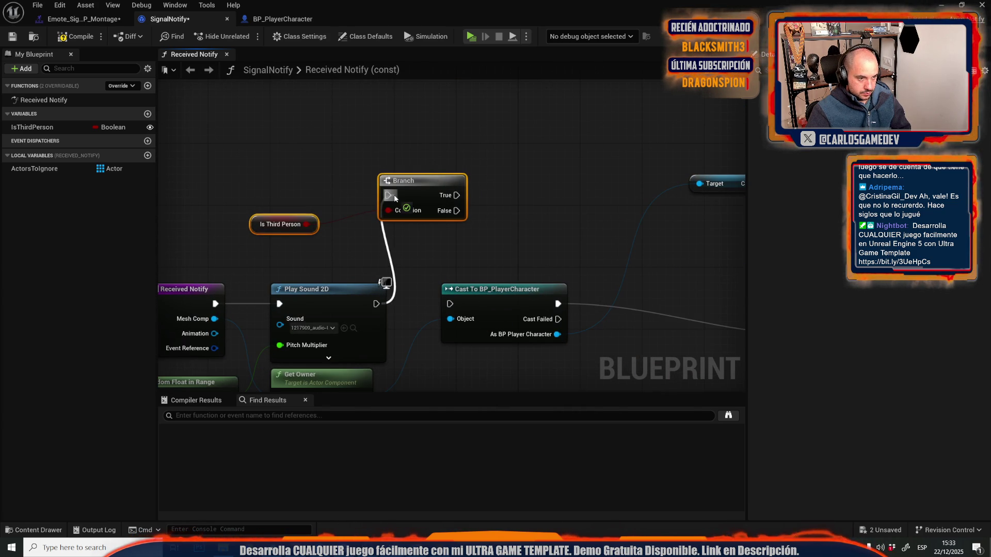
mouse_move(450, 303)
left_mouse_down()
mouse_move(443, 222)
mouse_move(457, 195)
left_mouse_up()
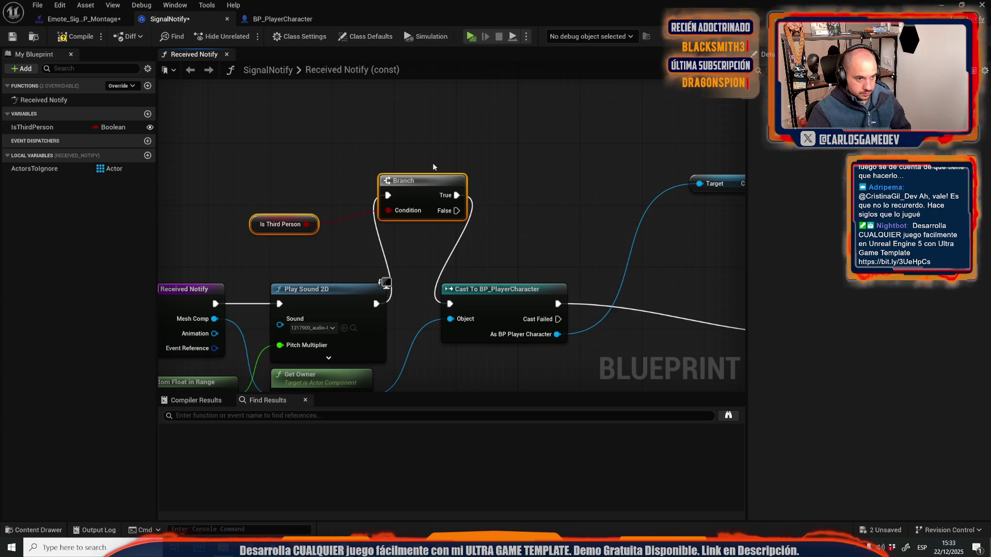
left_click_drag(298, 292, 467, 202)
Step: Tidy the graph, placing the Branch and Is Third Person getter between Play Sound 2D and the cast
left_click_drag(245, 205, 503, 317)
left_click_drag(520, 264, 349, 287)
left_click(368, 129)
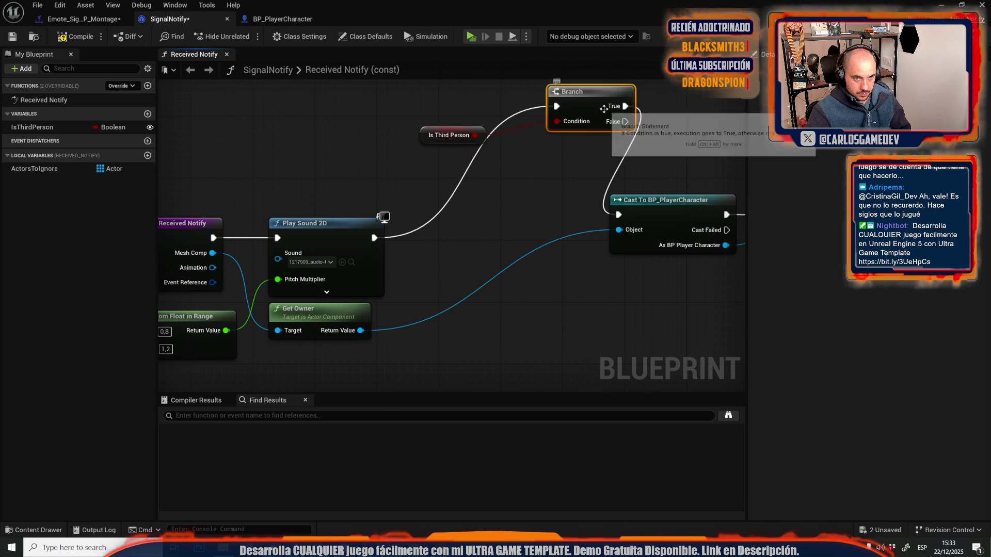
mouse_move(568, 92)
left_mouse_down()
mouse_move(519, 159)
mouse_move(491, 169)
left_mouse_up()
left_click_drag(439, 135, 374, 165)
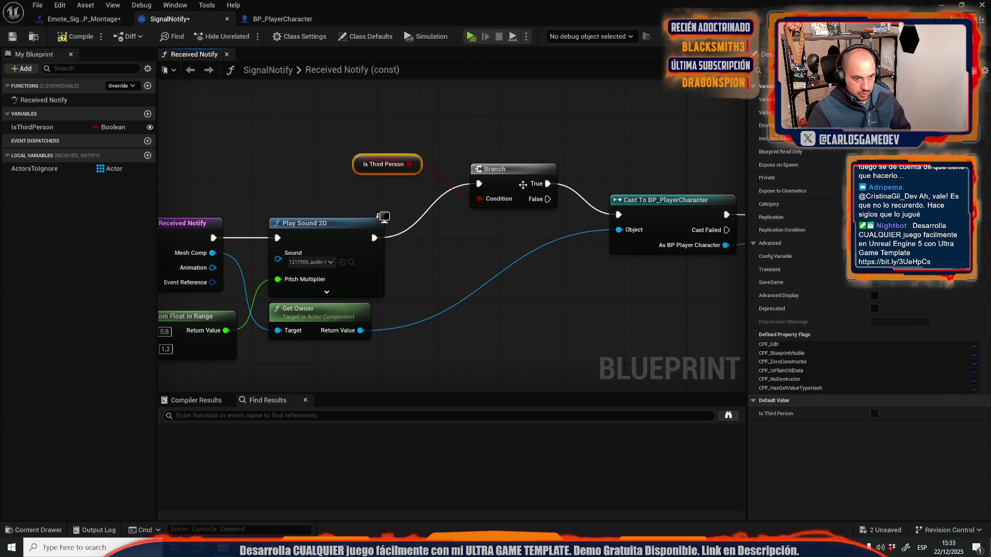
left_click_drag(548, 183, 543, 204)
scroll(544, 204, "down", 5)
scroll(611, 218, "up", 3)
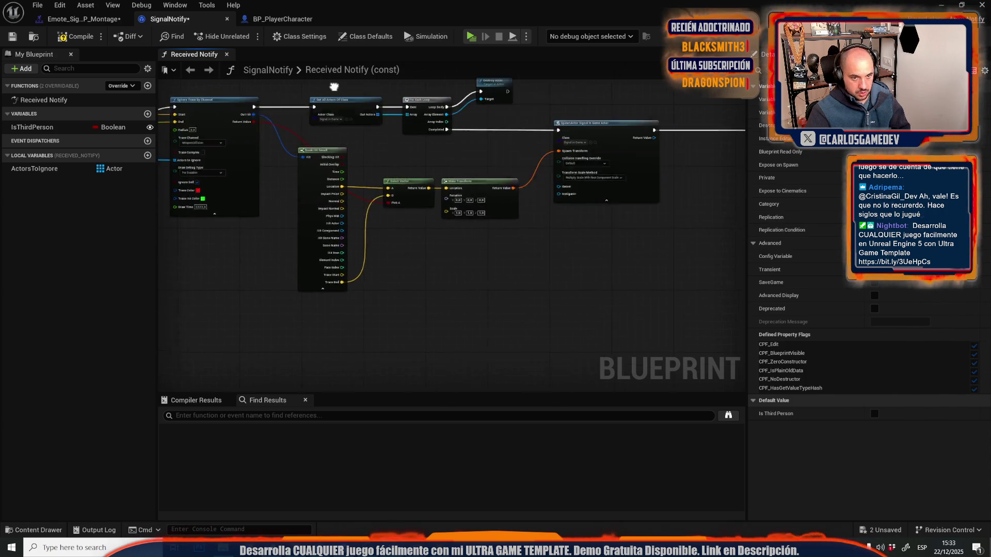
Step: Move the Make Transform, SpawnActor and Return nodes down-left and rewire execution into SpawnActor
mouse_move(403, 137)
left_mouse_down()
mouse_move(524, 205)
mouse_move(622, 241)
mouse_move(675, 248)
mouse_move(665, 266)
left_mouse_up()
mouse_move(459, 165)
left_mouse_down()
mouse_move(476, 267)
mouse_move(435, 250)
mouse_move(419, 258)
left_mouse_up()
scroll(419, 259, "down", 2)
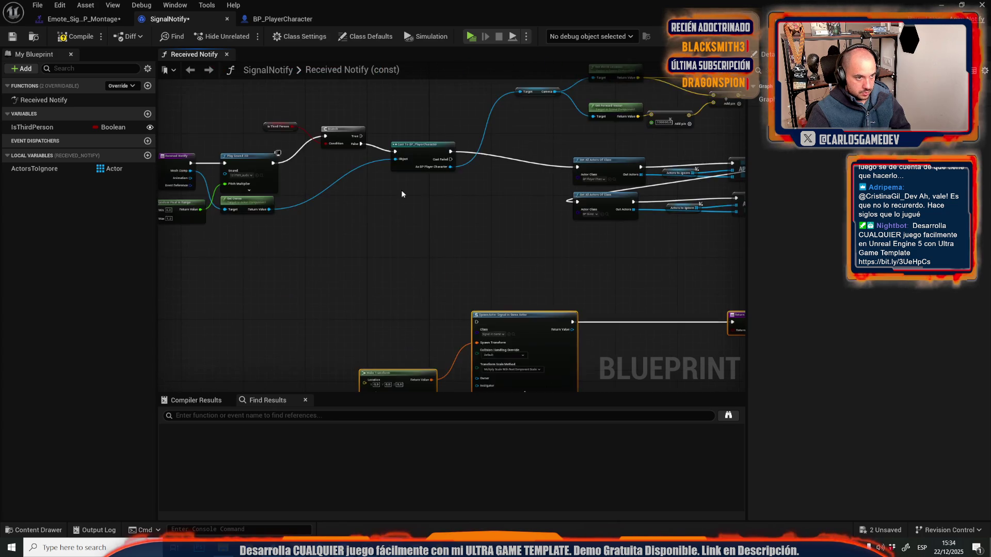
scroll(401, 190, "up", 3)
mouse_move(349, 133)
left_mouse_down()
mouse_move(493, 490)
mouse_move(529, 185)
mouse_move(552, 154)
left_mouse_up()
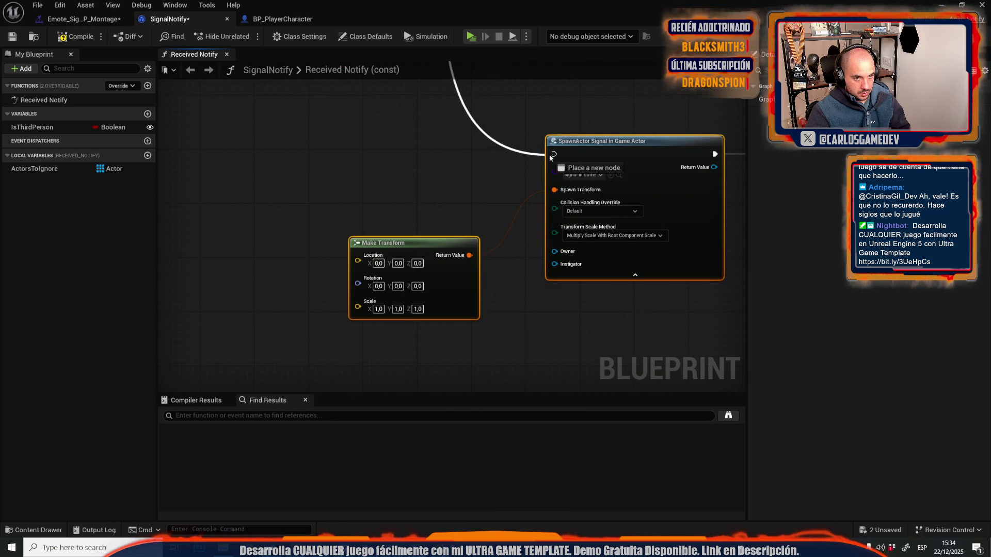
left_click(290, 20)
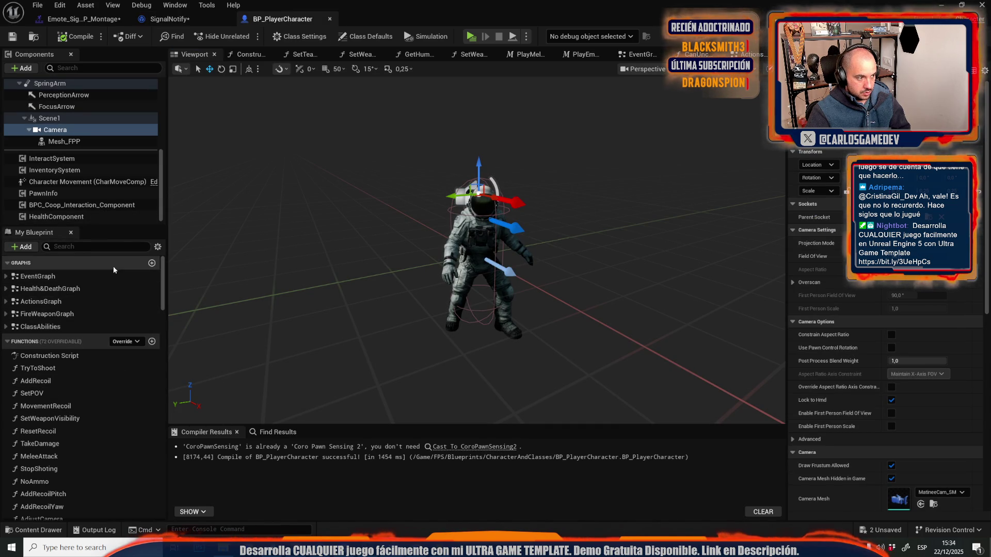
Step: Add an EmoteLocation variable of type Vector to BP_PlayerCharacter and compile it
scroll(130, 384, "down", 10)
scroll(127, 391, "down", 10)
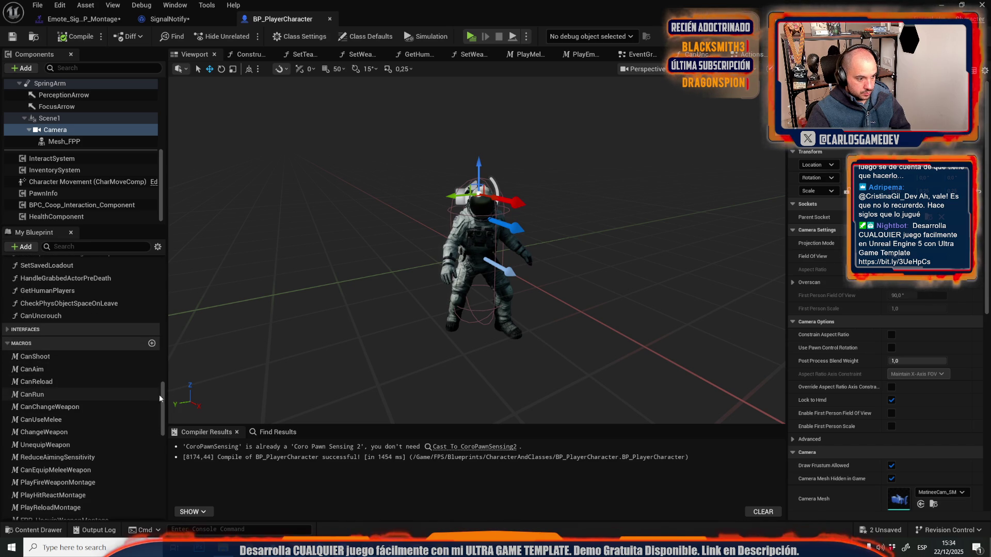
scroll(155, 403, "down", 10)
scroll(129, 415, "up", 5)
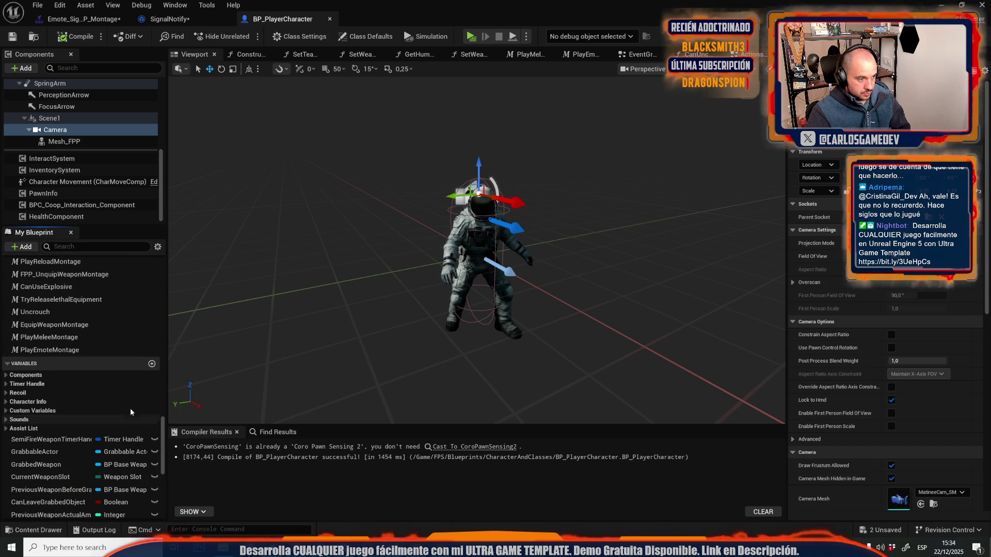
left_click(149, 365)
type("E")
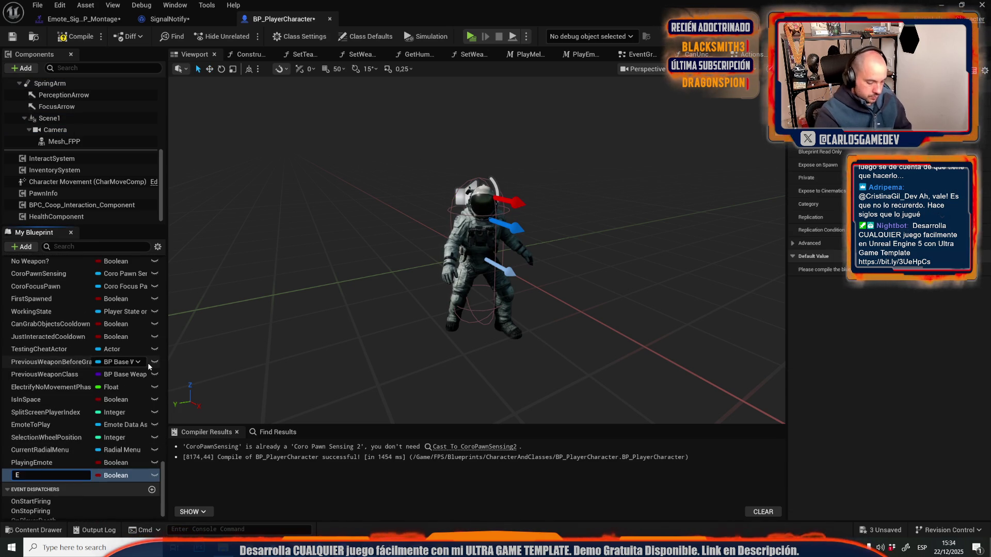
type("moteLocation")
key("Return")
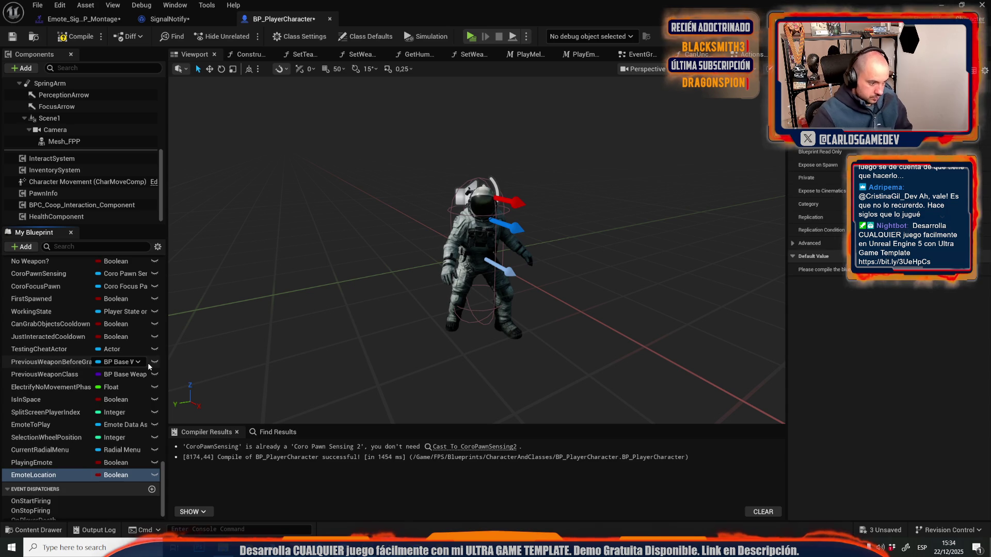
left_click(119, 475)
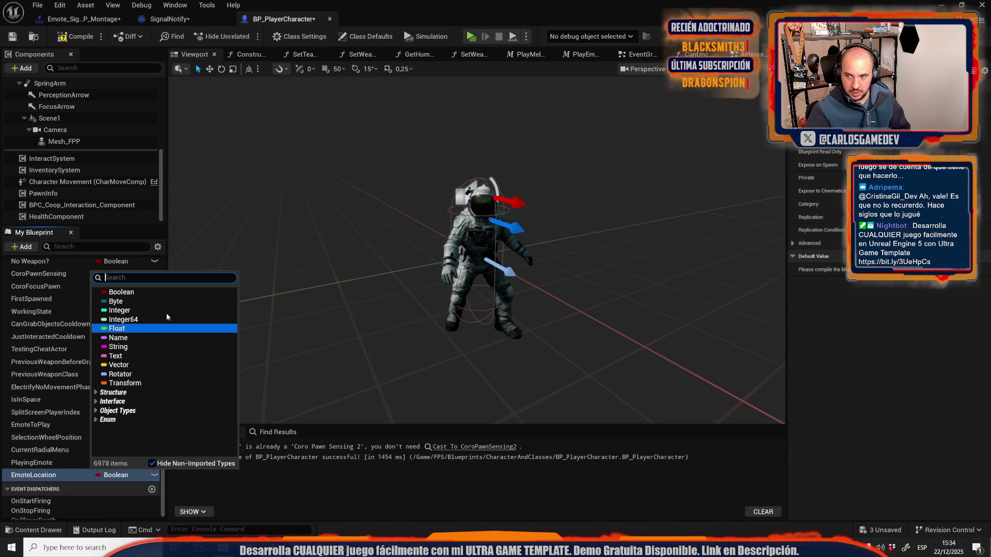
left_click(119, 365)
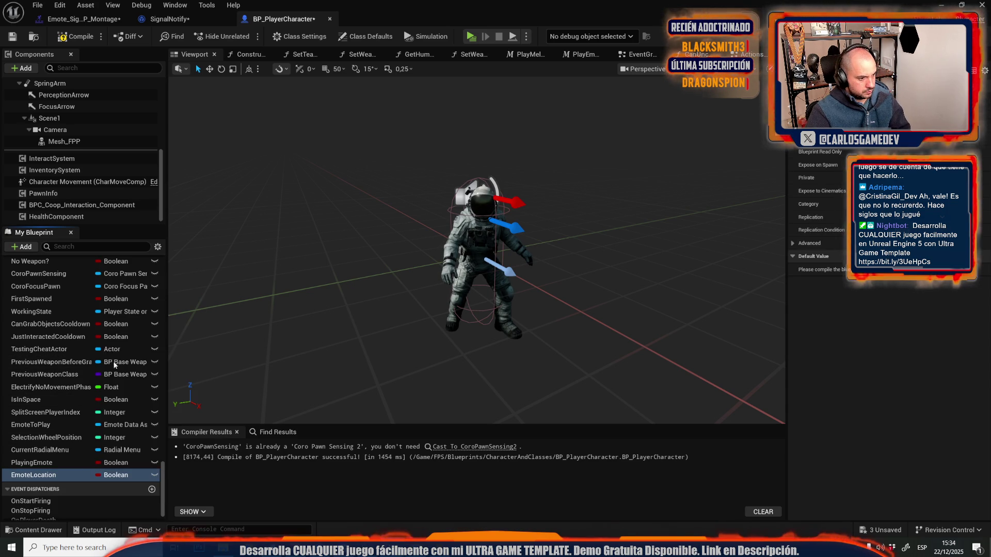
left_click(13, 37)
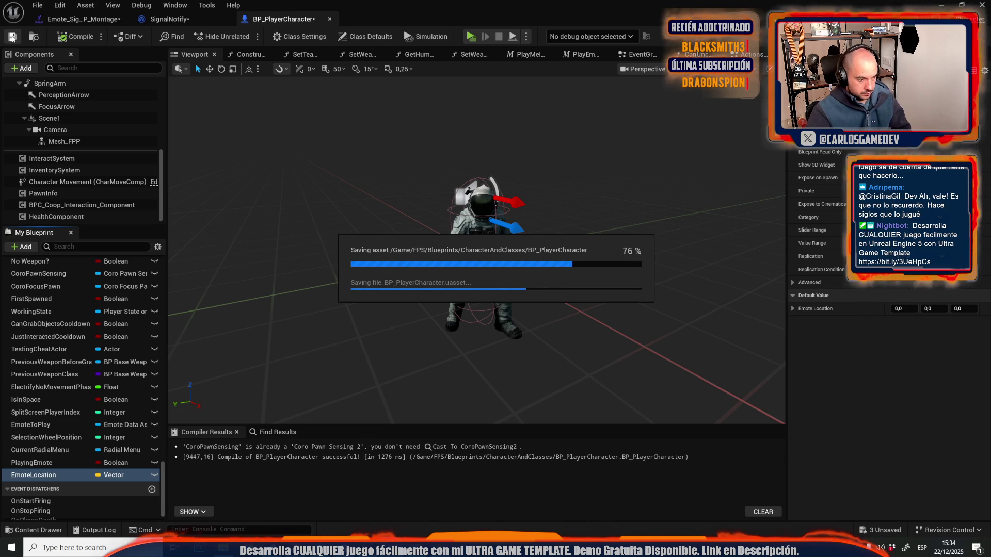
Step: Add a SET Emote Location node fed by Select Vector, running after the loop's Completed output
left_click(157, 21)
scroll(330, 149, "down", 5)
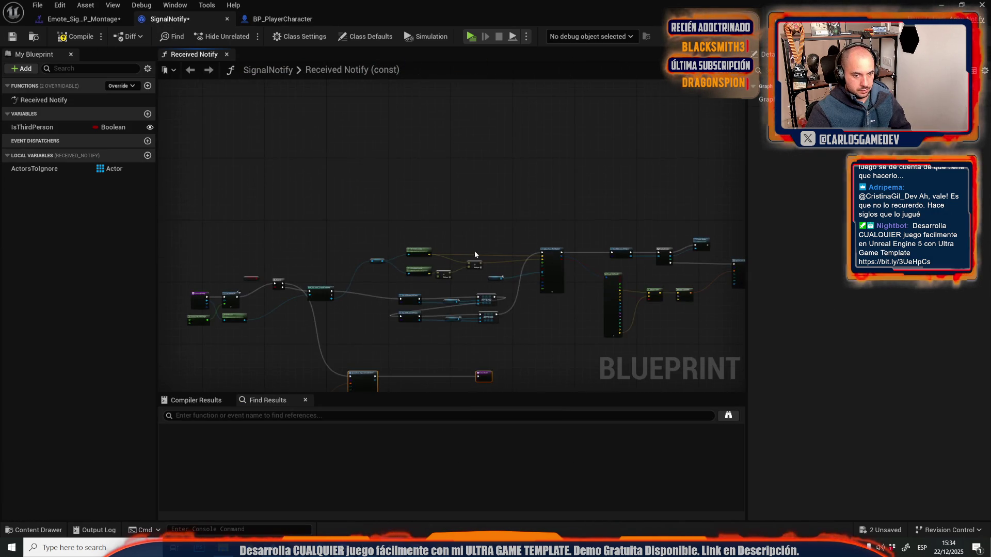
scroll(475, 254, "up", 5)
scroll(416, 212, "up", 2)
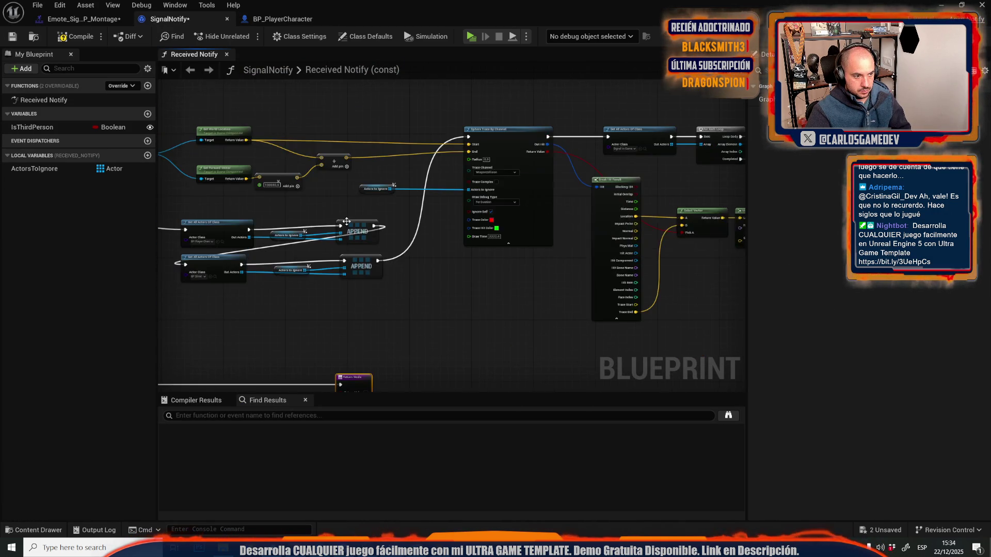
mouse_move(291, 224)
left_mouse_down()
mouse_move(784, 355)
mouse_move(603, 342)
left_mouse_up()
type("set e")
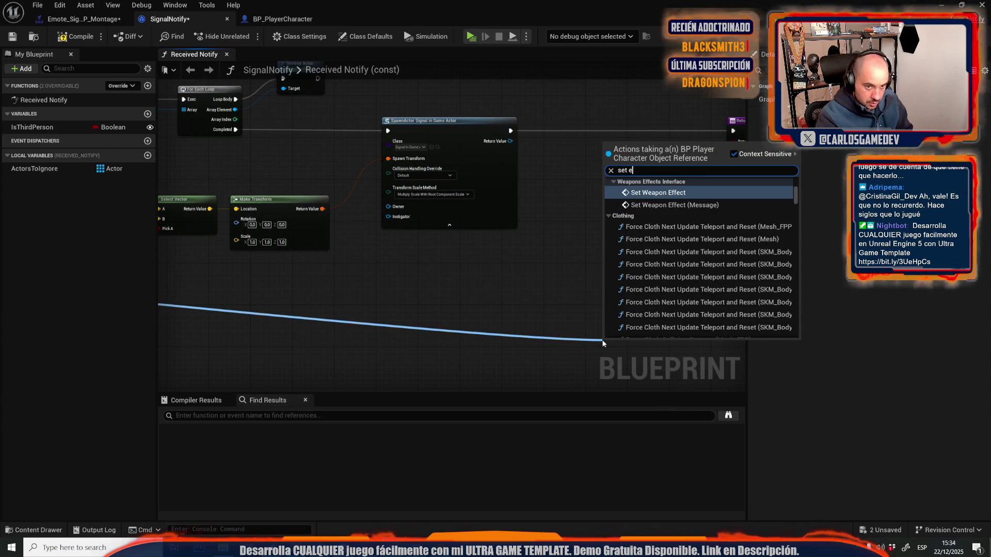
type("motelo")
key("Return")
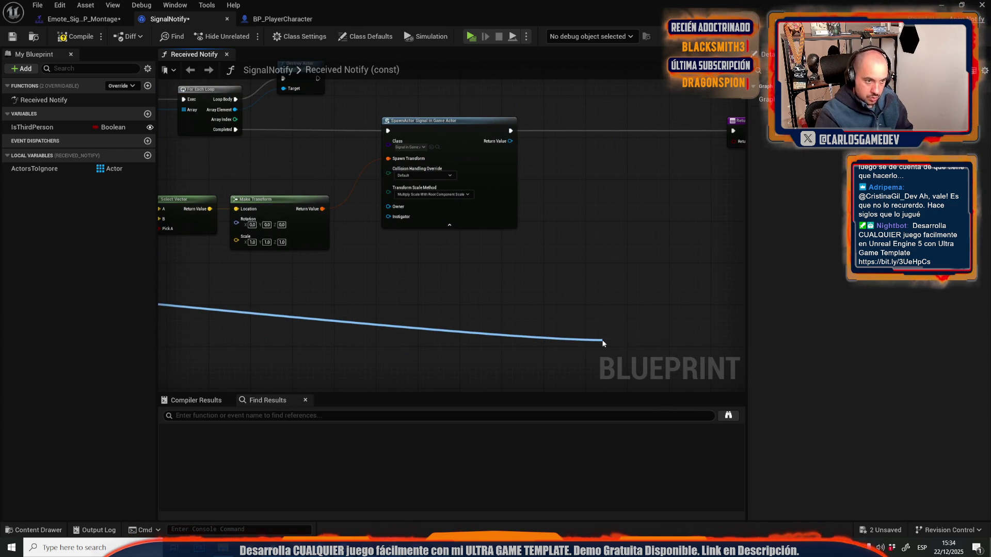
left_click_drag(592, 327, 689, 287)
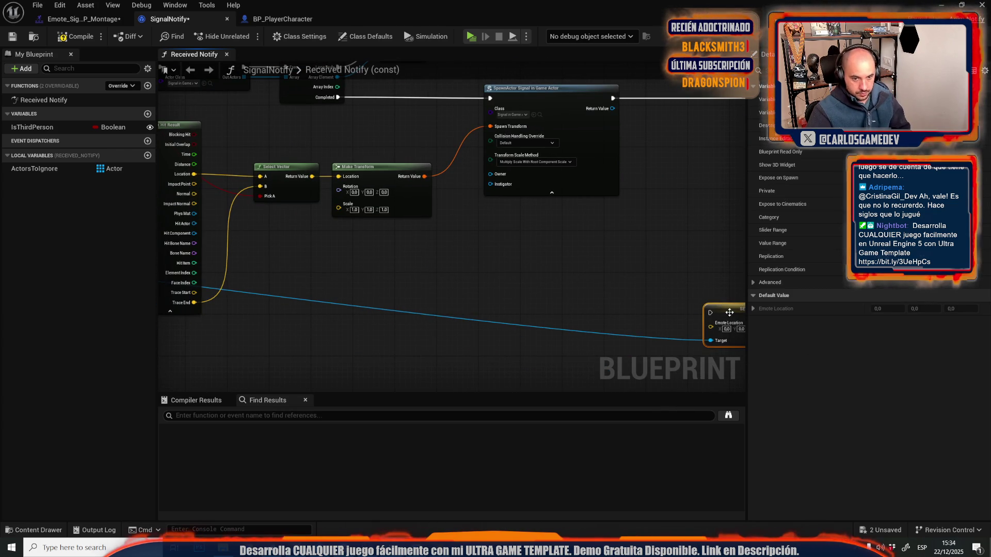
mouse_move(729, 312)
left_mouse_down()
mouse_move(463, 103)
mouse_move(401, 104)
left_mouse_up()
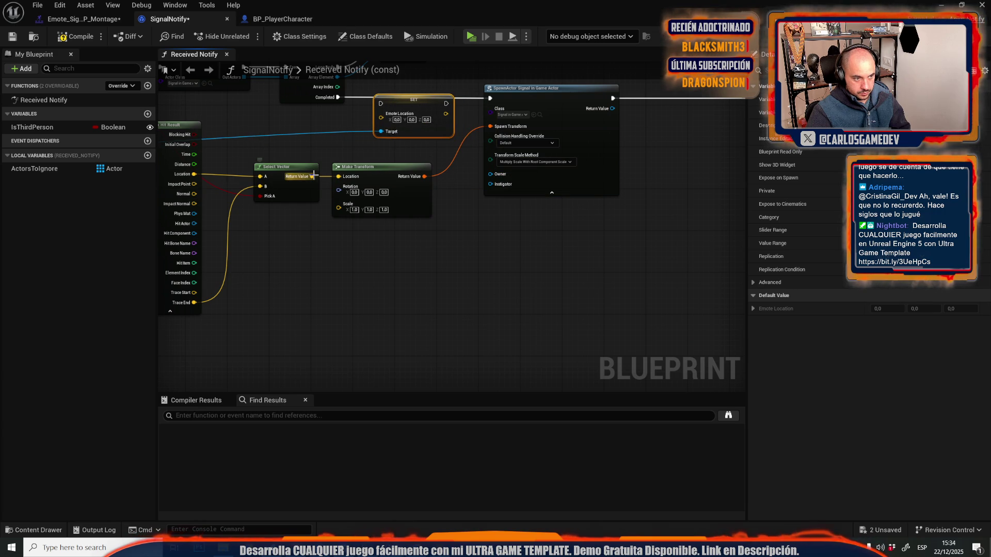
left_click_drag(314, 176, 384, 118)
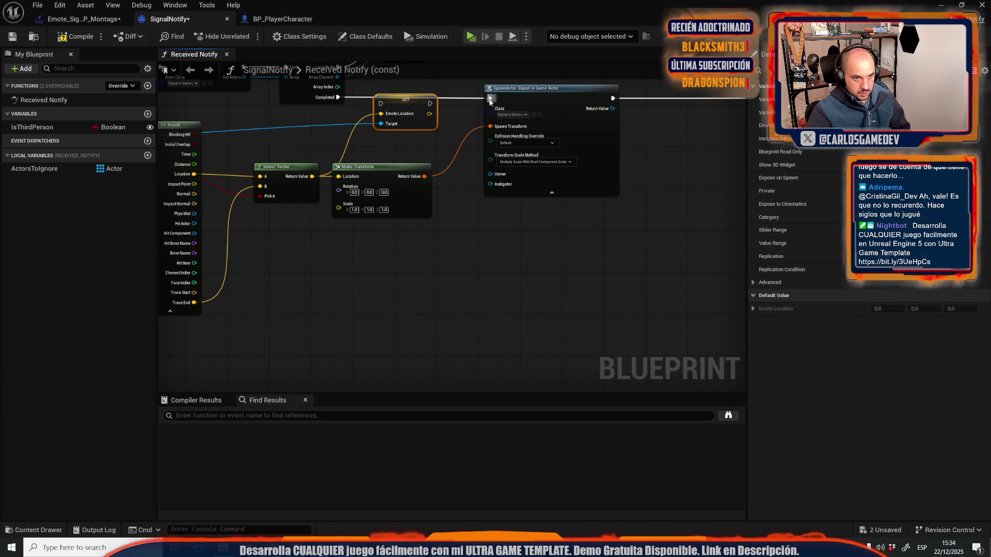
mouse_move(490, 101)
left_mouse_down()
mouse_move(423, 110)
mouse_move(381, 103)
mouse_move(491, 98)
left_mouse_up()
scroll(355, 206, "down", 4)
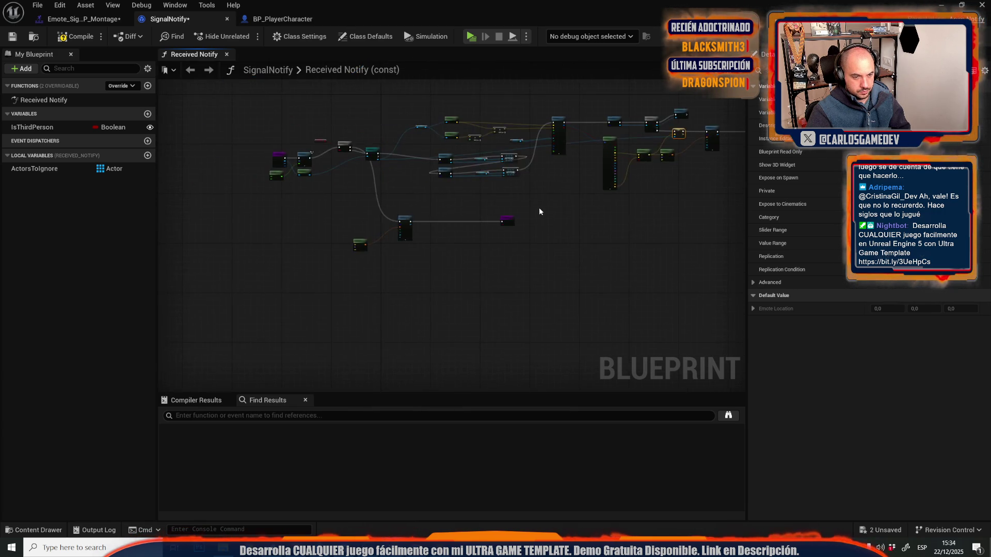
Step: Duplicate the Cast To BP_PlayerCharacter node and cast the notify's Get Owner through it
scroll(377, 202, "up", 6)
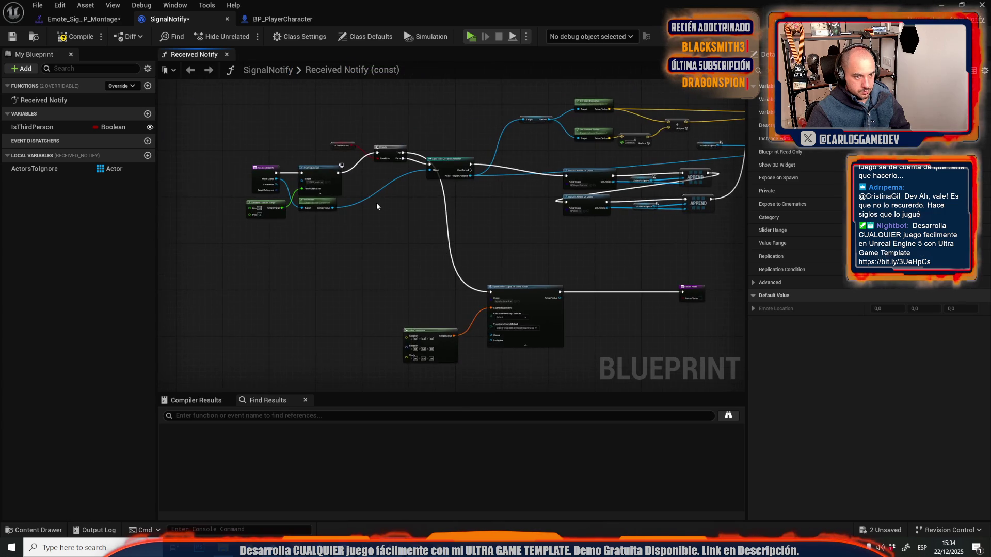
scroll(429, 218, "down", 2)
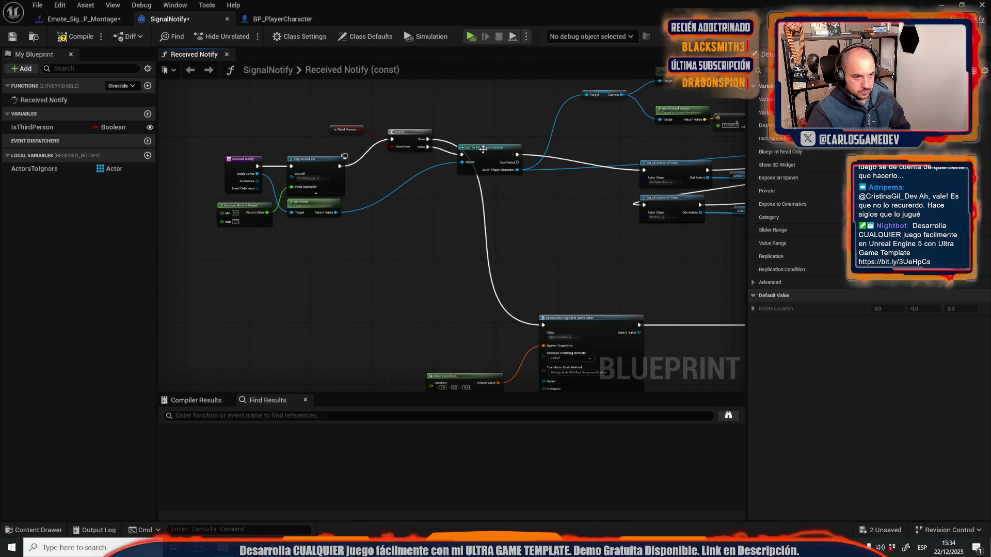
left_click_drag(483, 150, 492, 156)
key("ctrl+v")
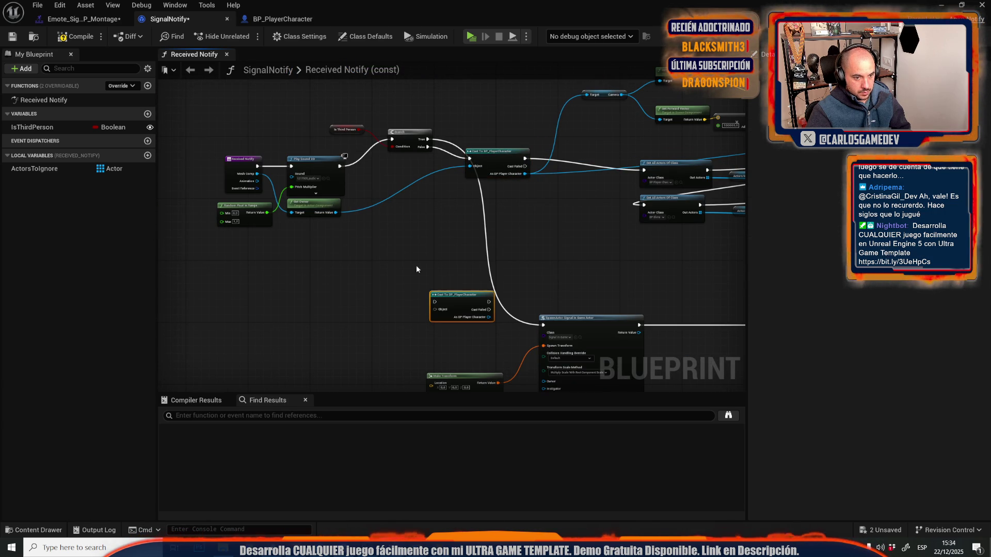
scroll(443, 264, "up", 2)
mouse_move(576, 329)
left_mouse_down()
mouse_move(444, 289)
mouse_move(413, 293)
left_mouse_up()
left_click_drag(392, 261, 425, 296)
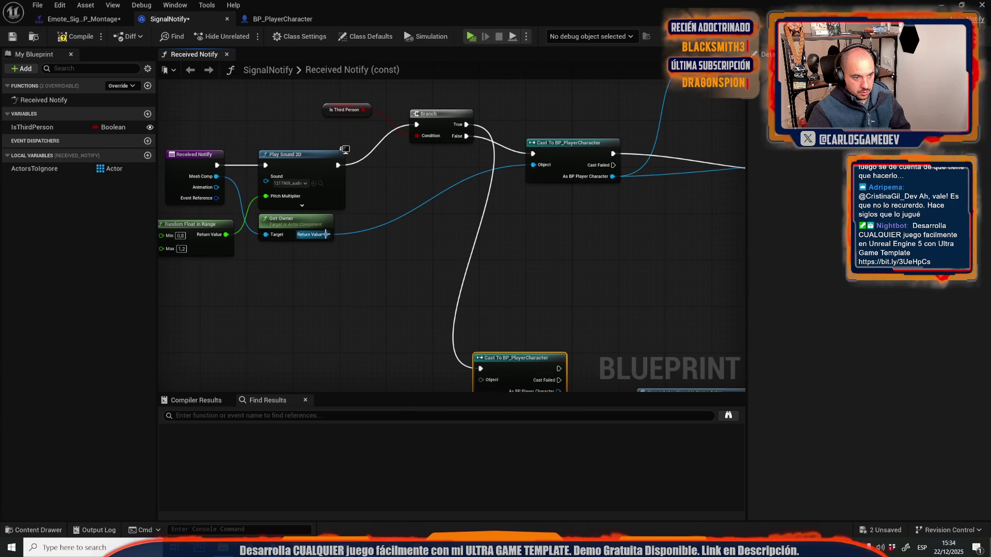
mouse_move(326, 234)
left_mouse_down()
mouse_move(497, 416)
mouse_move(513, 235)
mouse_move(489, 221)
left_mouse_up()
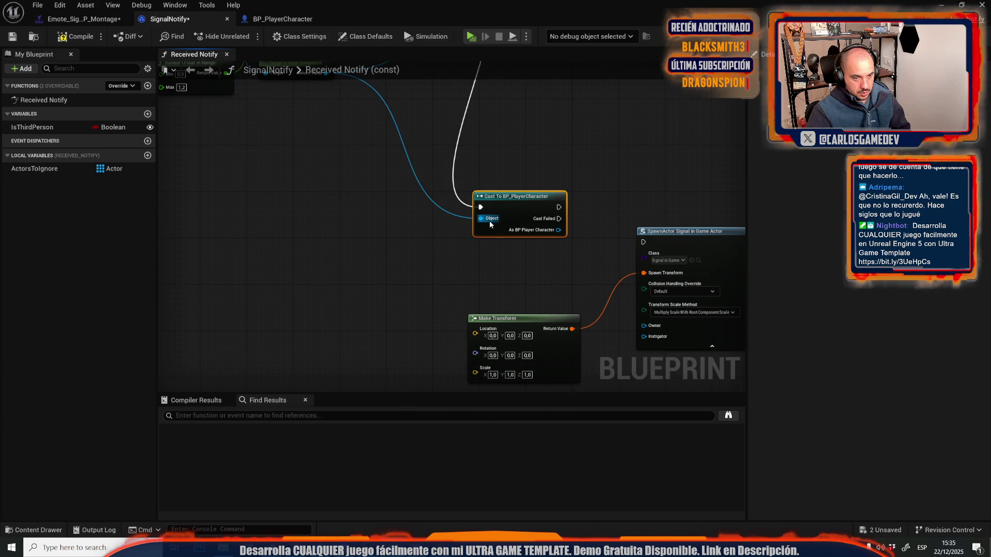
Step: Add a Get Emote Location node from the new cast's character output
mouse_move(443, 253)
left_mouse_down()
mouse_move(457, 261)
mouse_move(514, 236)
left_mouse_up()
type("get e")
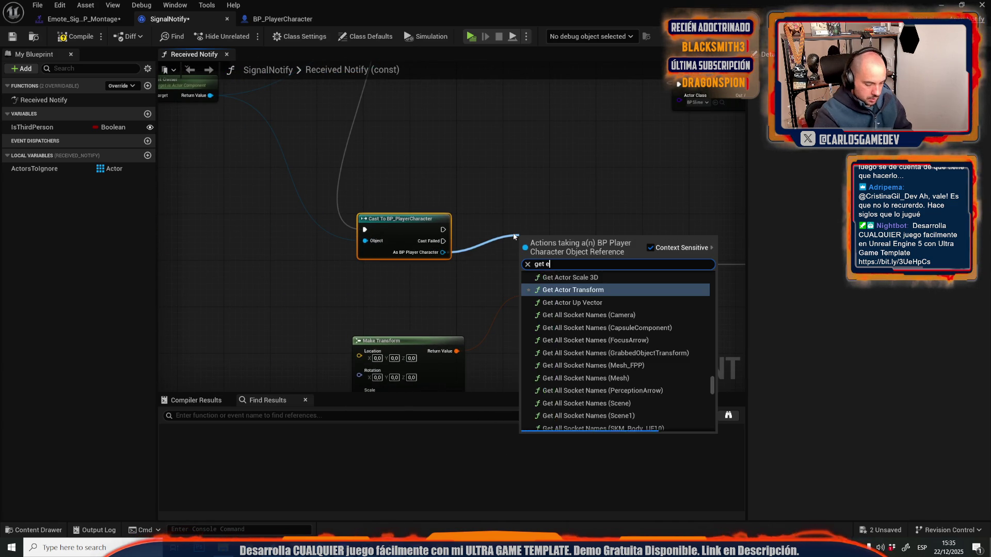
type("mote")
key("Down")
key("Down")
key("Up")
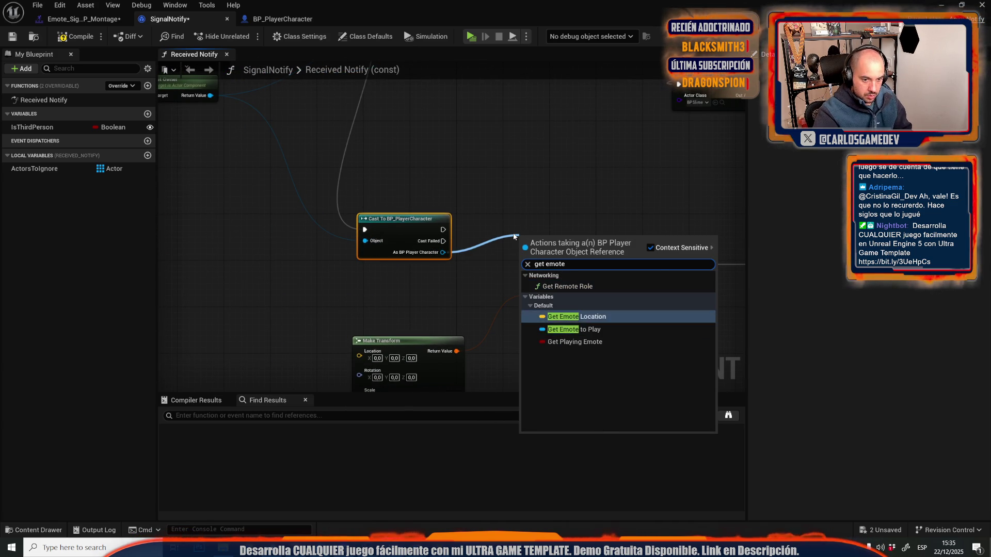
key("Return")
Step: Rearrange the spawn nodes, run SpawnActor after the new cast, and paste a second Return Node
mouse_move(290, 268)
left_mouse_down()
mouse_move(327, 280)
mouse_move(454, 165)
left_mouse_up()
mouse_move(197, 242)
left_mouse_down()
mouse_move(413, 160)
mouse_move(444, 133)
left_mouse_up()
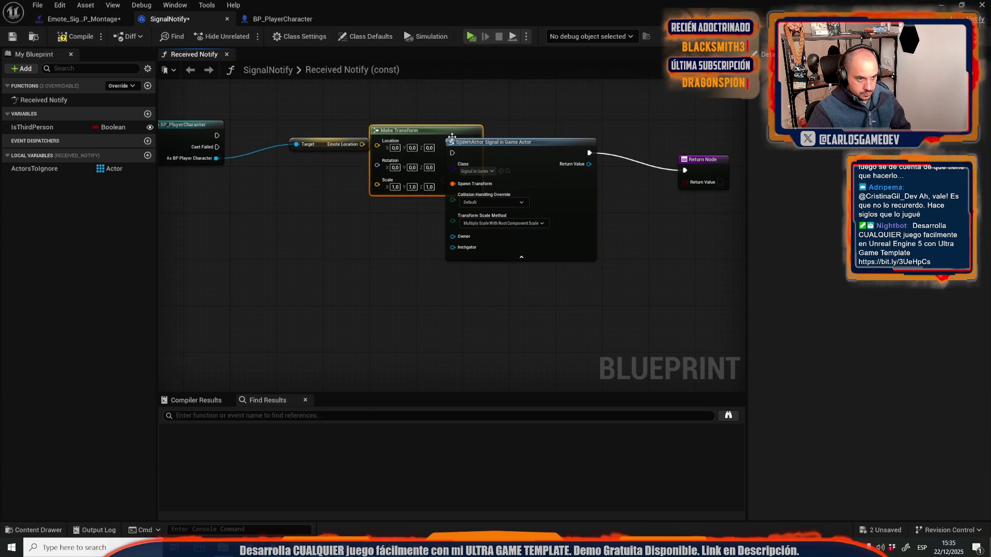
mouse_move(506, 147)
left_mouse_down()
mouse_move(592, 139)
mouse_move(436, 161)
left_mouse_up()
left_click_drag(505, 191, 586, 134)
mouse_move(154, 181)
left_mouse_down()
mouse_move(585, 200)
mouse_move(477, 225)
mouse_move(613, 198)
mouse_move(425, 235)
left_mouse_up()
scroll(567, 201, "up", 3)
mouse_move(221, 219)
left_mouse_down()
mouse_move(681, 211)
mouse_move(675, 187)
left_mouse_up()
scroll(565, 202, "down", 3)
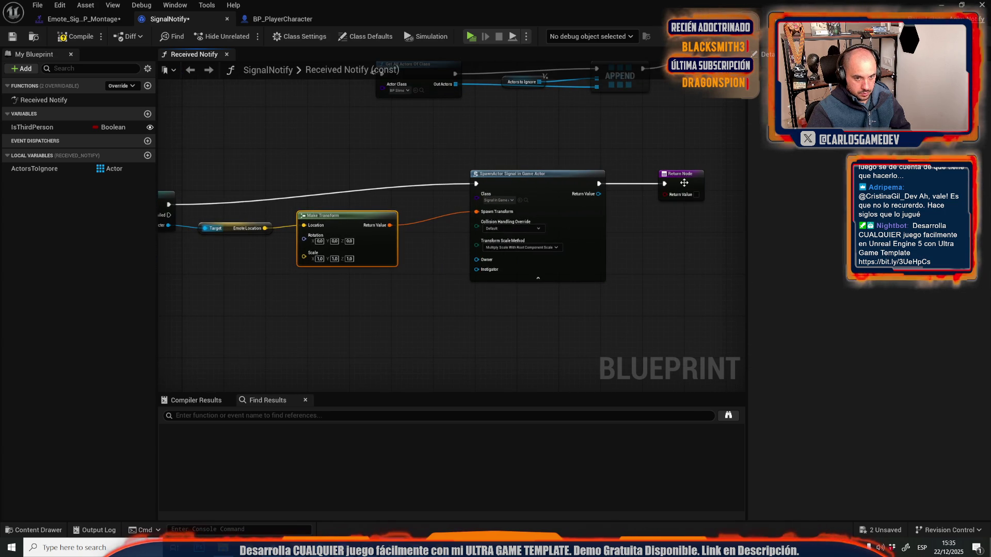
left_click(684, 183)
key("ctrl+c")
key("ctrl+v")
Step: Wire Cast Failed to the second Return Node, then test-play the level briefly
mouse_move(175, 217)
left_mouse_down()
mouse_move(211, 263)
mouse_move(597, 359)
left_mouse_up()
key("alt+p")
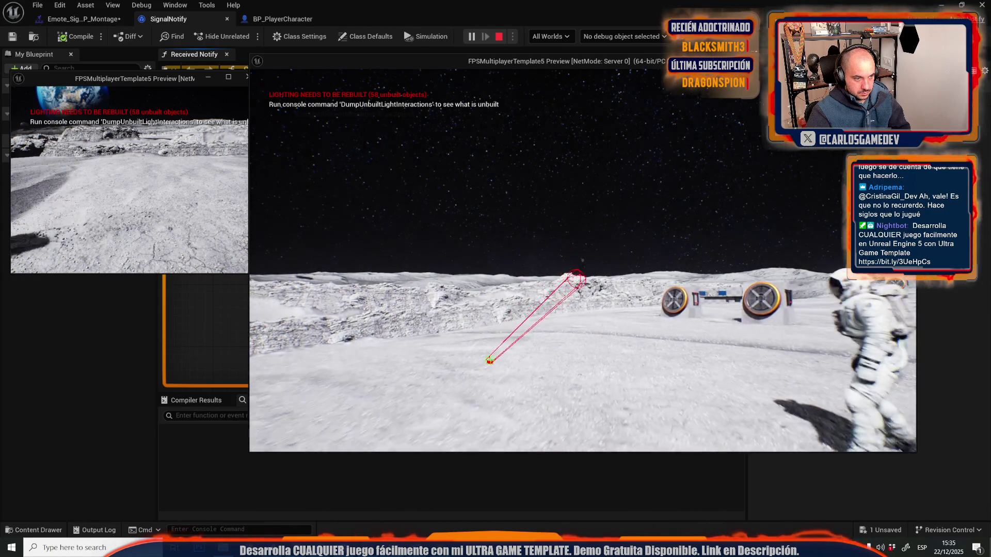
key("alt+Tab")
key("w")
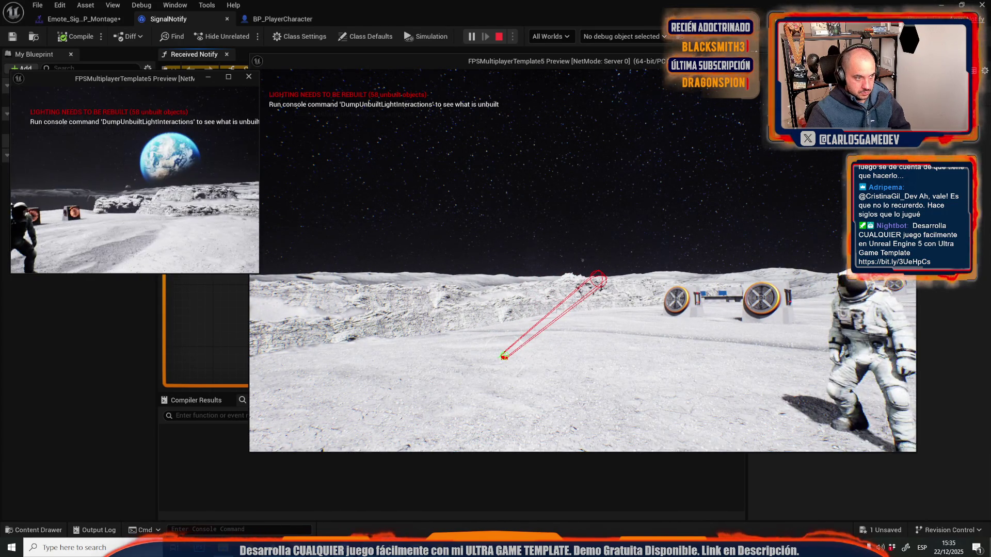
key("Escape")
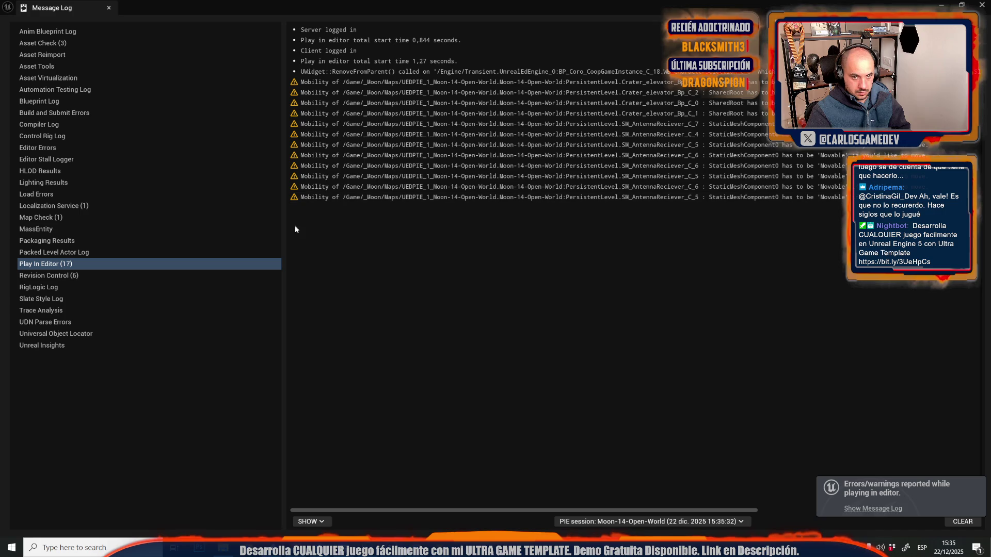
Step: Add a Print String after the successful cast that prints the character's Emote Location
left_click(110, 8)
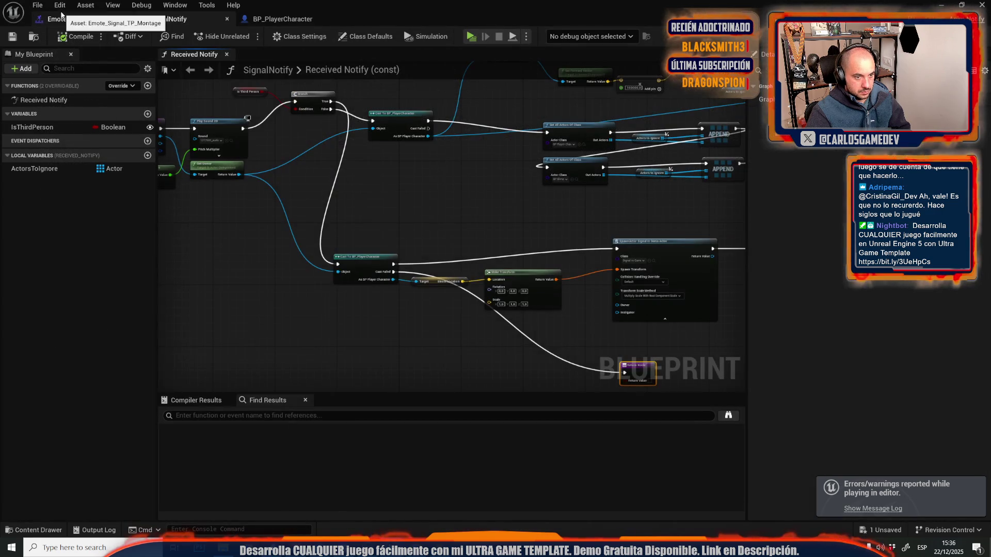
scroll(313, 236, "down", 6)
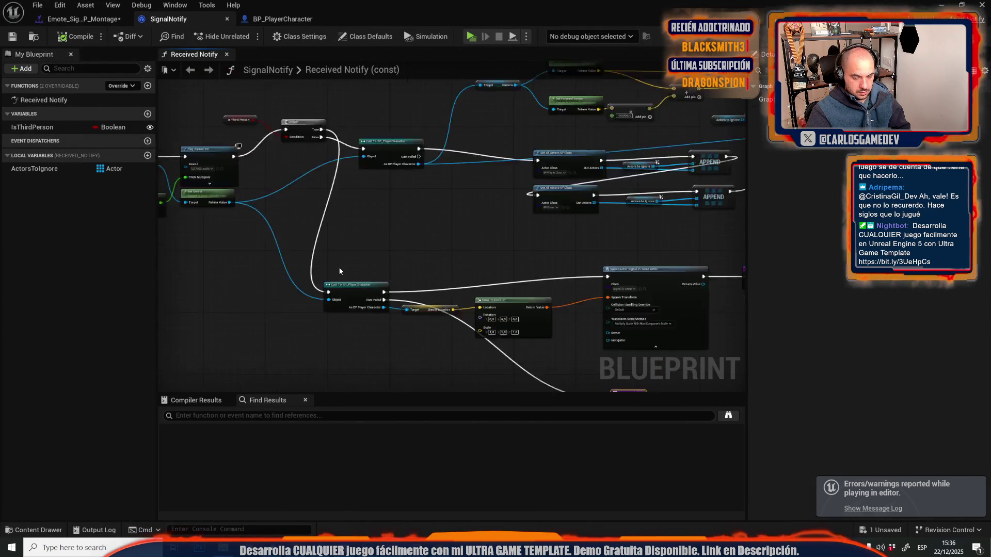
left_click_drag(340, 268, 163, 252)
scroll(289, 217, "up", 5)
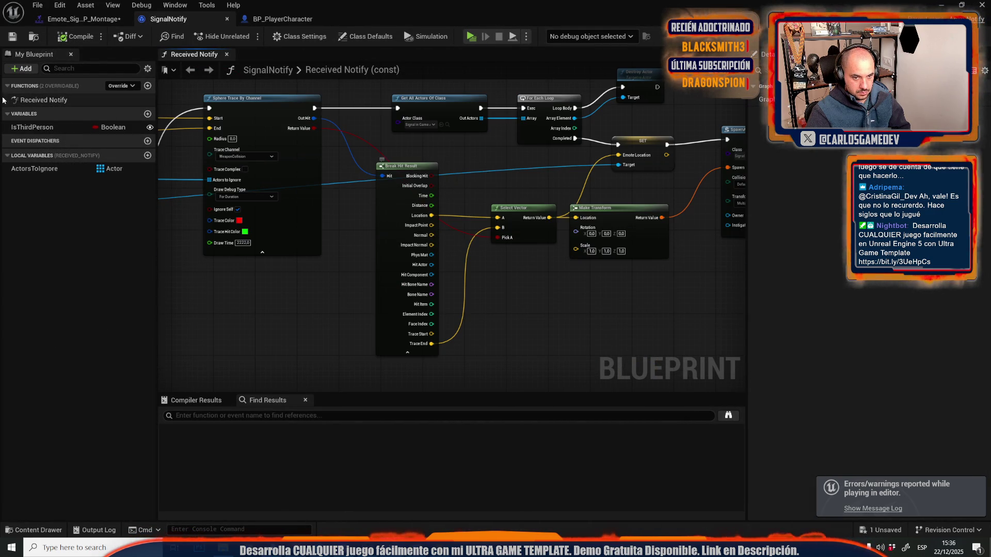
scroll(421, 308, "down", 2)
scroll(383, 317, "up", 4)
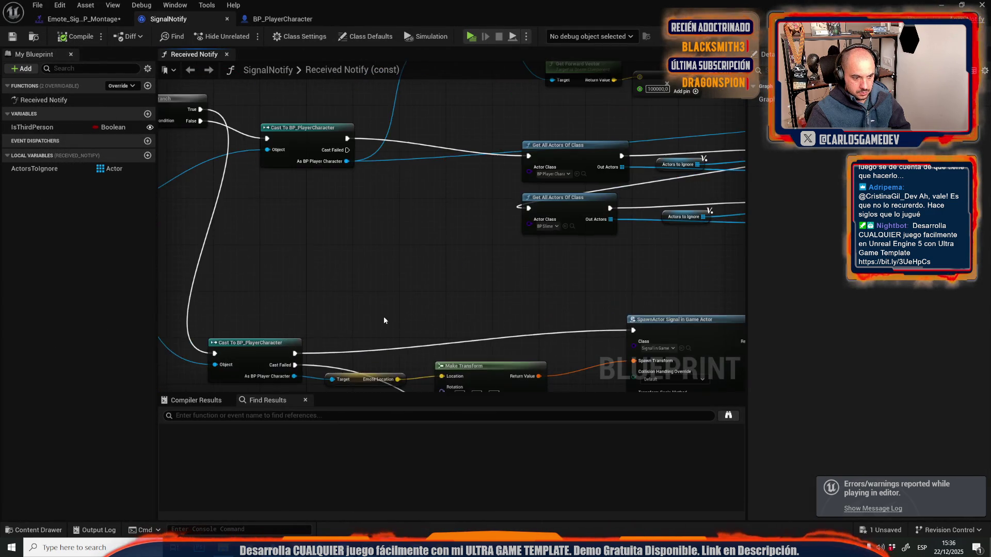
left_click_drag(357, 288, 447, 211)
type("pr")
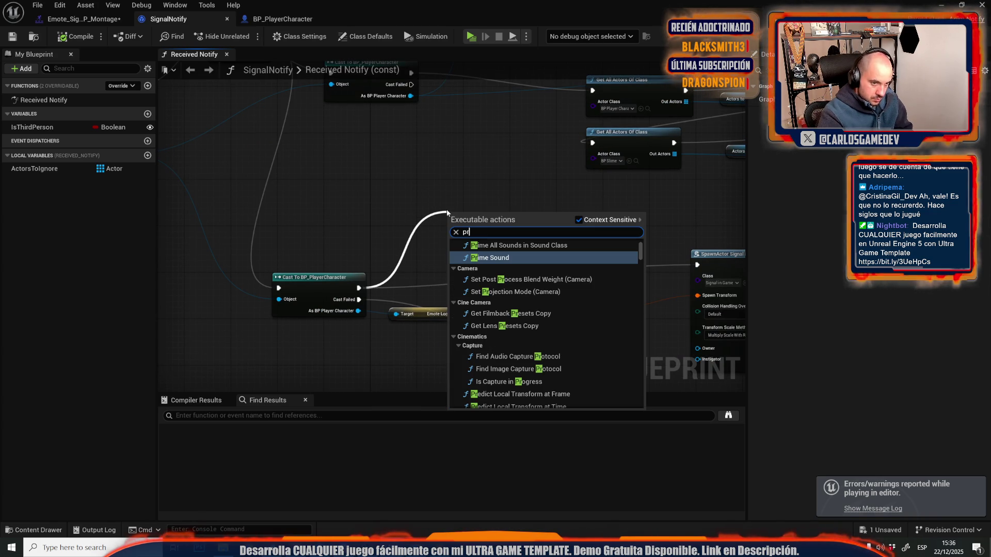
type("int")
left_click(503, 261)
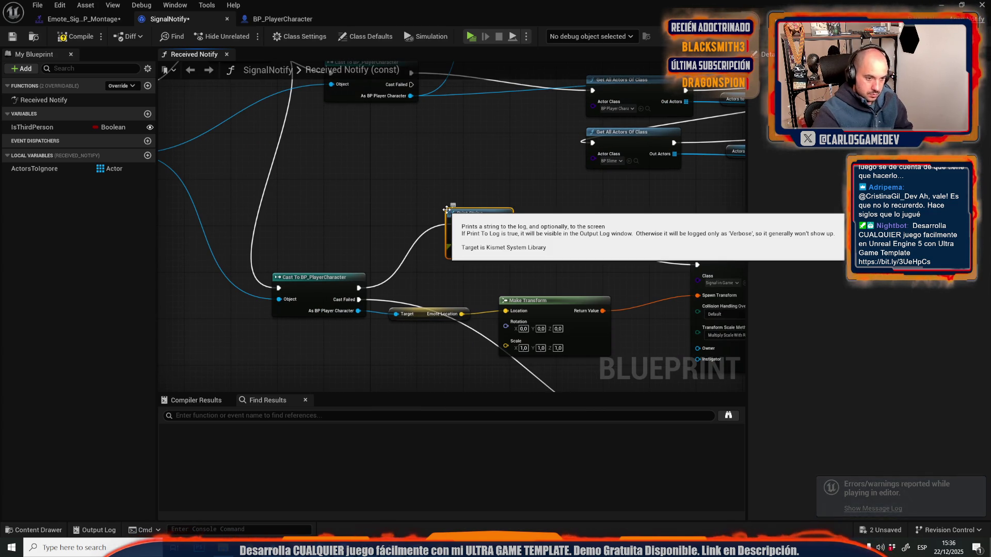
left_click_drag(453, 237, 462, 314)
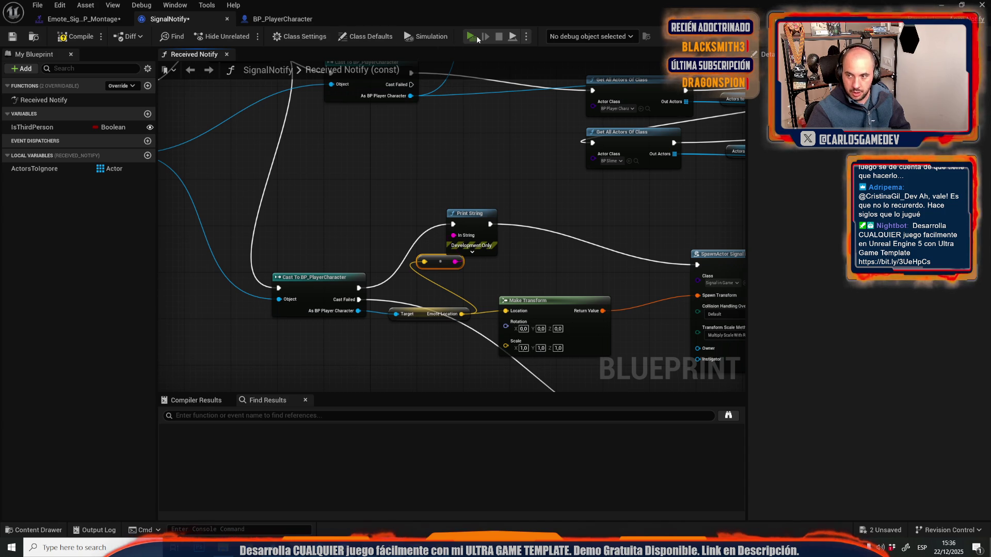
left_click(476, 36)
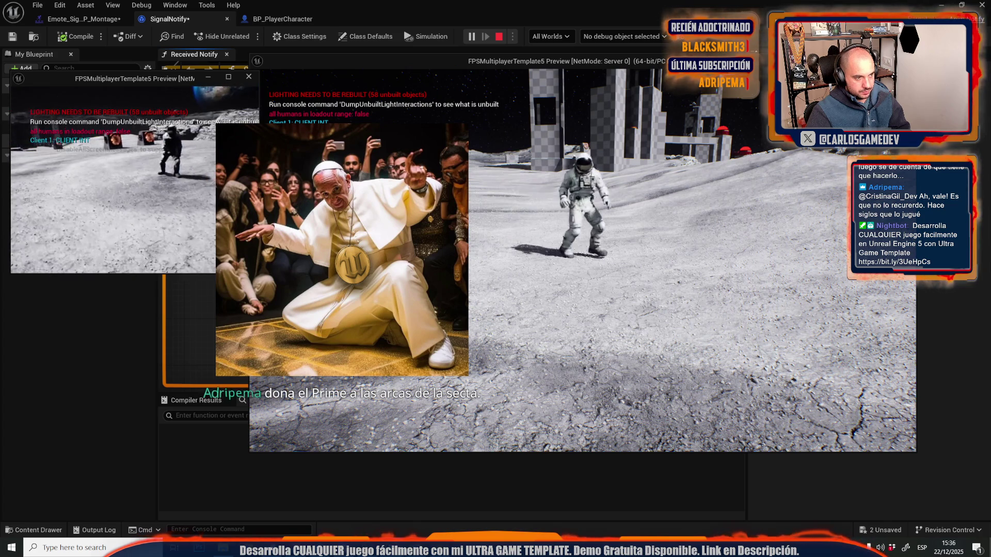
key("b")
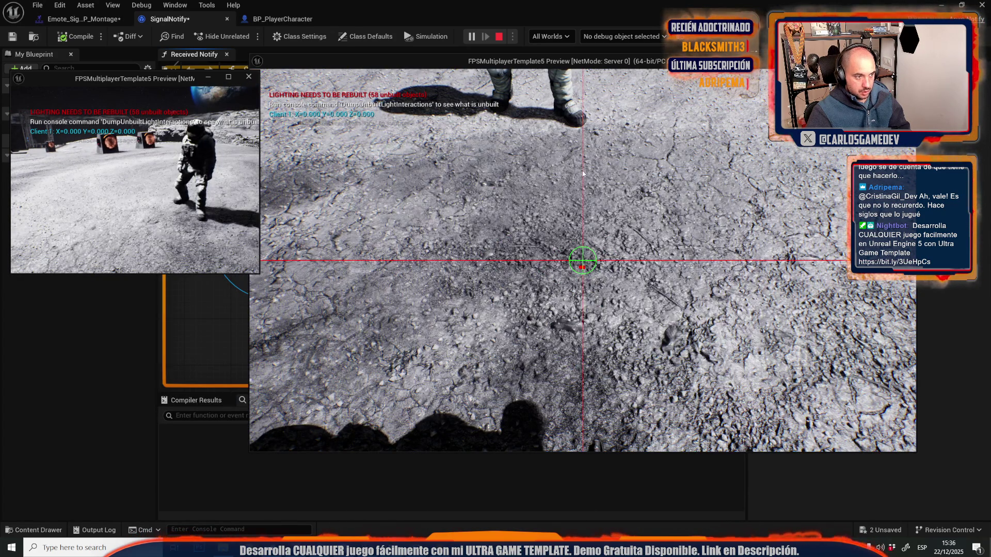
key("Escape")
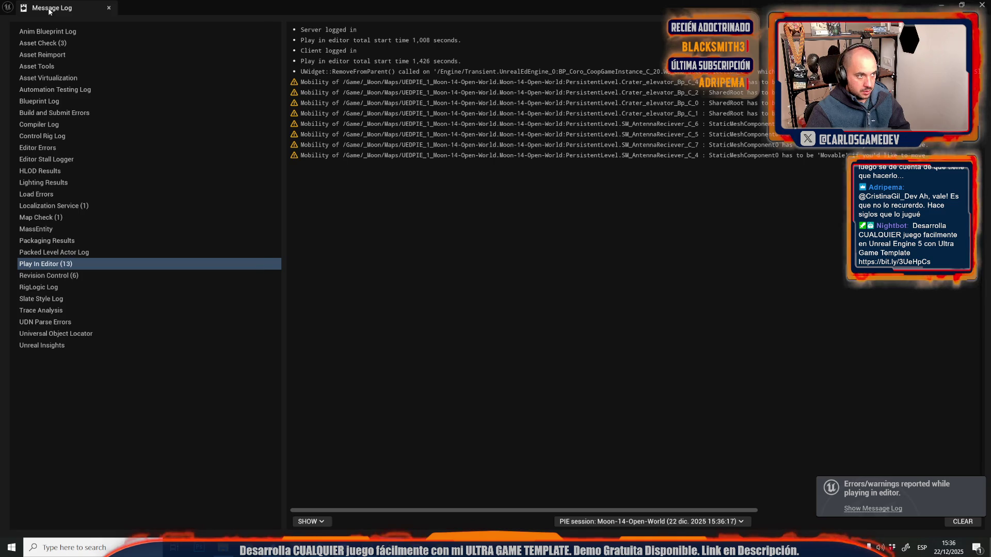
left_click(308, 178)
scroll(308, 178, "down", 3)
scroll(381, 238, "up", 4)
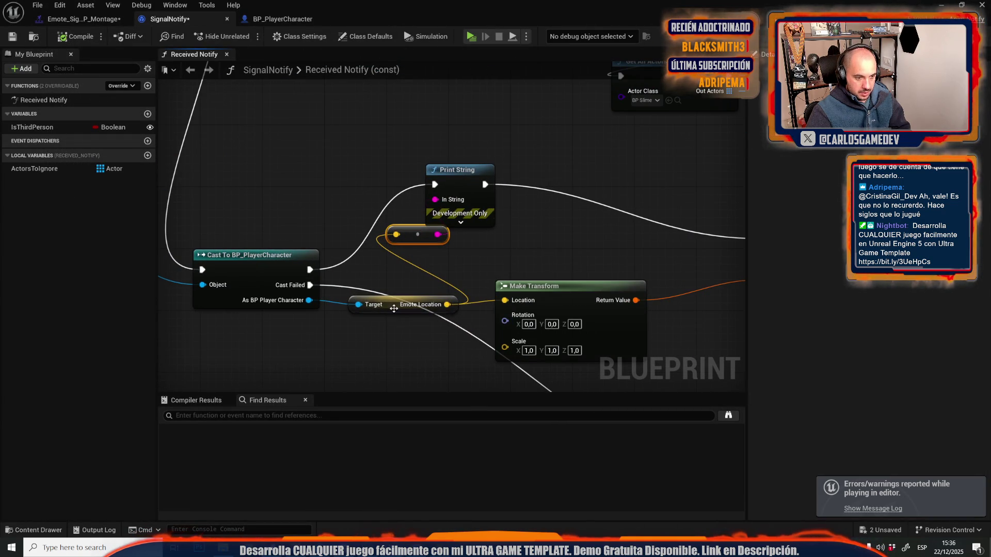
Step: Nudge the Emote Location getter and save BP_PlayerCharacter
left_click_drag(394, 309, 388, 292)
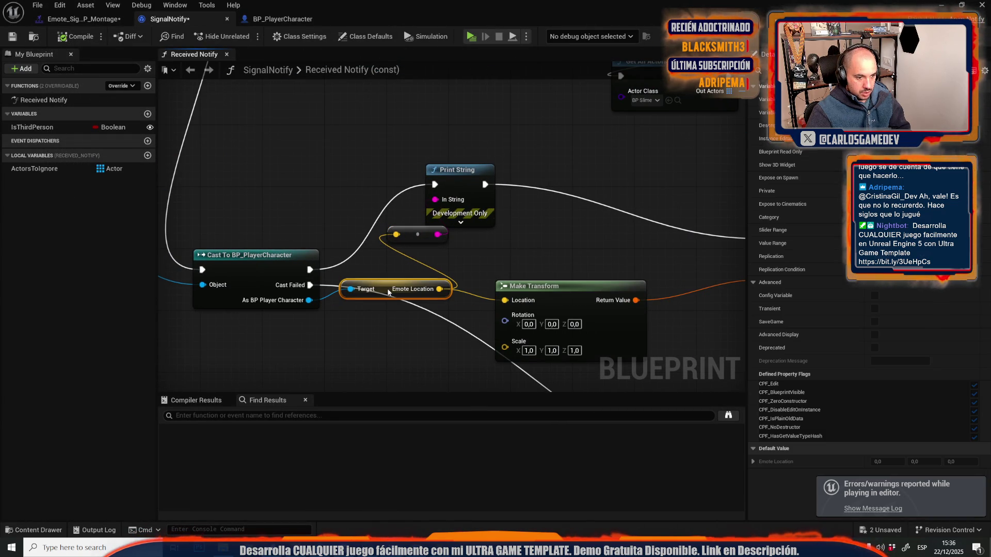
left_click(286, 19)
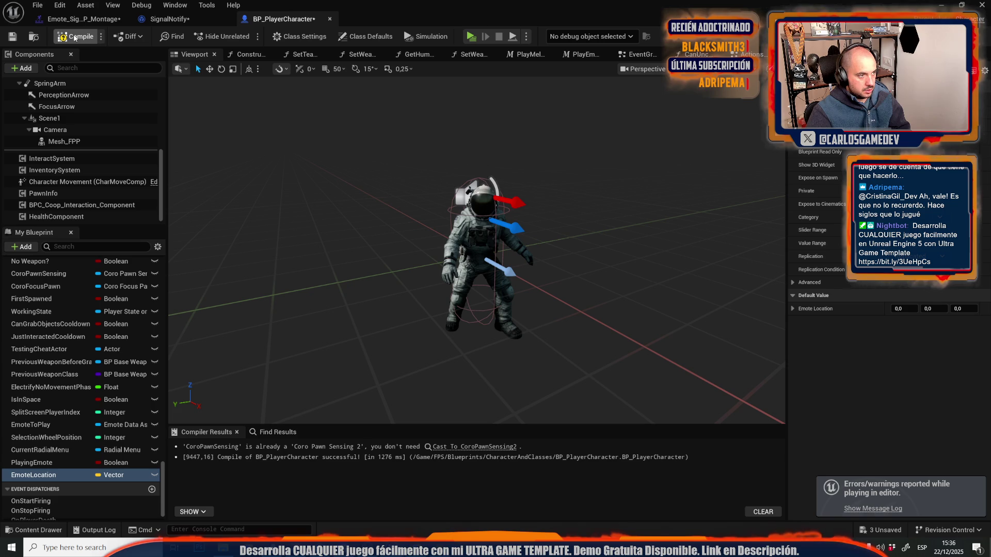
left_click(11, 38)
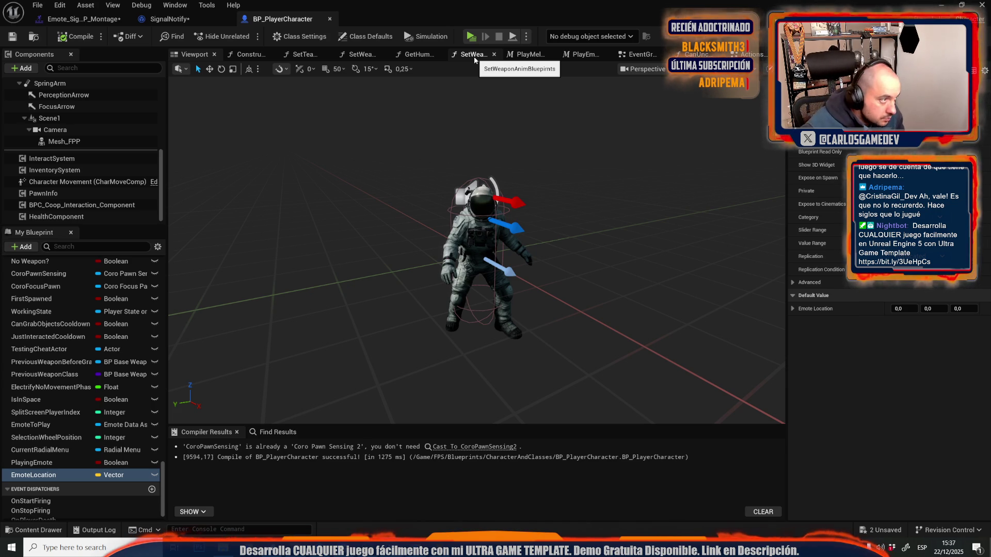
Step: In SignalNotify, wire Play Sound 2D straight into Cast To BP_PlayerCharacter and compile
left_click(139, 19)
scroll(287, 204, "down", 4)
scroll(324, 166, "up", 2)
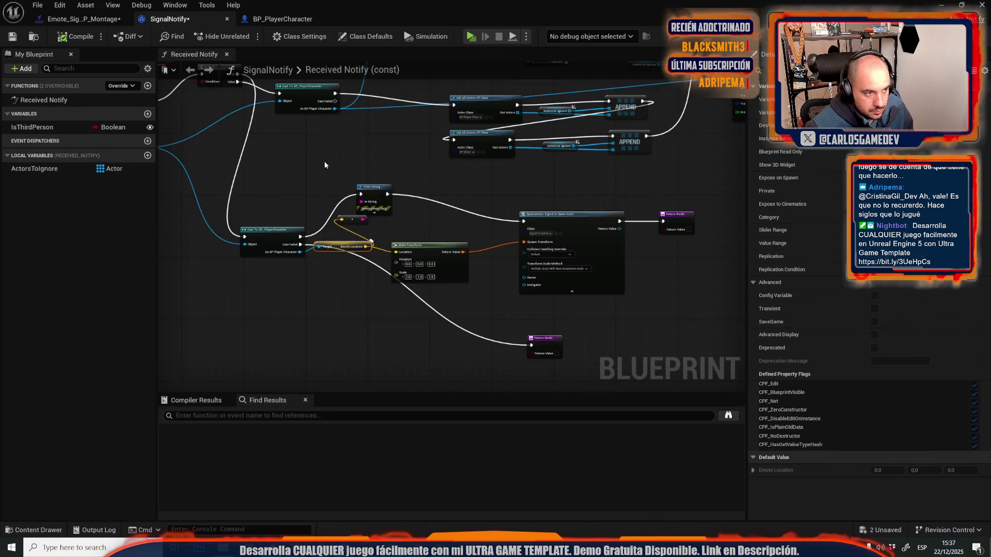
scroll(324, 165, "up", 2)
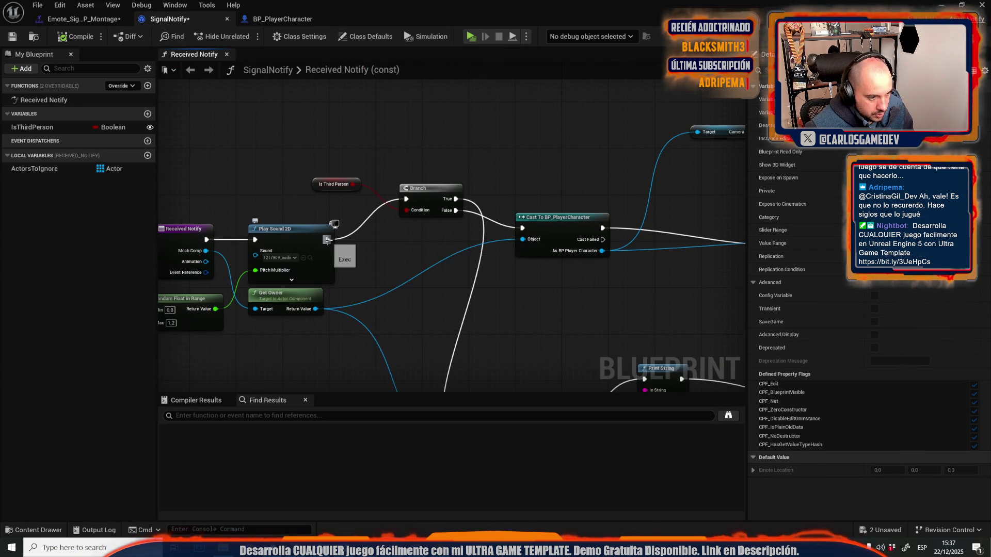
mouse_move(327, 240)
left_mouse_down()
mouse_move(530, 230)
mouse_move(338, 253)
mouse_move(328, 240)
left_mouse_up()
key("Escape")
scroll(187, 195, "down", 1)
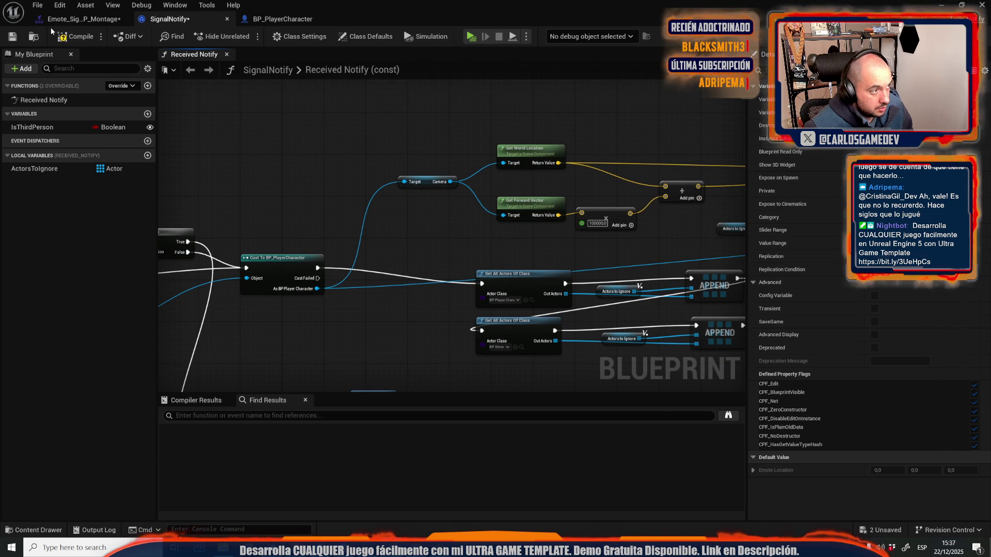
left_click(73, 36)
Step: Delete the IsThirdPerson getter and Branch nodes, then save SignalNotify
left_click_drag(266, 146, 318, 179)
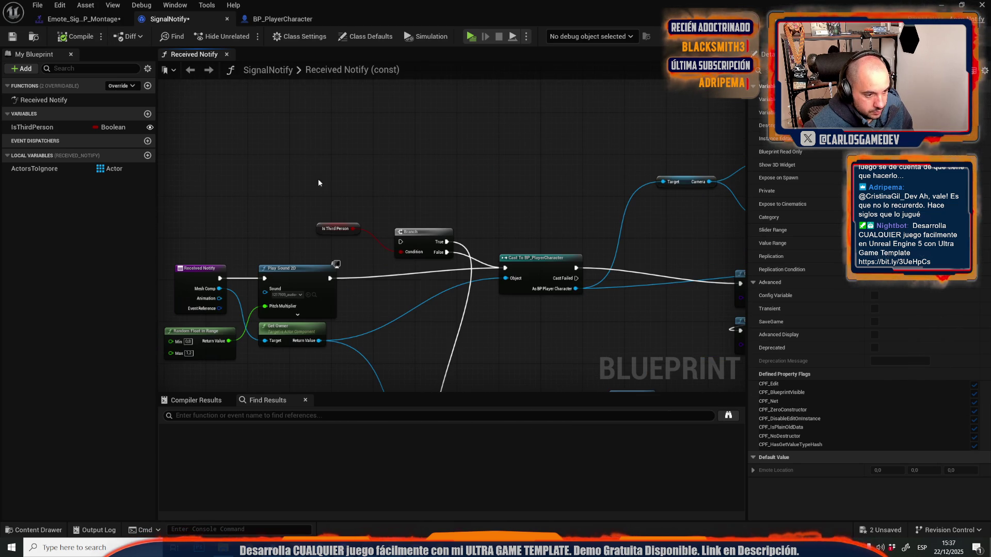
left_click_drag(407, 243, 408, 241)
left_click_drag(435, 197, 279, 190)
scroll(279, 190, "down", 3)
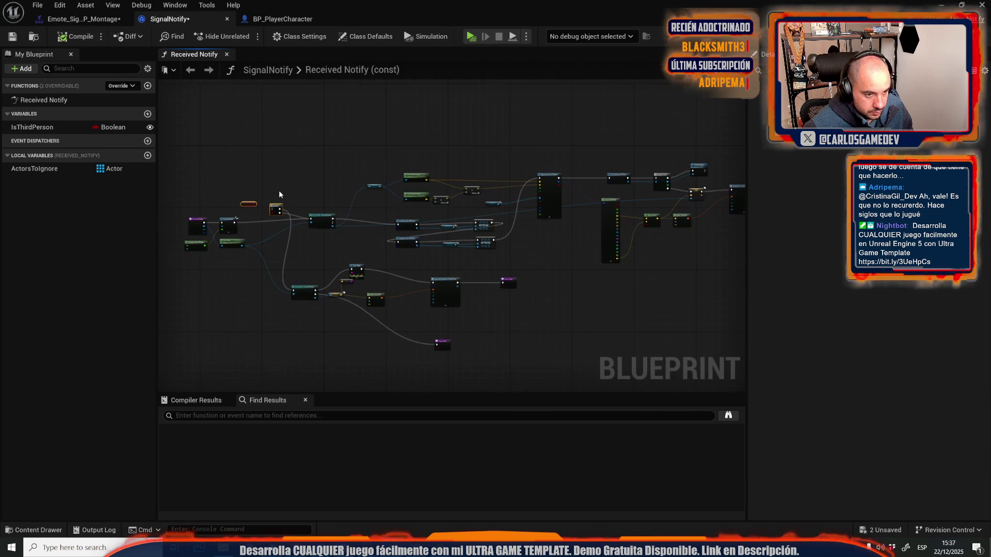
scroll(278, 190, "up", 3)
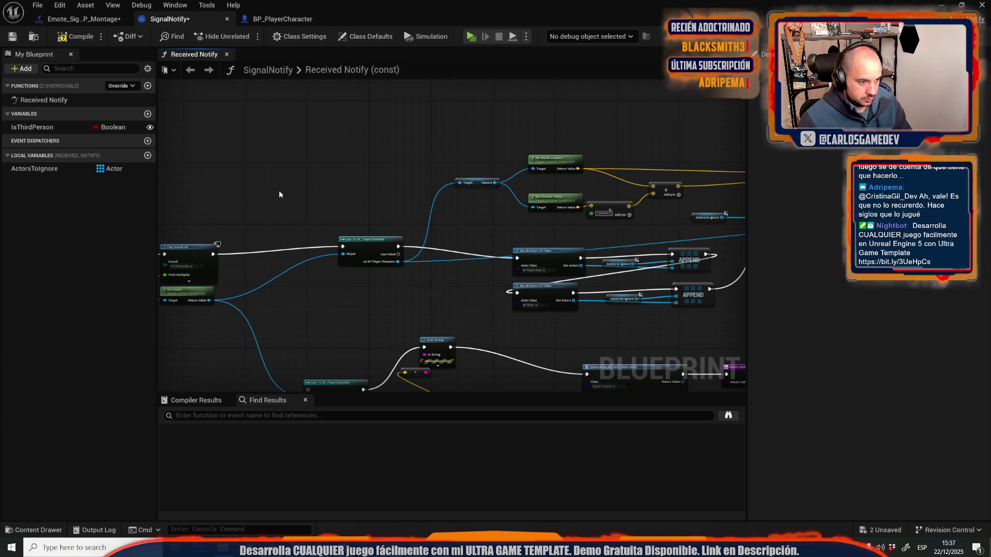
key("Delete")
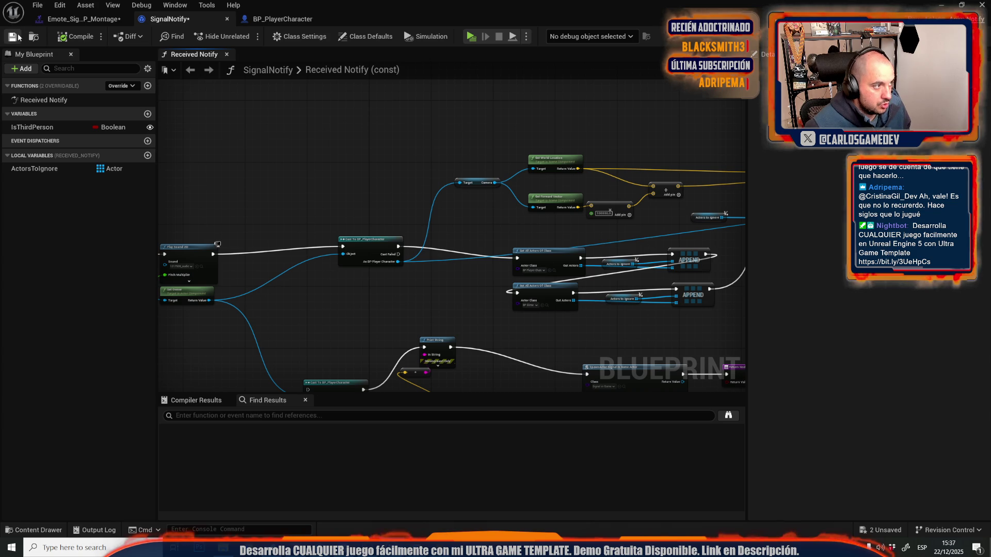
left_click(13, 37)
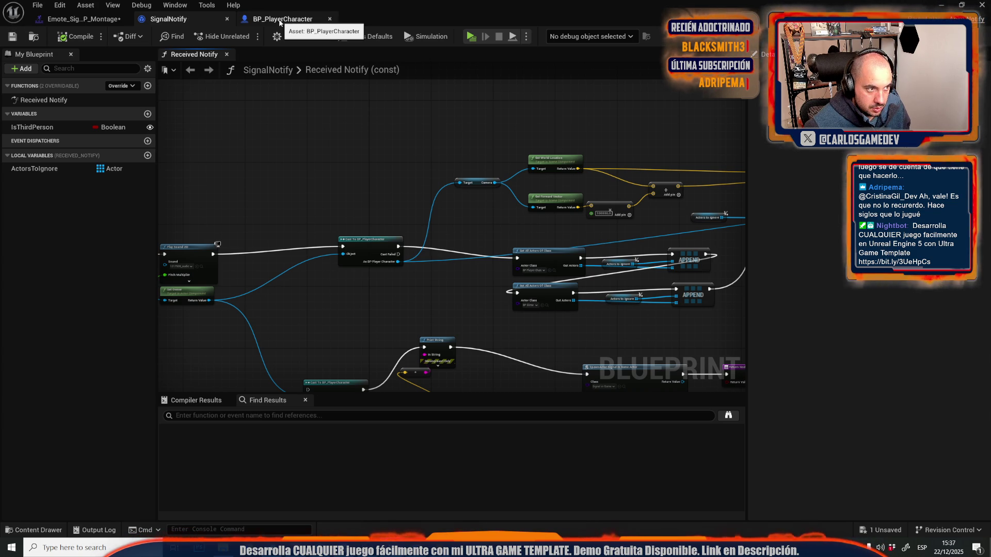
Step: Rename the EmoteLocation variable to EmoteFwrdVector and compile BP_PlayerCharacter
left_click(280, 20)
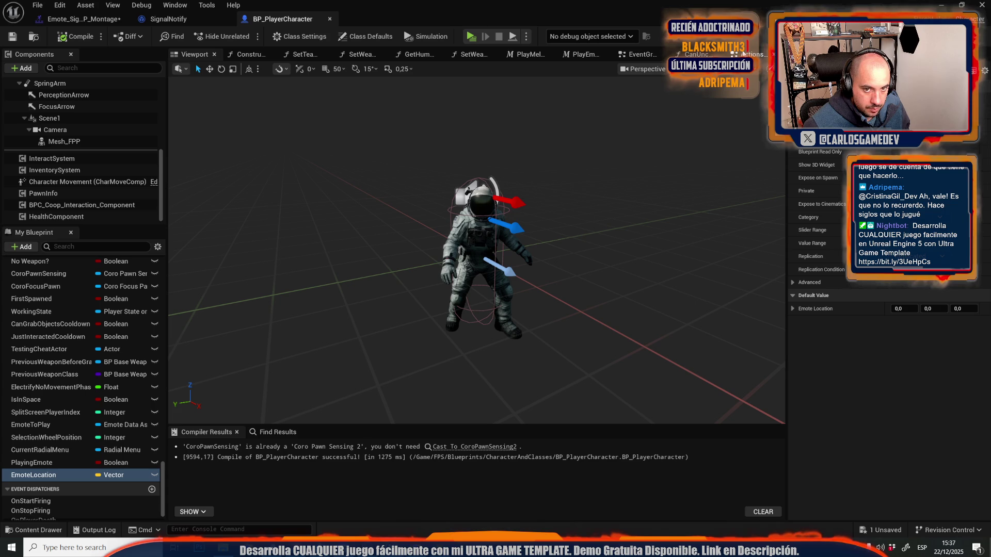
double_click(33, 474)
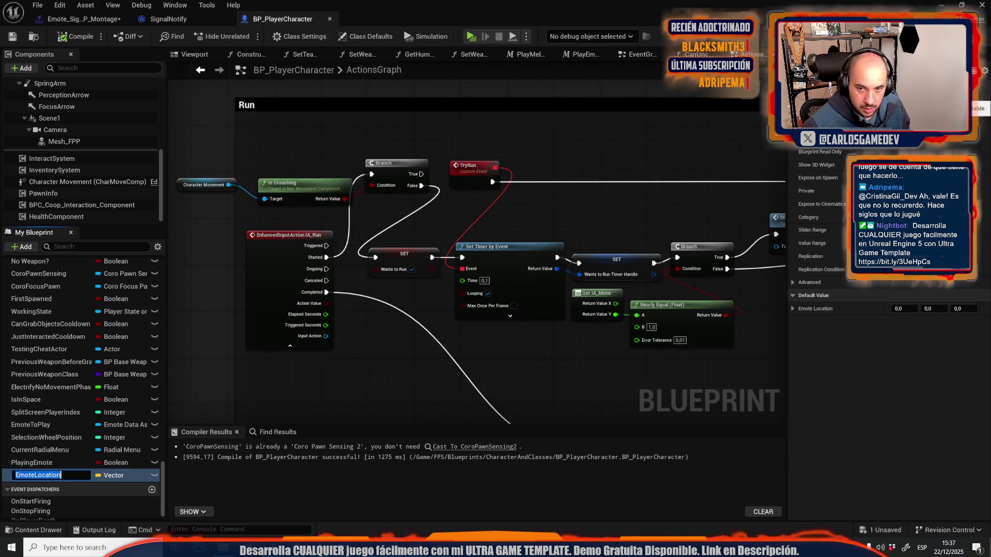
key("Return")
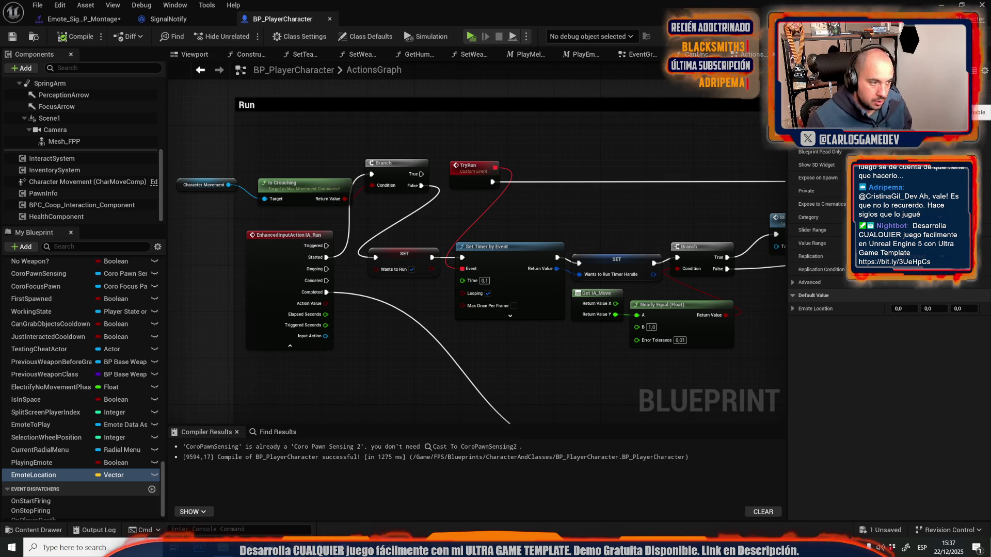
key("ctrl+z")
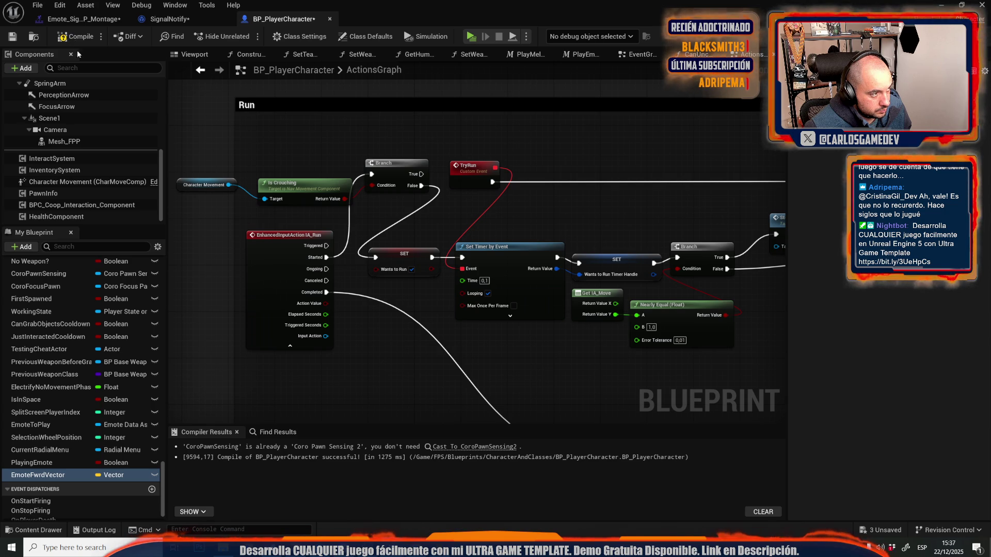
left_click(71, 39)
Step: Pan the ActionsGraph to bring the radial-menu emote nodes into view
scroll(507, 234, "down", 6)
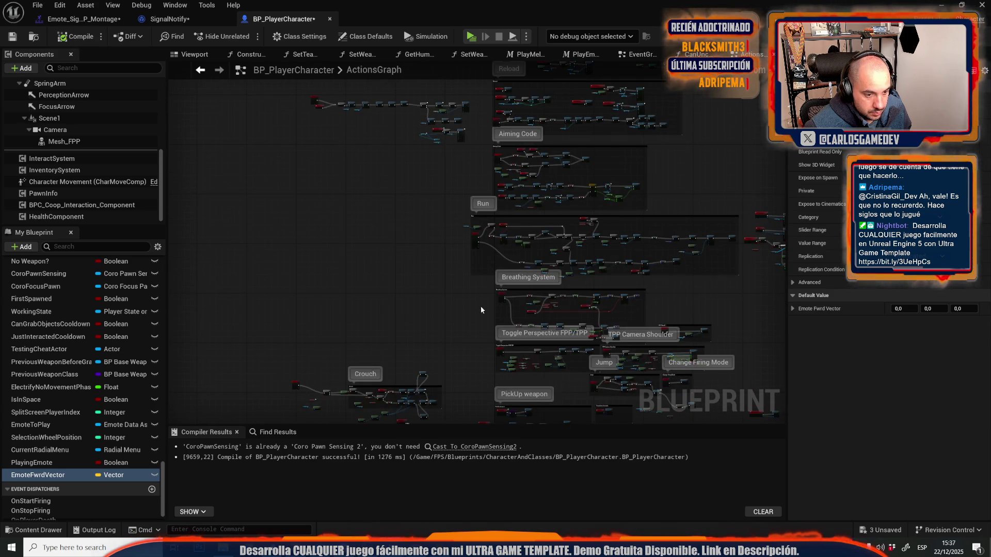
left_click_drag(369, 206, 511, 82)
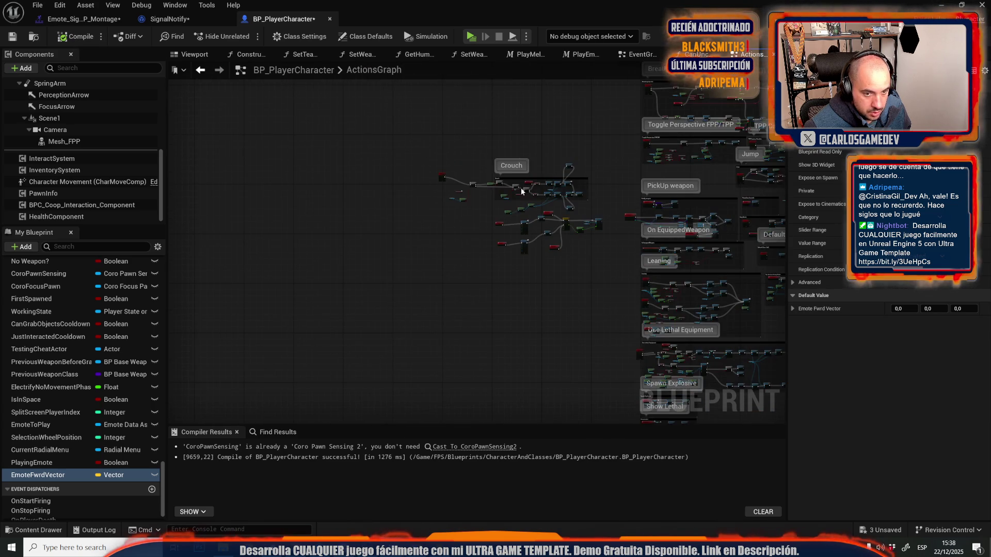
left_click_drag(522, 188, 255, 405)
mouse_move(314, 240)
left_mouse_down()
mouse_move(206, 166)
mouse_move(299, 0)
mouse_move(332, 381)
left_mouse_up()
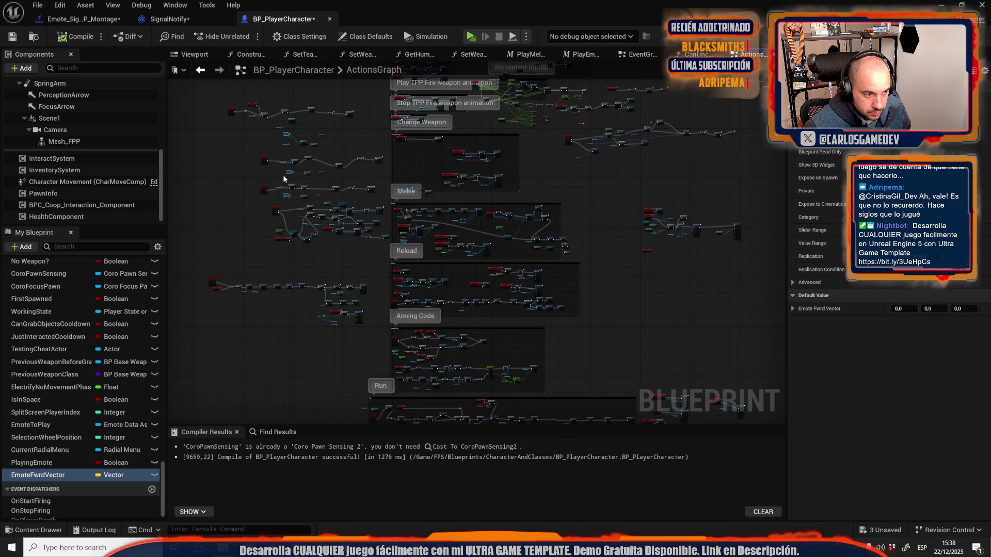
scroll(280, 286, "up", 5)
scroll(301, 278, "down", 1)
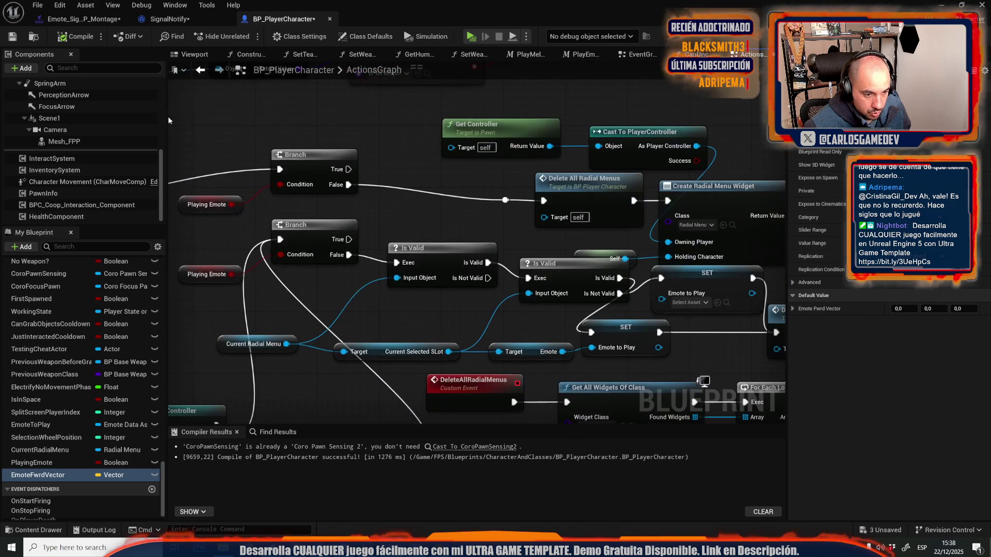
mouse_move(421, 187)
left_mouse_down()
mouse_move(344, 218)
mouse_move(434, 236)
left_mouse_up()
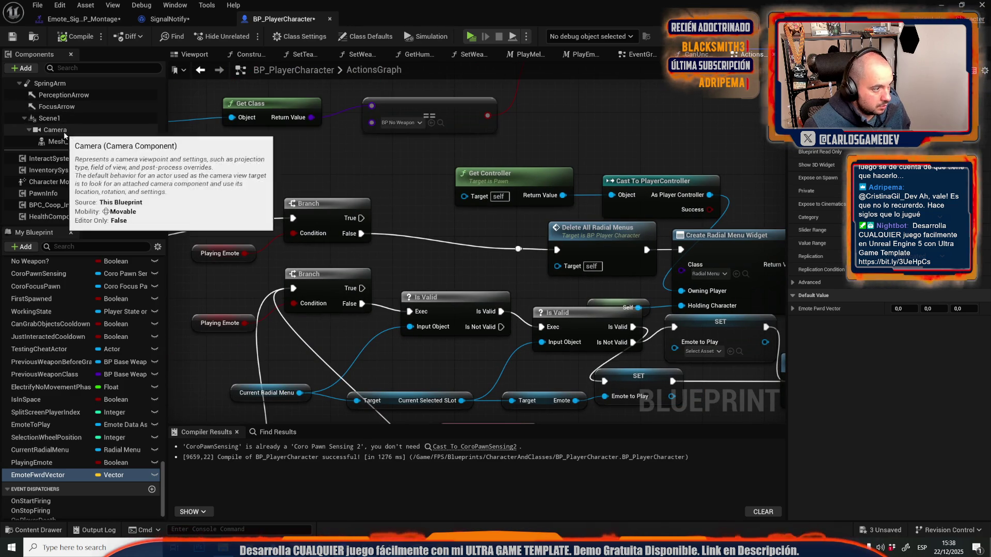
Step: Add a Camera getter with Get Forward Vector feeding a Set EmoteFwrdVector node
mouse_move(55, 130)
left_mouse_down()
mouse_move(561, 119)
mouse_move(604, 131)
mouse_move(639, 119)
left_mouse_up()
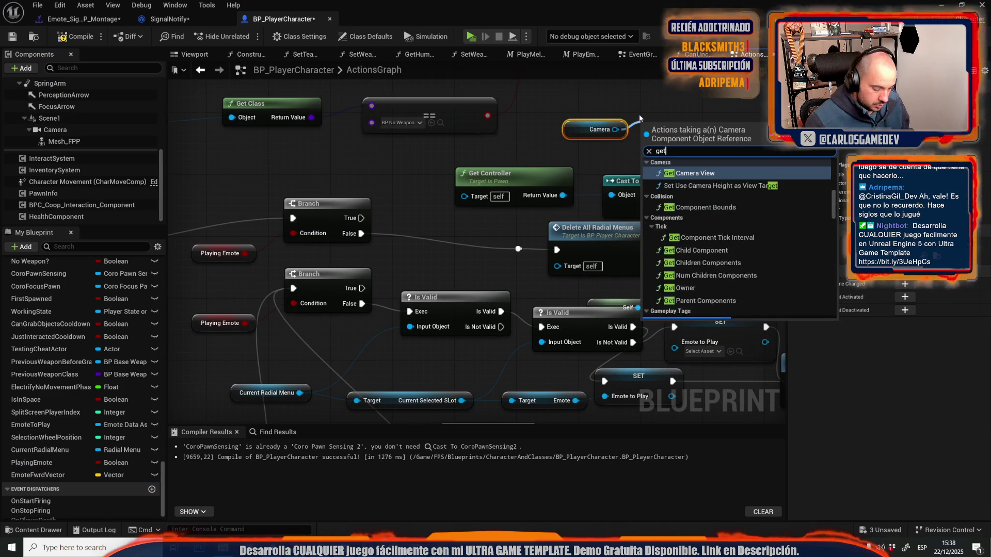
type("get forwa")
key("Return")
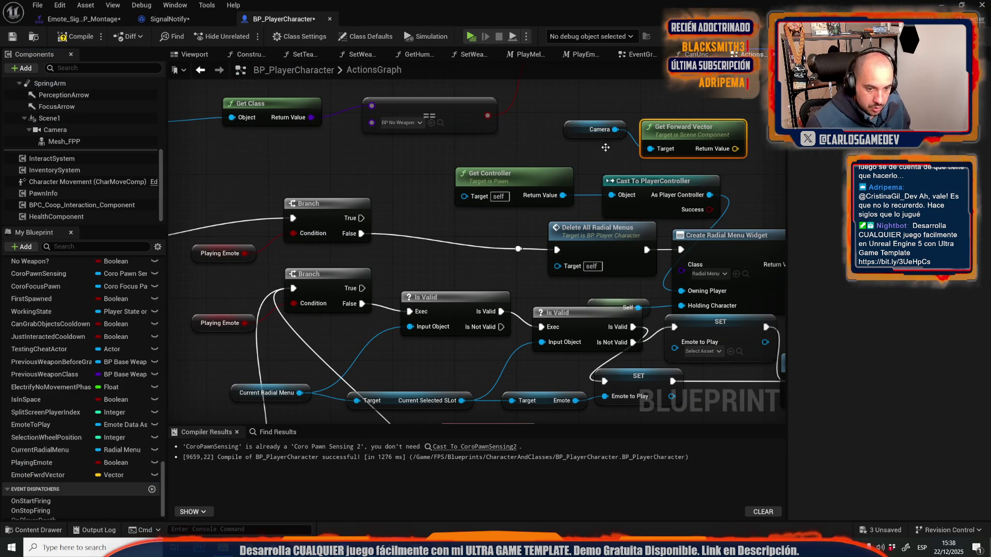
mouse_move(38, 475)
left_mouse_down()
mouse_move(739, 111)
mouse_move(573, 173)
mouse_move(599, 172)
left_mouse_up()
left_click(707, 162)
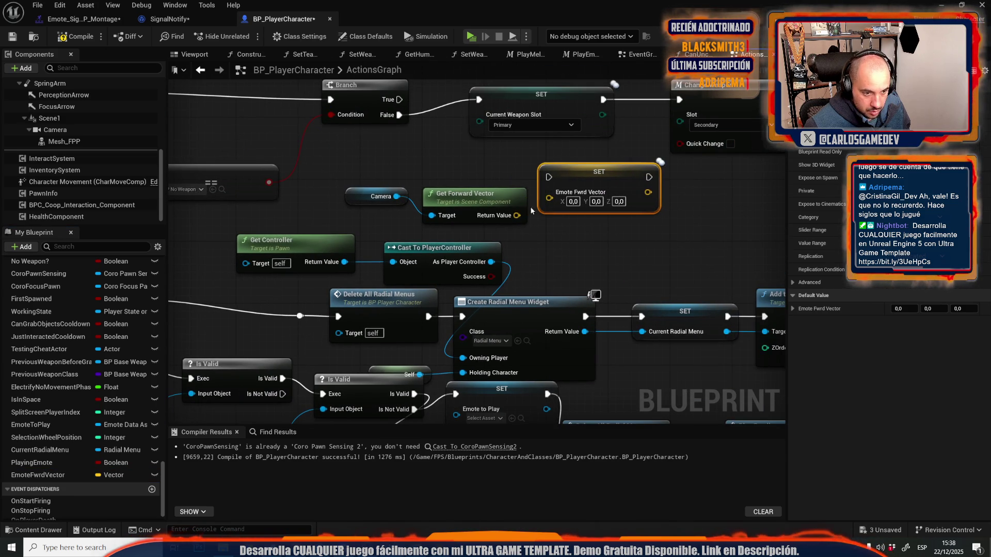
left_click_drag(517, 215, 560, 209)
Step: Chain the EmoteFwrdVector setter into the emote execution flow and compile
scroll(547, 211, "down", 4)
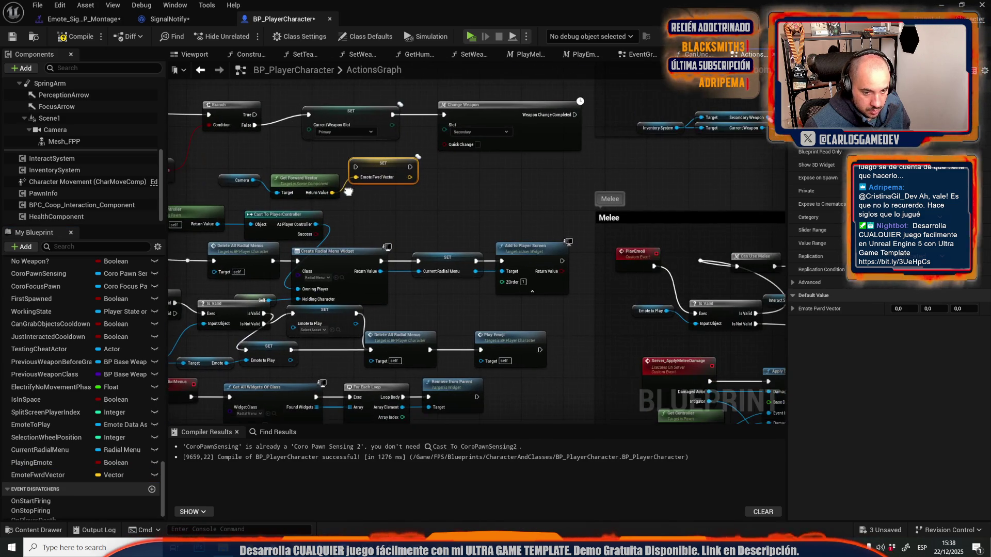
mouse_move(348, 192)
left_mouse_down()
mouse_move(517, 177)
mouse_move(635, 188)
left_mouse_up()
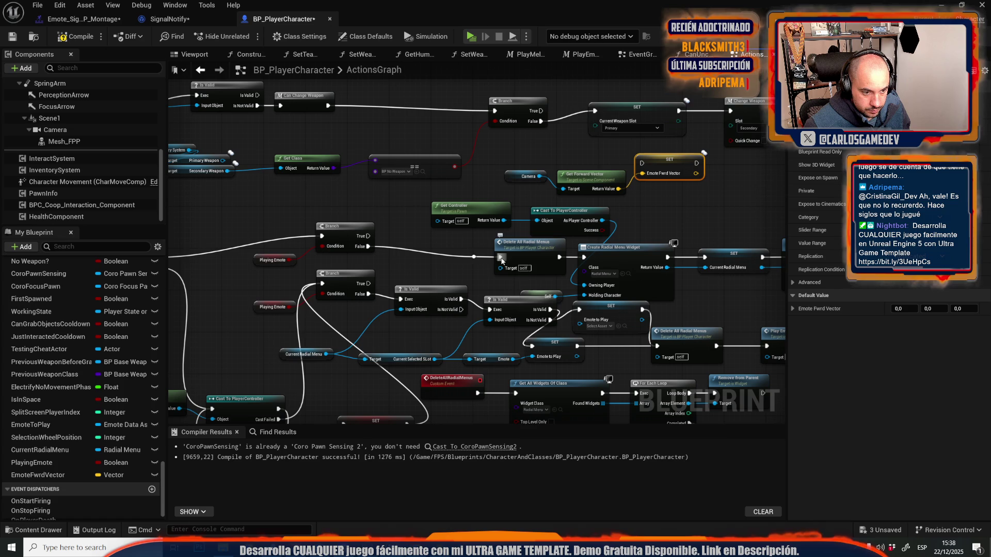
mouse_move(501, 257)
left_mouse_down()
mouse_move(666, 173)
mouse_move(653, 173)
mouse_move(696, 163)
mouse_move(579, 235)
mouse_move(499, 257)
left_mouse_up()
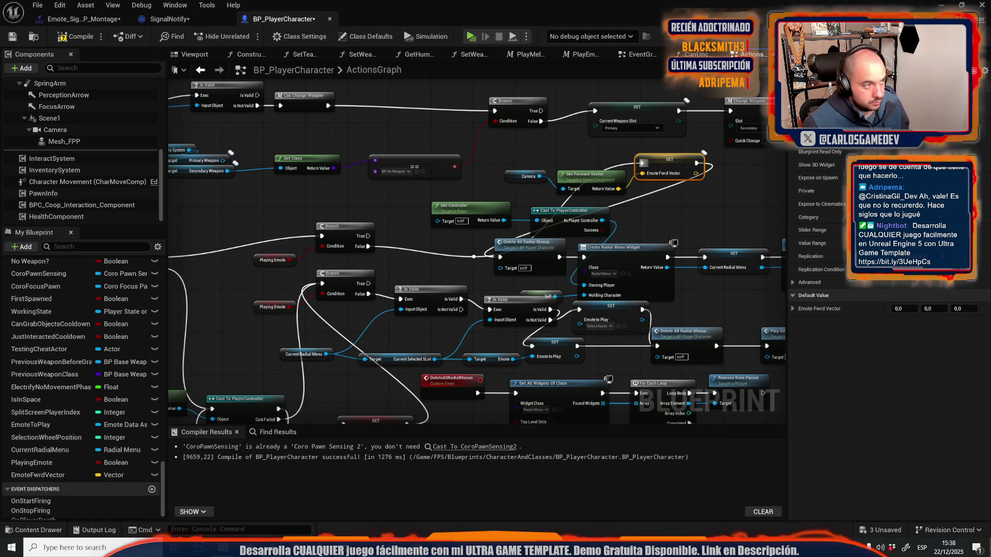
left_click(10, 41)
mouse_move(305, 210)
left_mouse_down()
mouse_move(640, 248)
mouse_move(646, 262)
mouse_move(359, 220)
left_mouse_up()
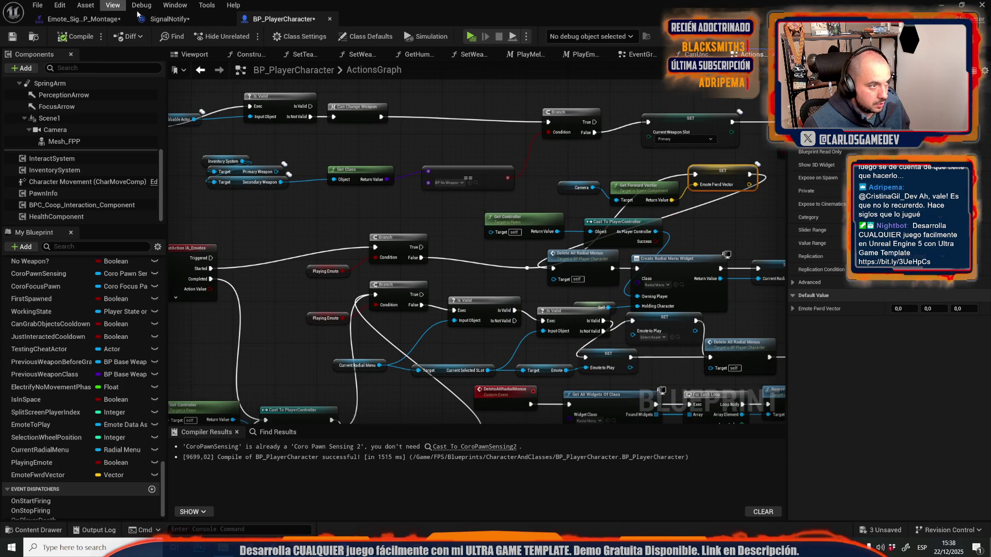
Step: In SignalNotify, pull an Emote Fwrd Vector getter from the player cast and wire in the forward vector
left_click(91, 19)
left_click(162, 20)
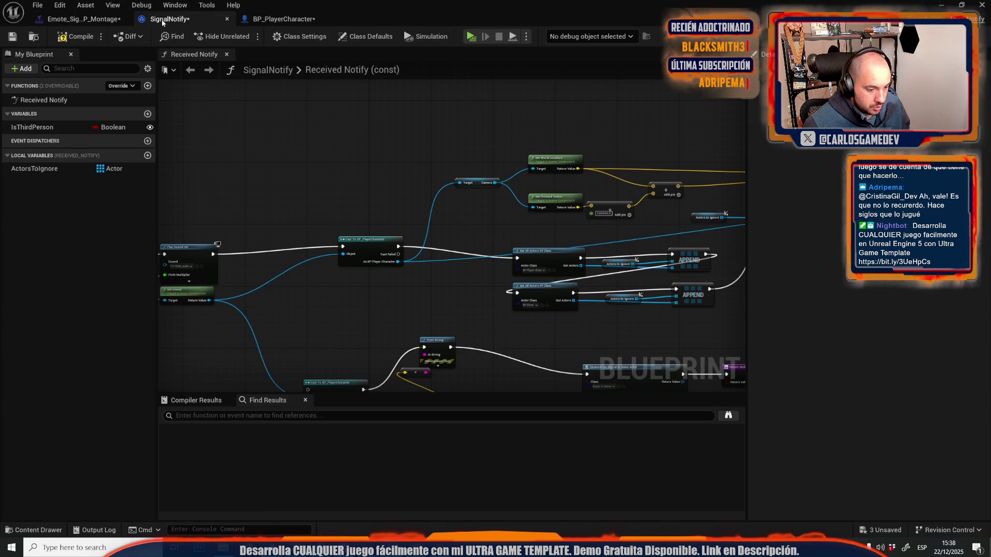
left_click_drag(438, 217, 158, 131)
mouse_move(625, 181)
left_mouse_down()
mouse_move(379, 194)
mouse_move(349, 257)
mouse_move(515, 272)
mouse_move(535, 180)
left_mouse_up()
scroll(438, 313, "up", 3)
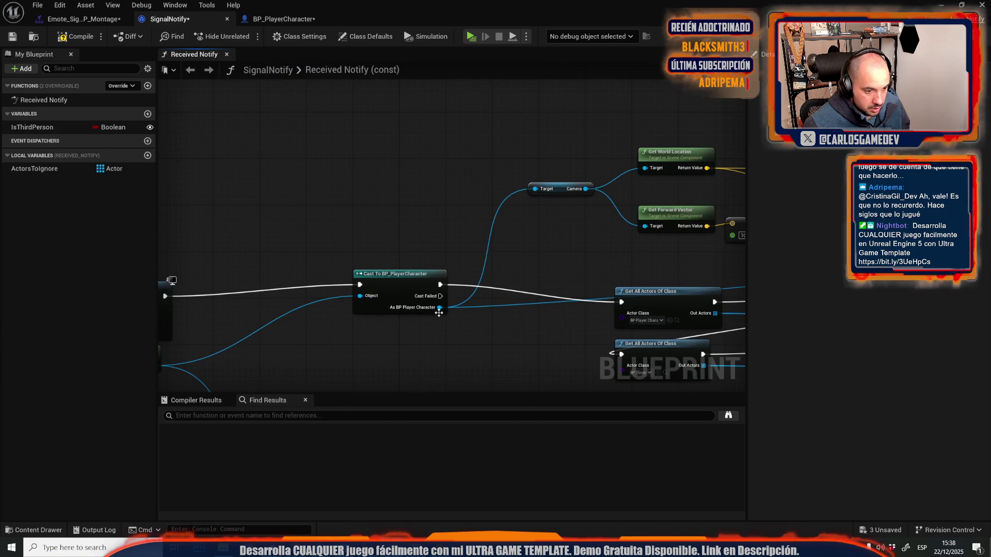
left_click_drag(438, 309, 425, 182)
type("get")
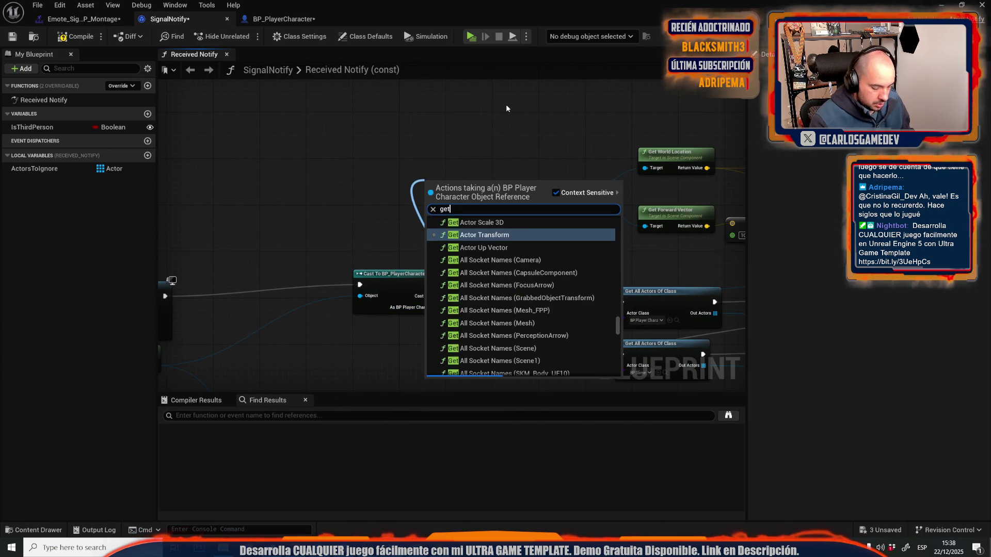
type(" emote")
key("Return")
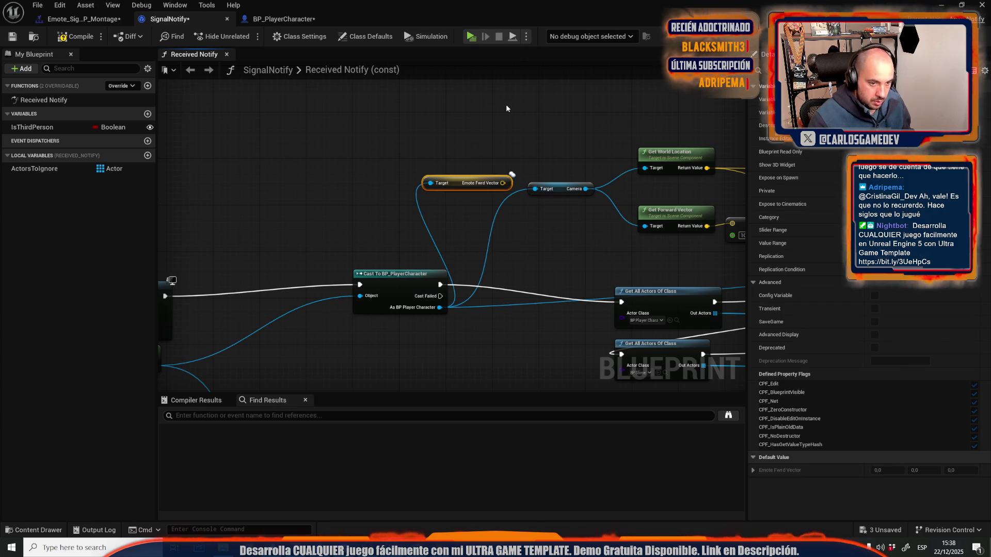
mouse_move(721, 226)
left_mouse_down()
mouse_move(611, 216)
mouse_move(502, 184)
left_mouse_up()
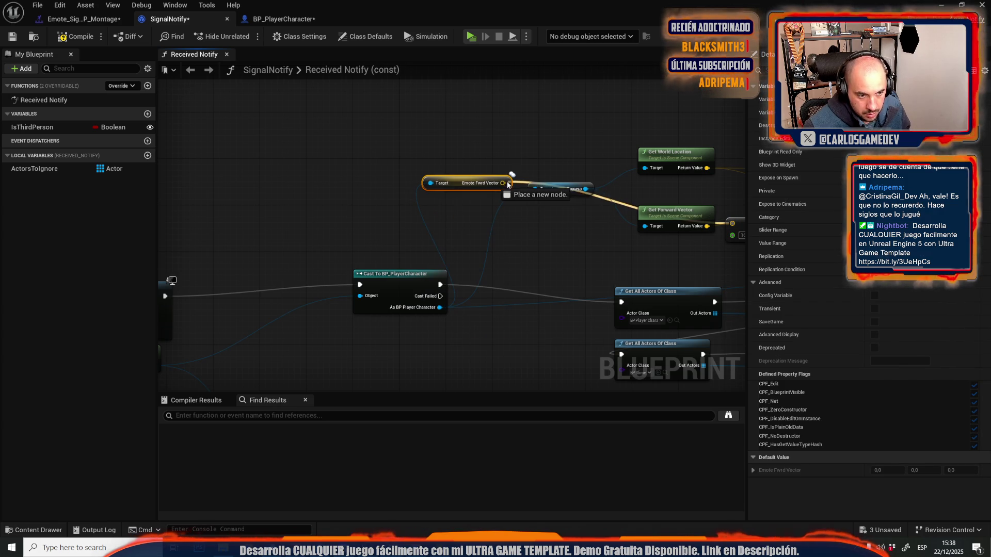
Step: Playtest the Señalar pointing emote four times to check the red debug traces, then stop
left_click(470, 37)
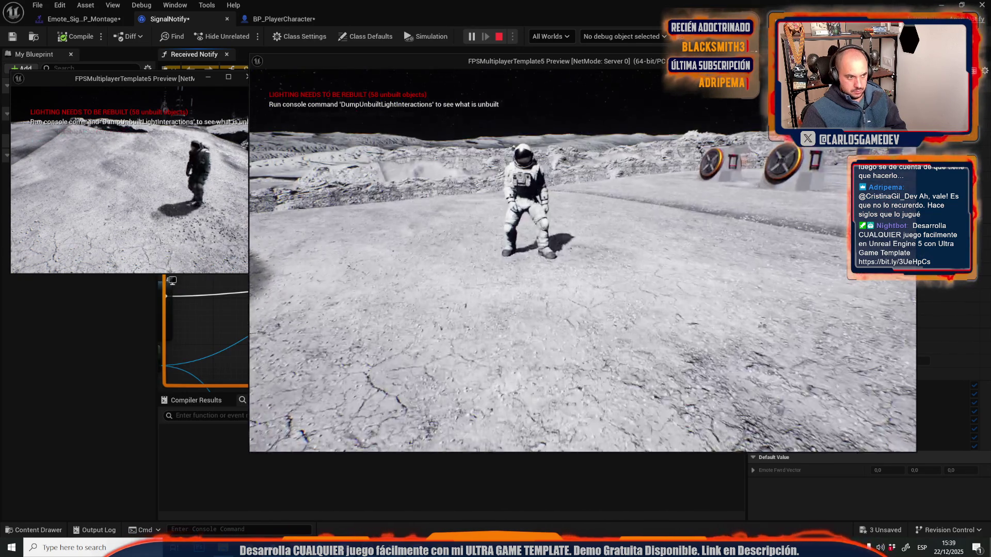
key("b")
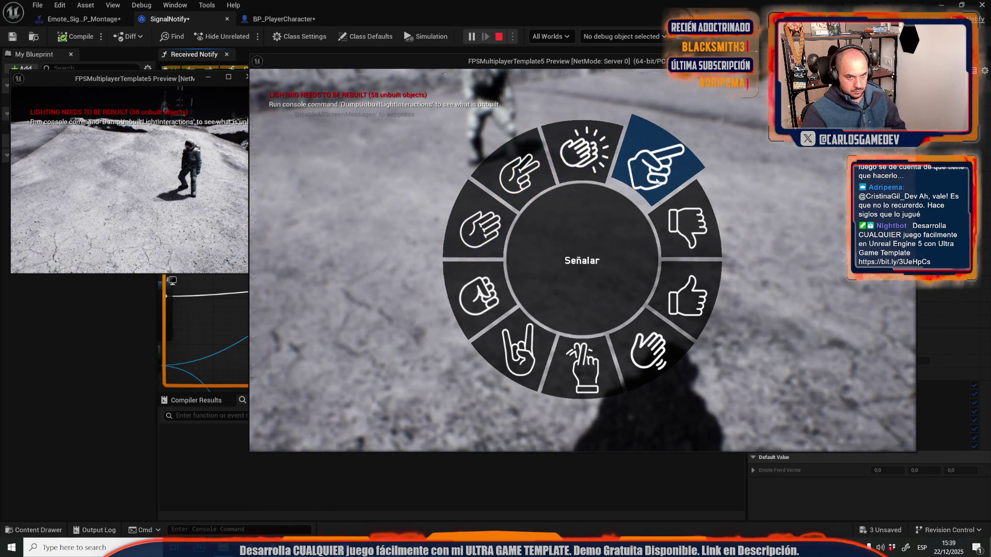
left_click(650, 175)
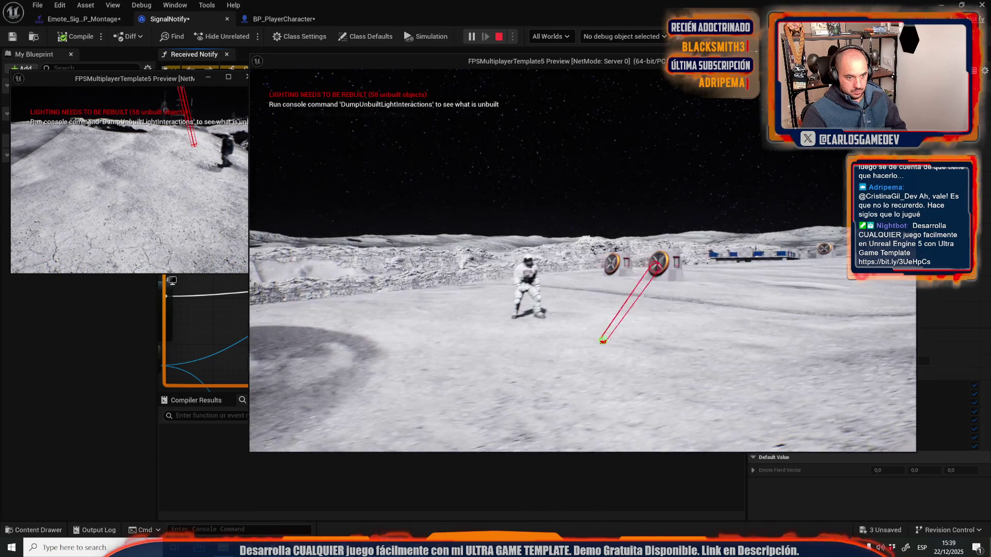
left_click(134, 180)
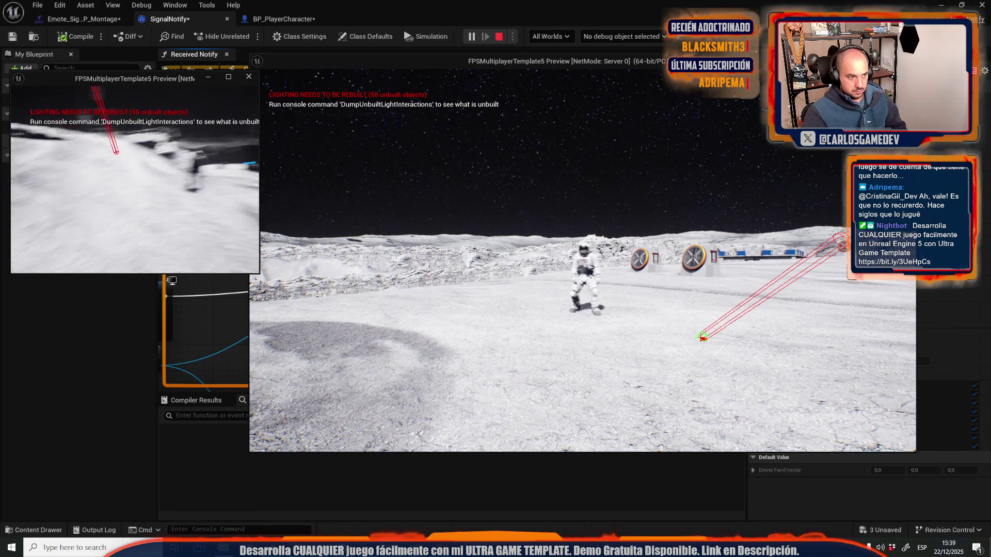
key("alt+Tab")
key("b")
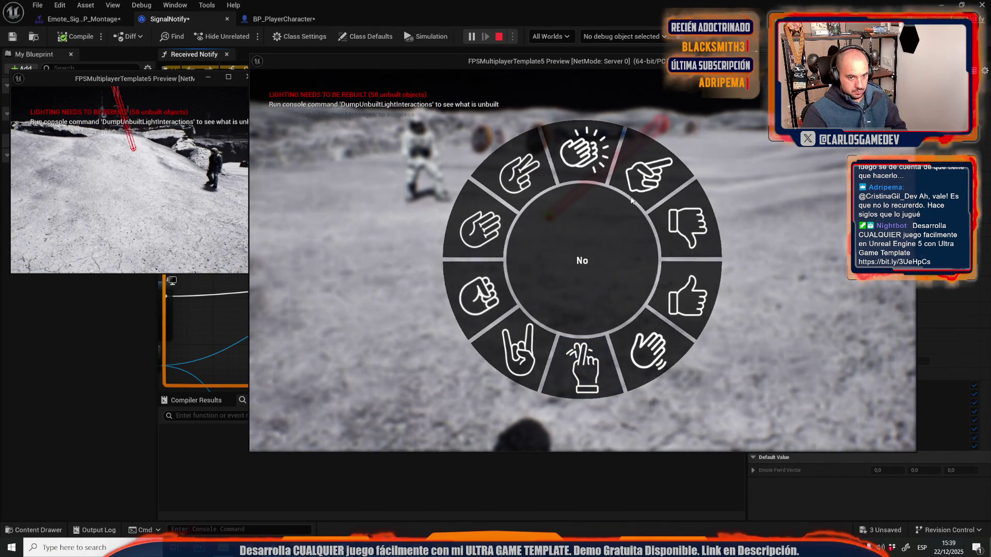
left_click(669, 172)
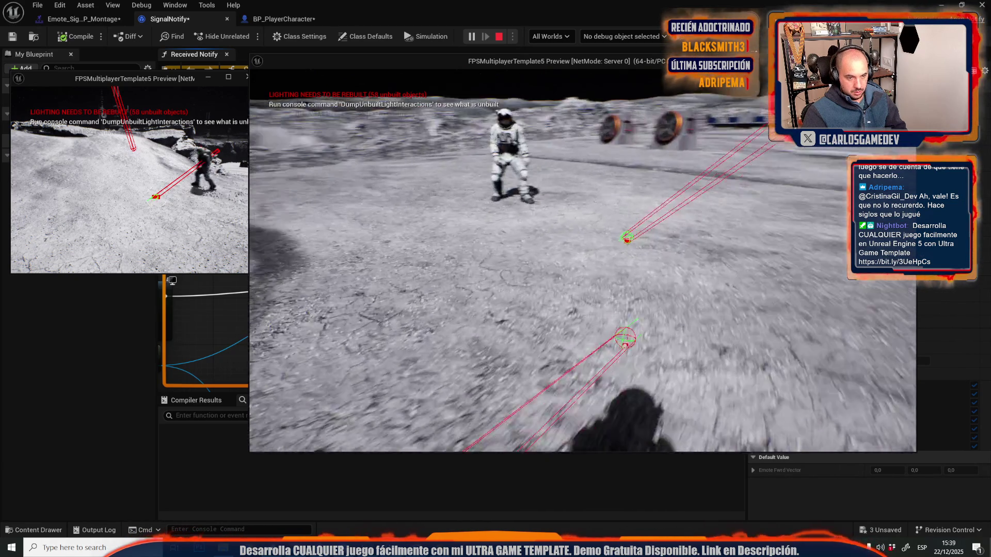
key("b")
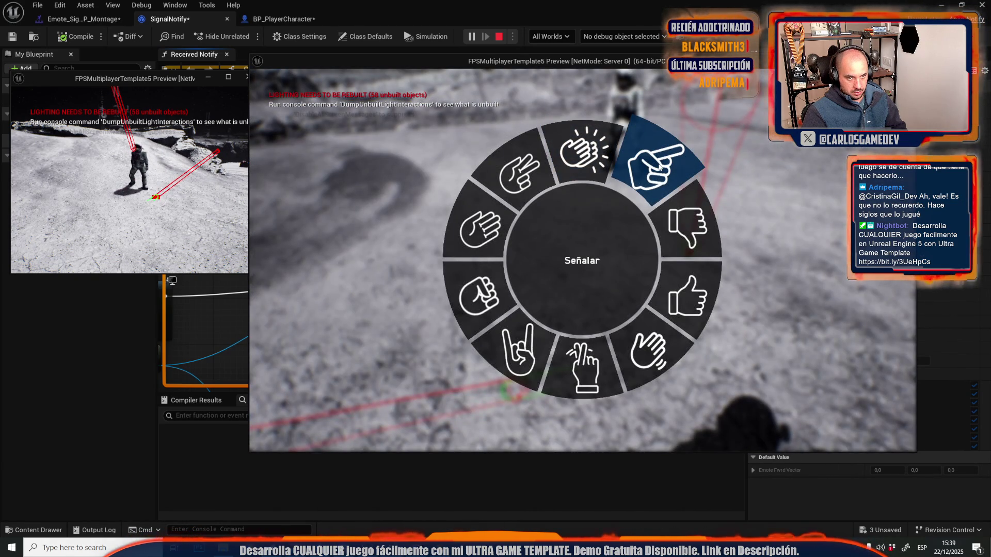
left_click(659, 168)
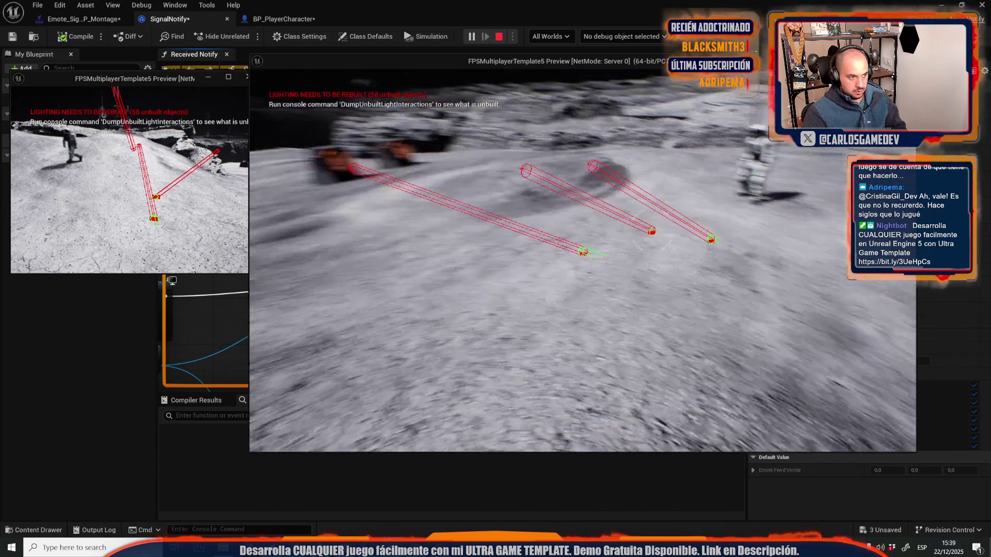
key("b")
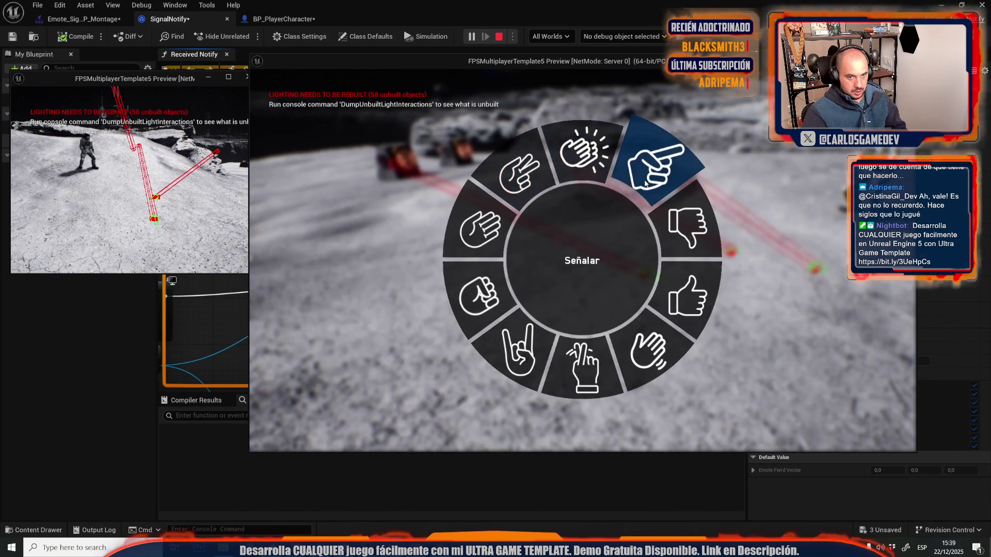
left_click(645, 183)
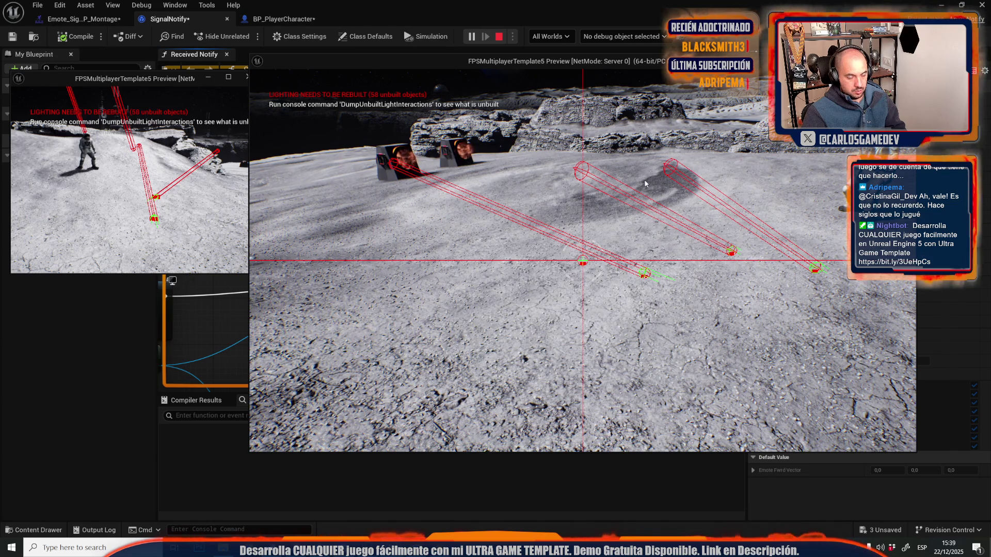
key("Escape")
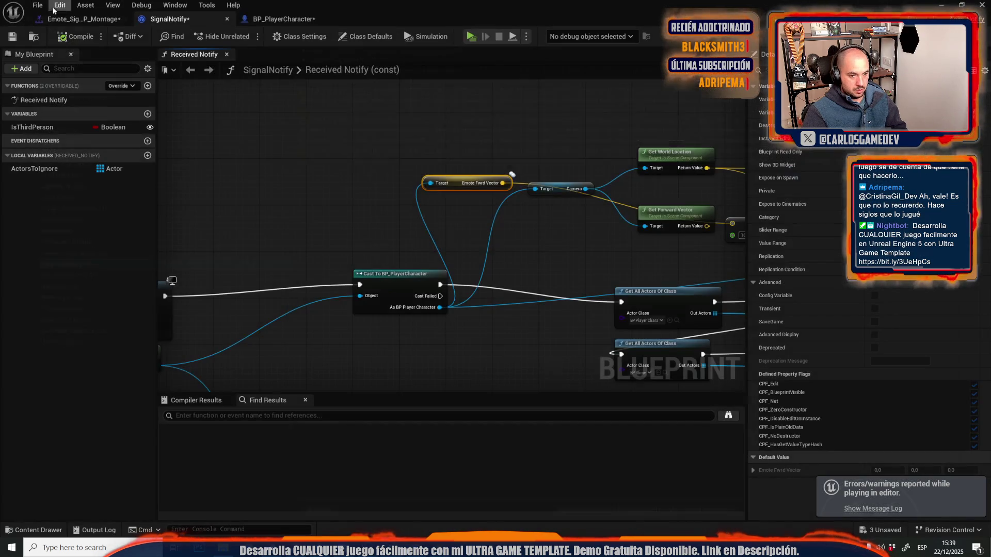
Step: Add a Print String after the cast that prints the Emote Fwrd Vector
mouse_move(439, 284)
left_mouse_down()
mouse_move(343, 123)
mouse_move(344, 92)
left_mouse_up()
type("print")
key("Return")
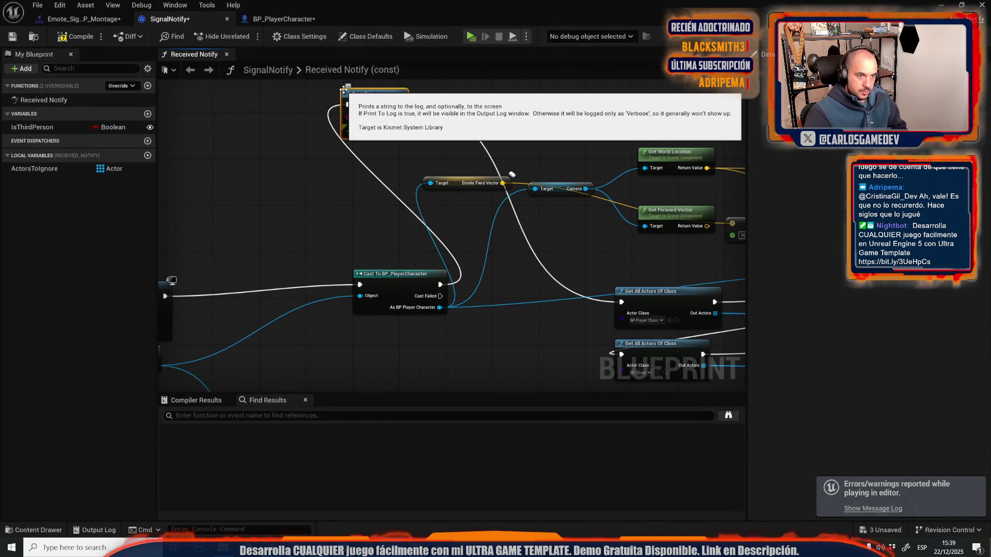
mouse_move(503, 184)
left_mouse_down()
mouse_move(454, 174)
mouse_move(349, 117)
left_mouse_up()
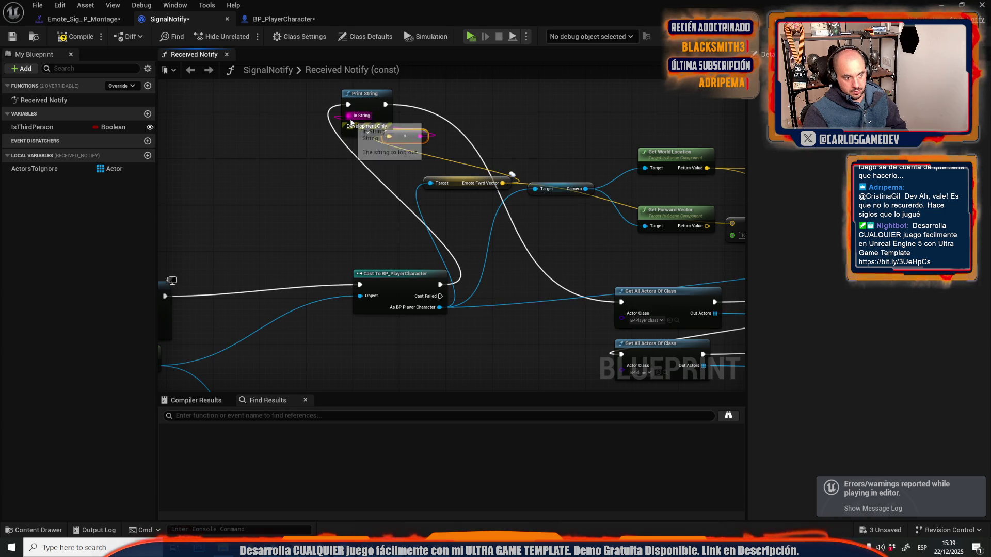
Step: Playtest the pointing emote three times while walking, then stop and return to BP_PlayerCharacter
left_click(471, 37)
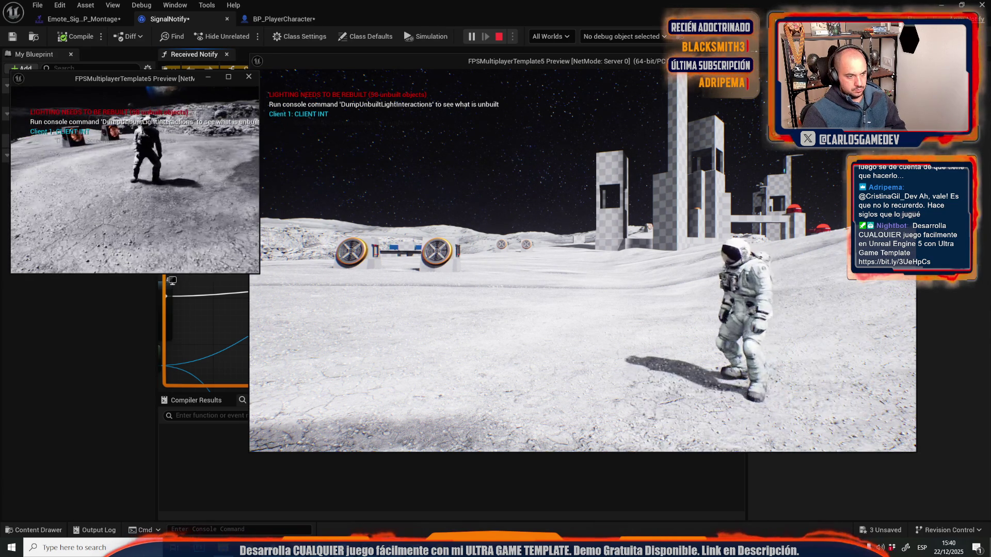
key("w")
key("q")
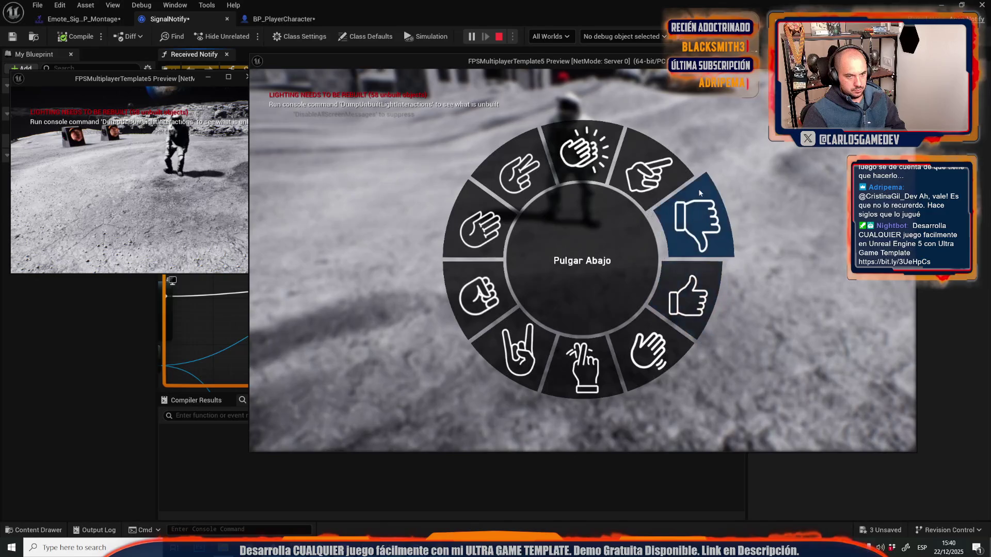
left_click(658, 170)
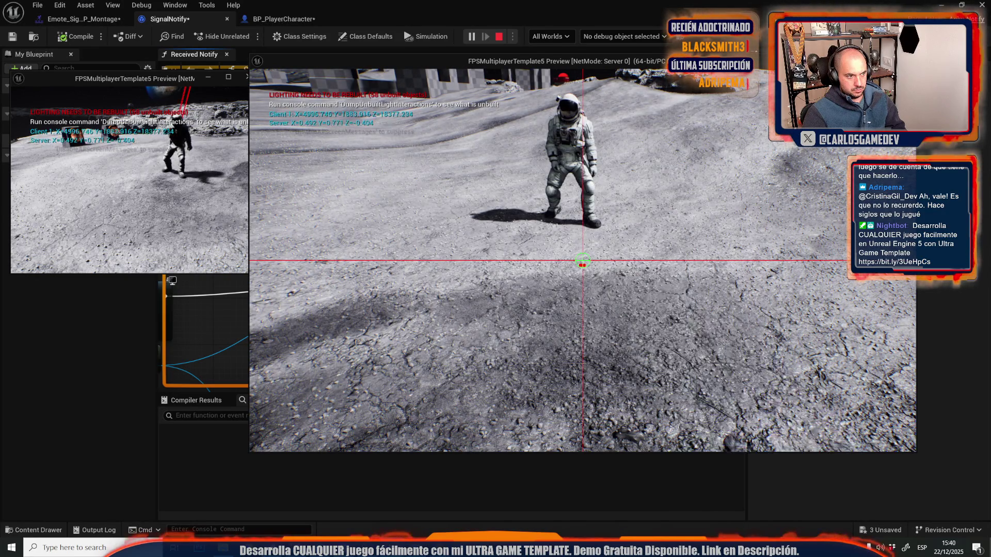
key("s")
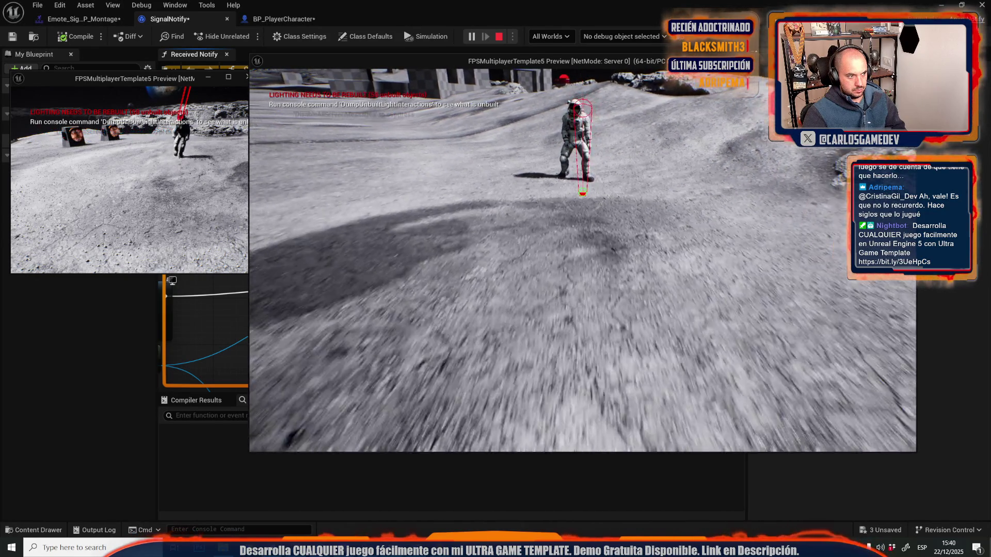
key("q")
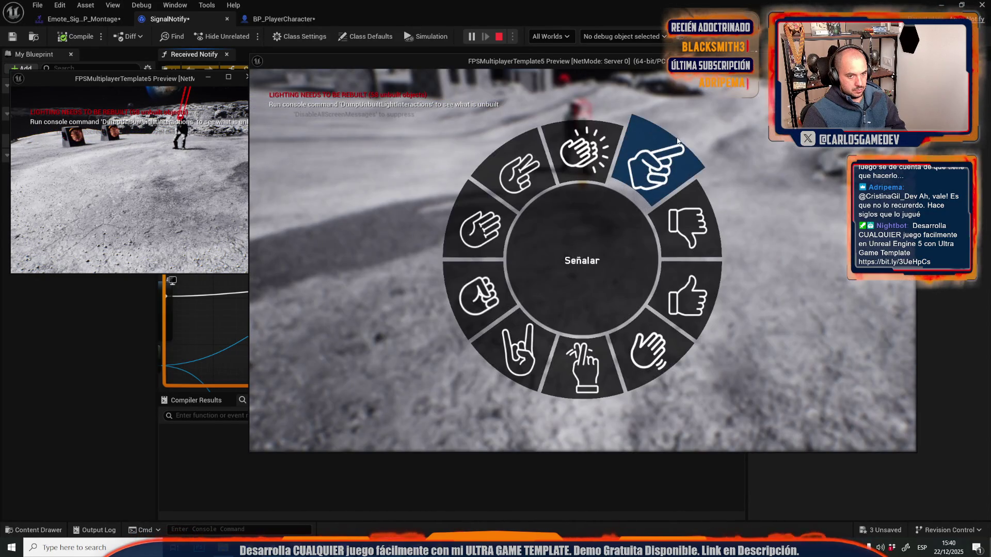
left_click(655, 172)
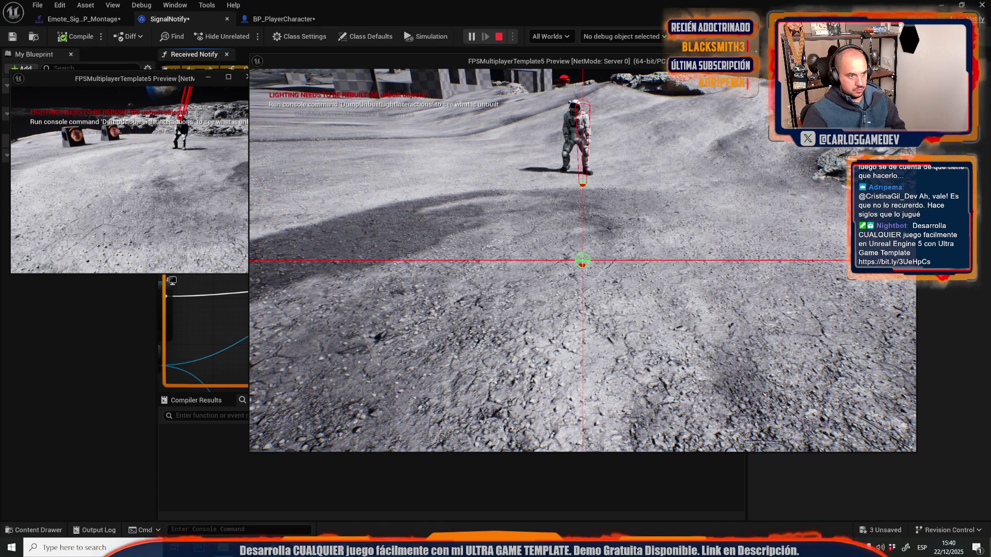
key("q")
left_click(668, 174)
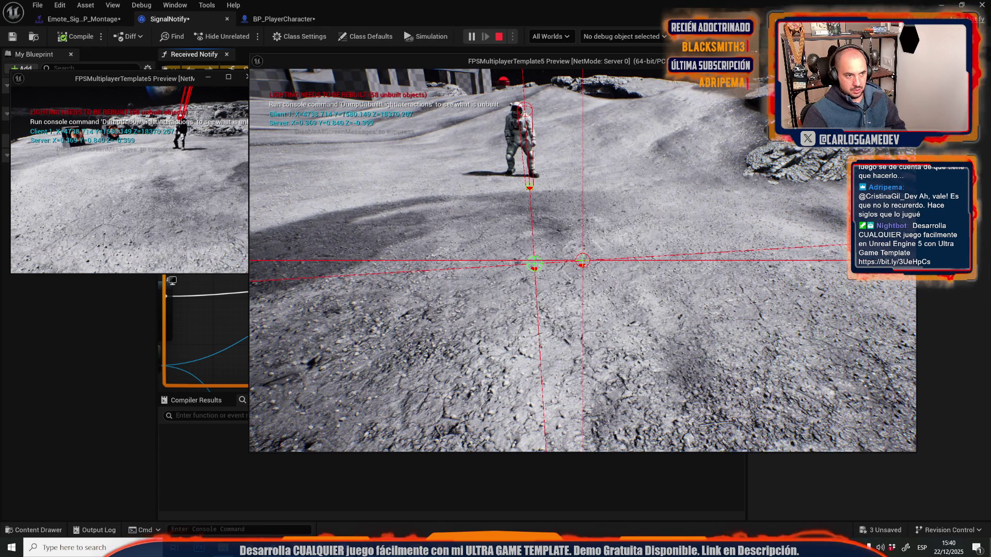
key("Escape")
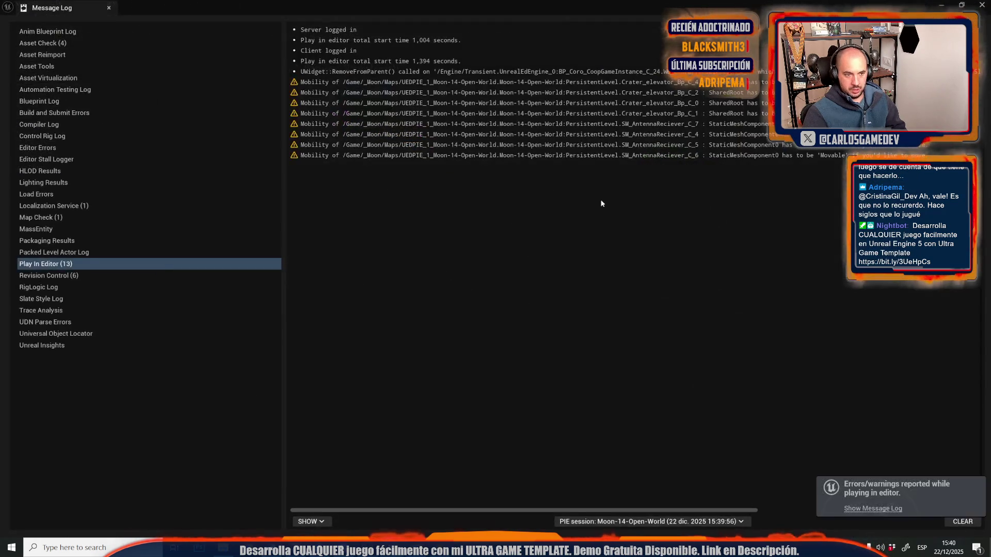
middle_click(37, 14)
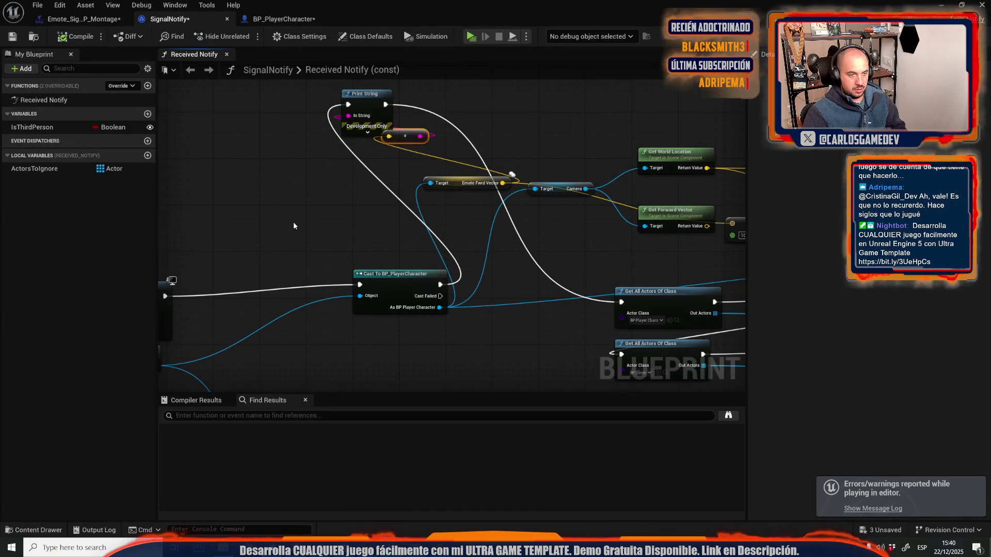
left_click(273, 19)
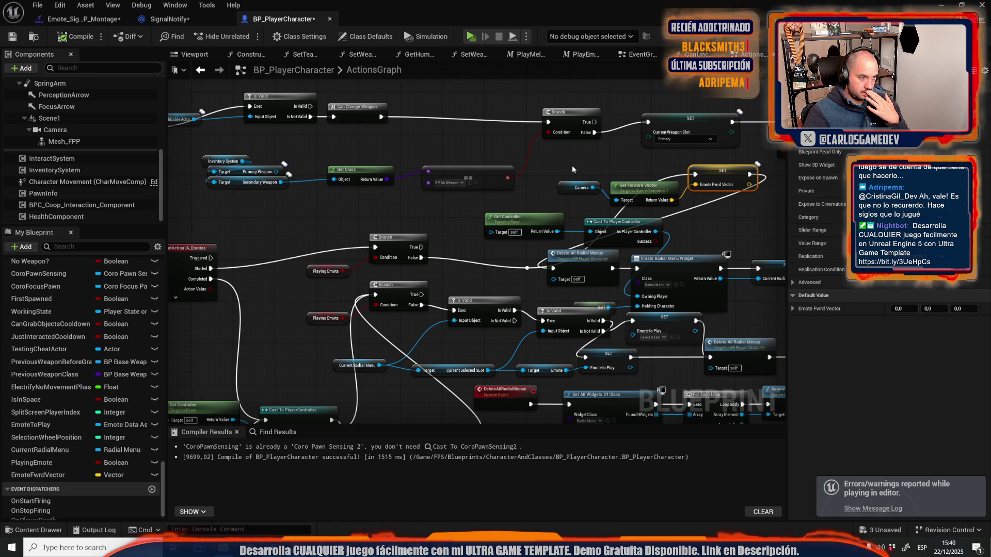
Step: Place a Mesh_FPP reference beside the Emote Fwrd Vector nodes and start a play test
mouse_move(572, 169)
left_mouse_down()
mouse_move(569, 179)
mouse_move(301, 201)
left_mouse_up()
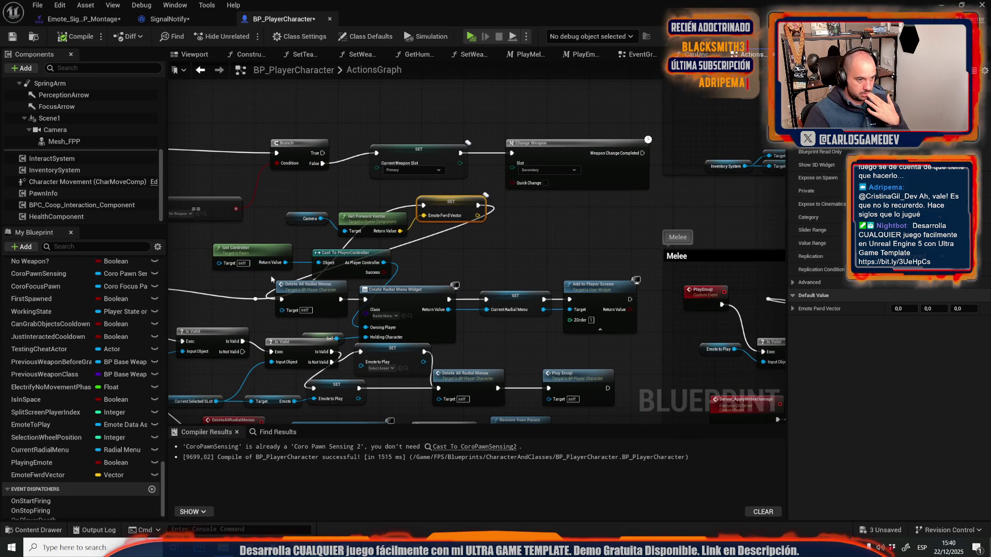
left_click_drag(270, 275, 432, 288)
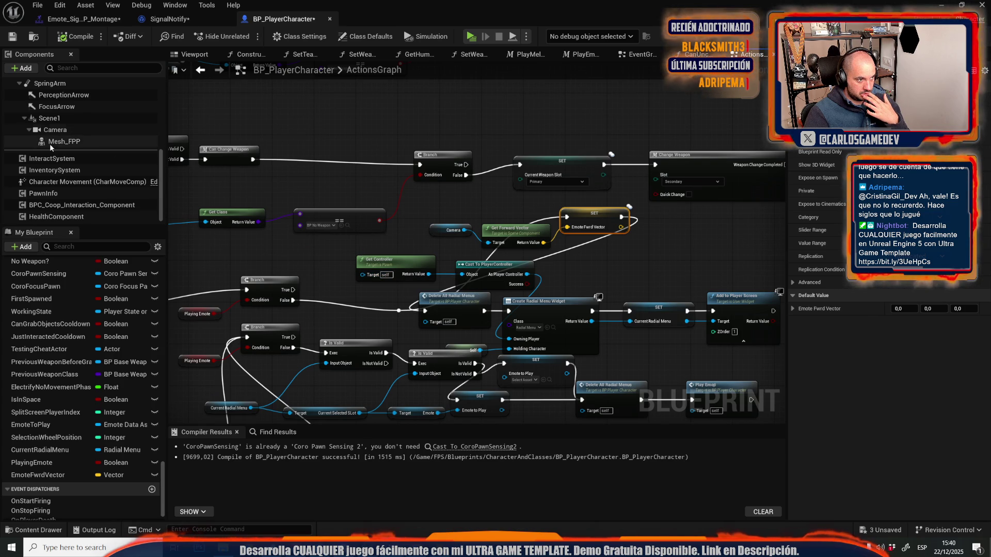
mouse_move(64, 141)
left_mouse_down()
mouse_move(492, 248)
mouse_move(421, 231)
left_mouse_up()
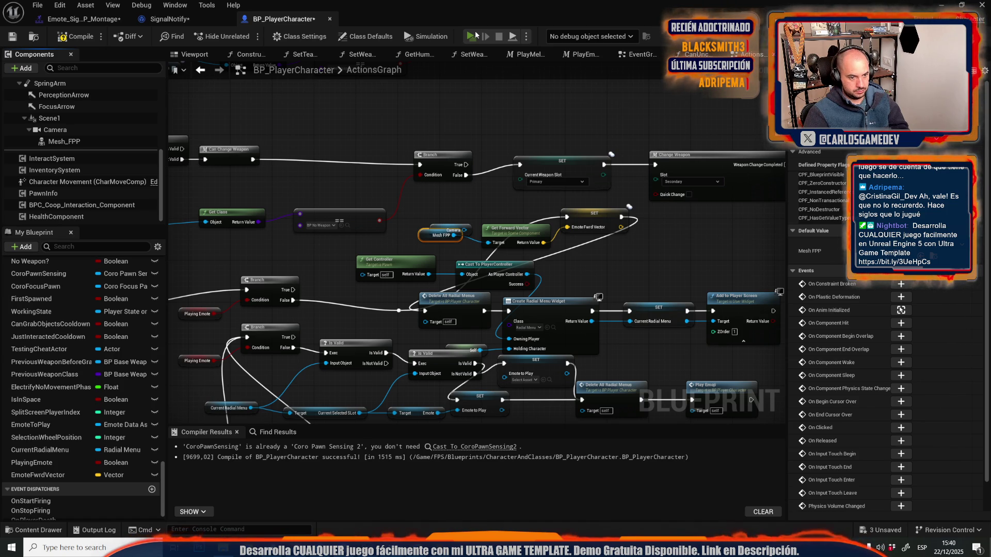
left_click(476, 34)
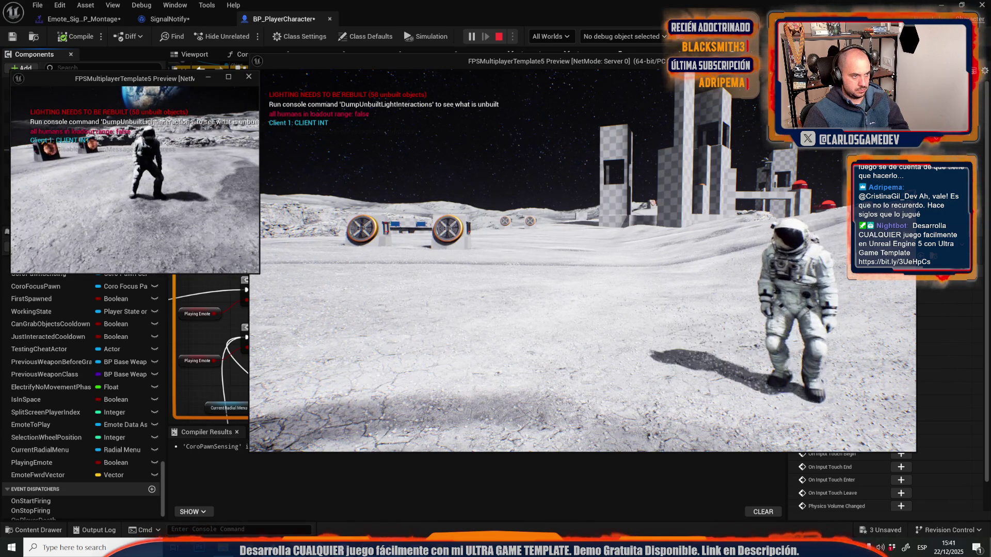
Step: Trigger the pointing emote on client and server, printing X=-0.745 Y=0.667 Z=-0.000, then stop
key("b")
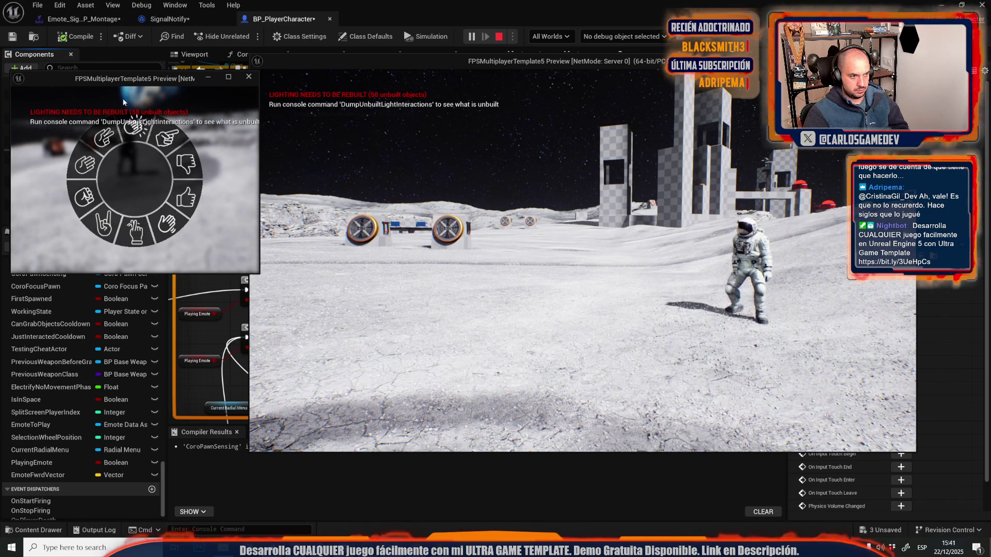
left_click(123, 101)
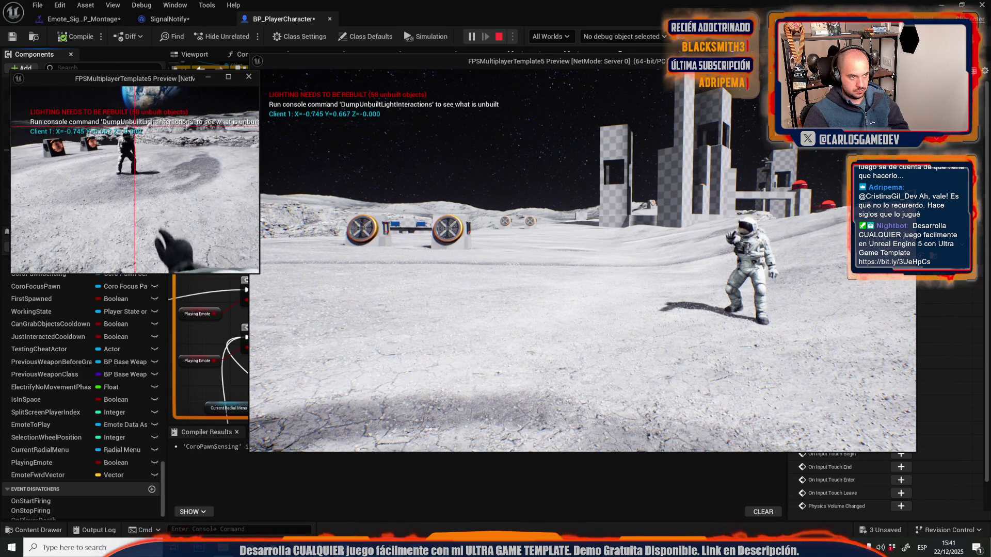
key("w")
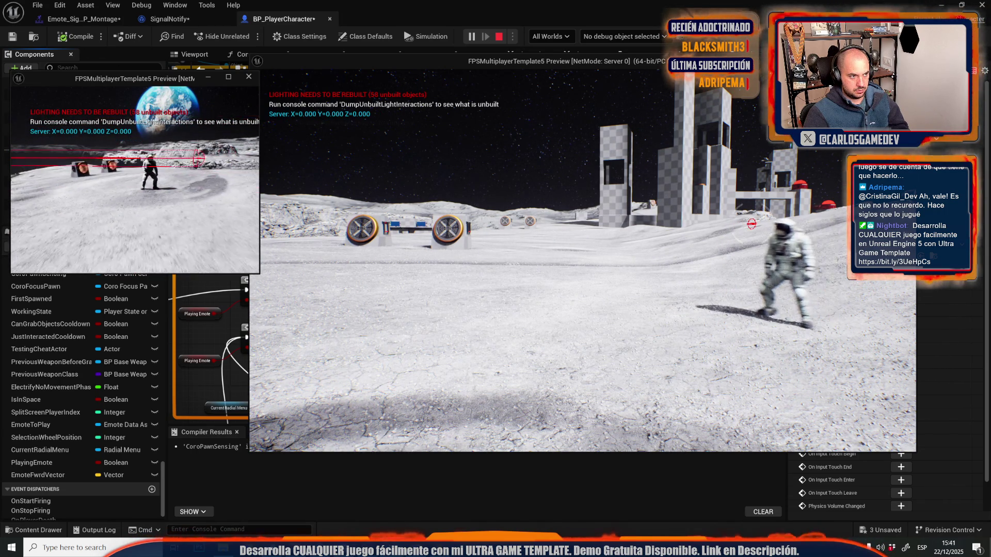
left_click(617, 252)
key("b")
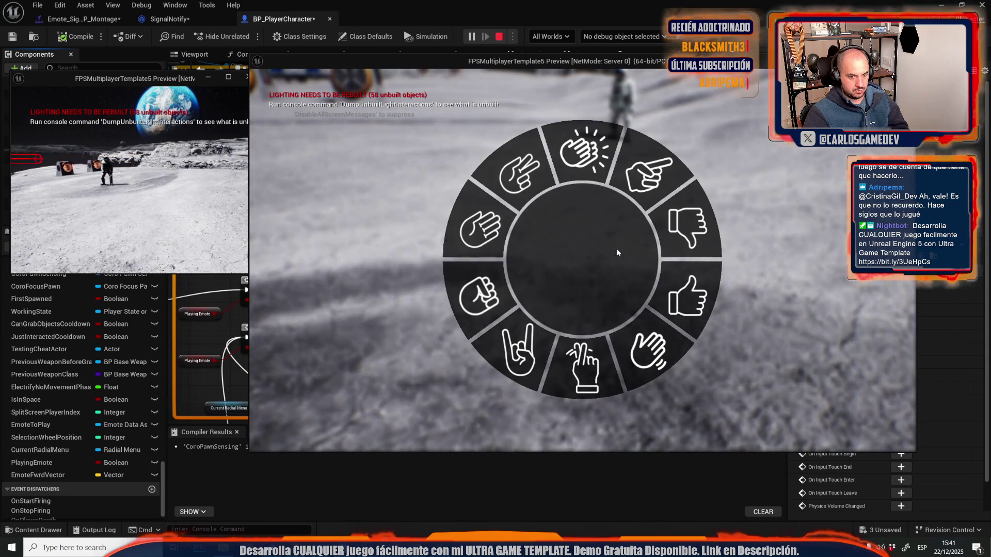
left_click(648, 175)
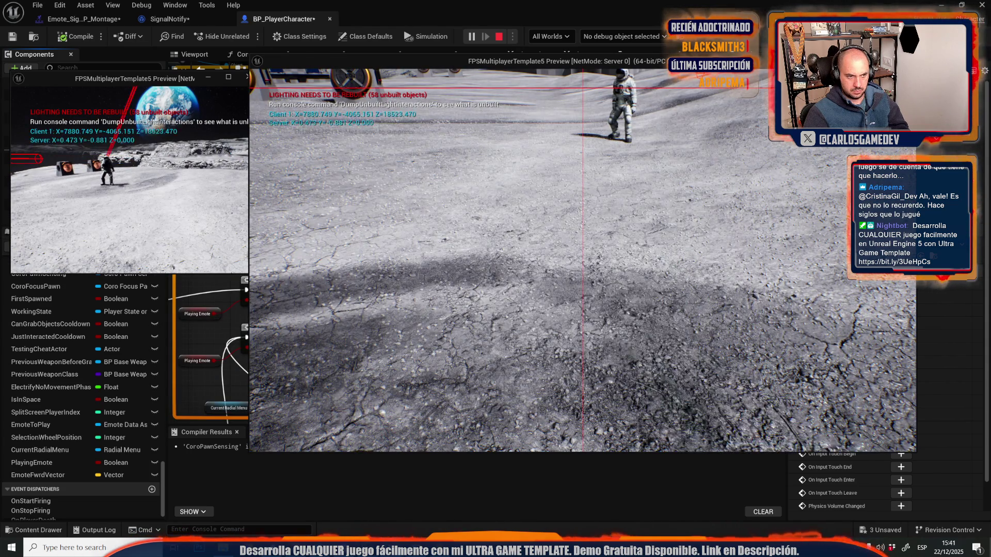
key("Escape")
Step: Reconnect the execution wire into Delete All Radial Menus in BP_PlayerCharacter
key("alt+Tab")
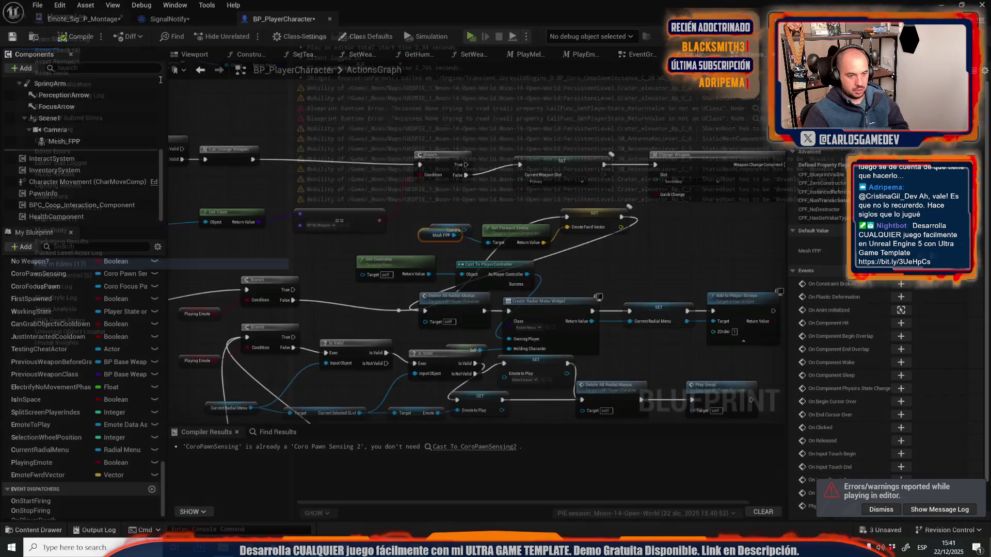
scroll(438, 295, "up", 3)
mouse_move(328, 335)
left_mouse_down()
mouse_move(376, 336)
mouse_move(368, 338)
left_mouse_up()
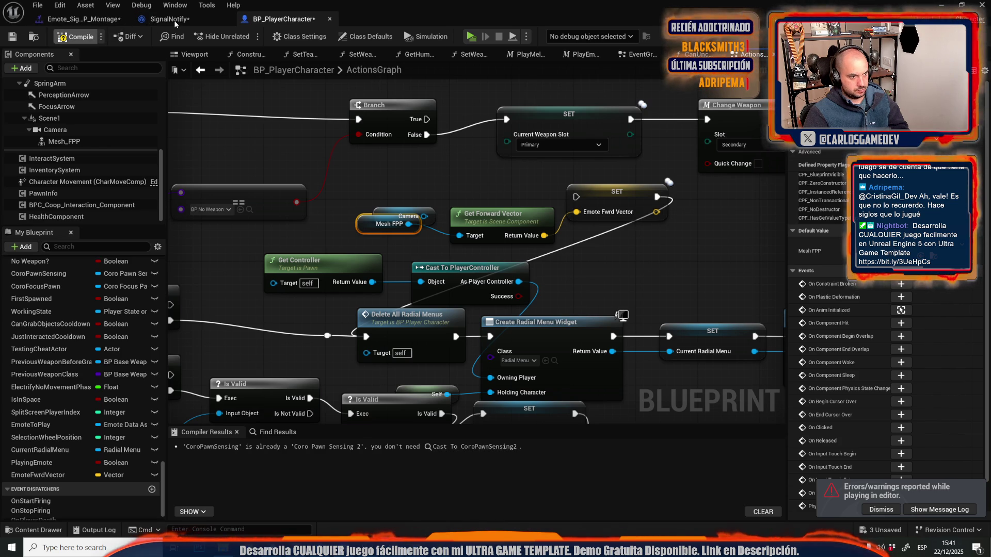
Step: In SignalNotify, delete the Print String and Emote Fwd Vector debug nodes
left_click(175, 20)
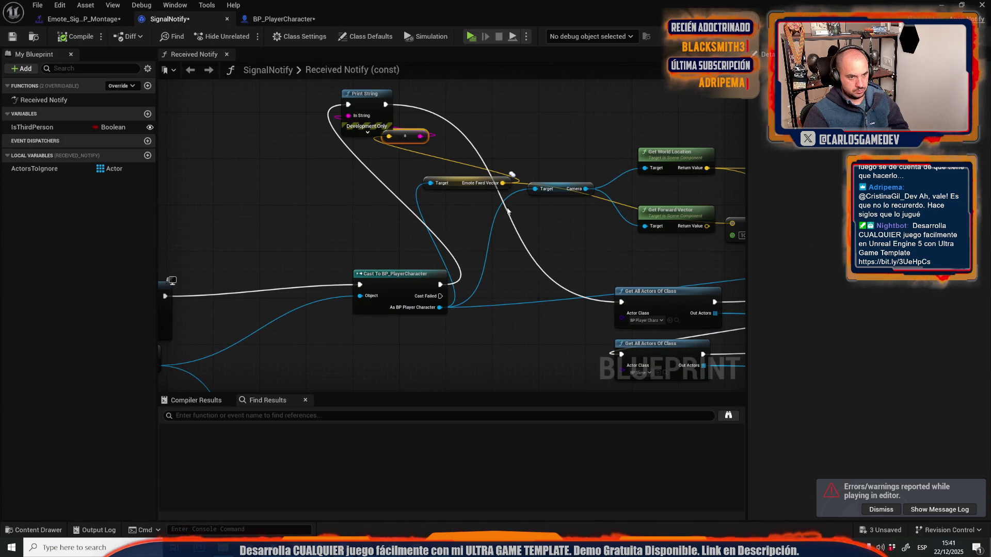
left_click_drag(507, 211, 235, 233)
left_click_drag(345, 178, 529, 188)
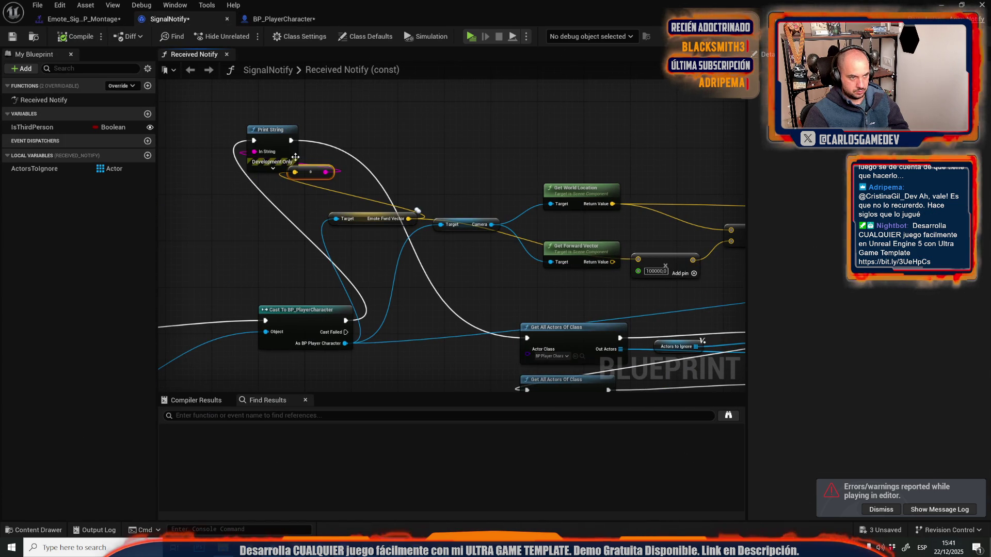
left_click_drag(360, 228, 360, 228)
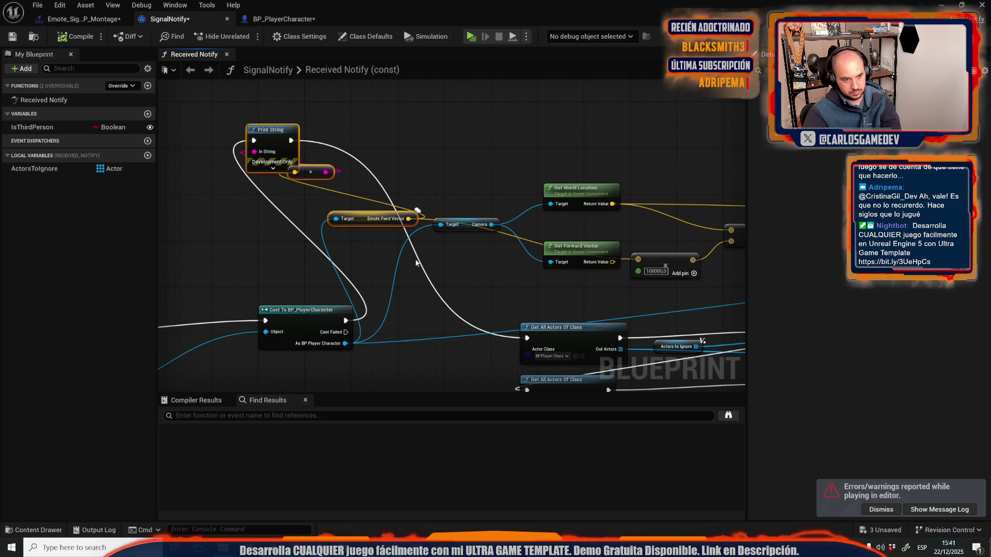
key("Delete")
Step: Wire the cast into Get All Actors Of Class, feed the camera forward vector into the multiply, compile
left_click_drag(346, 320, 526, 338)
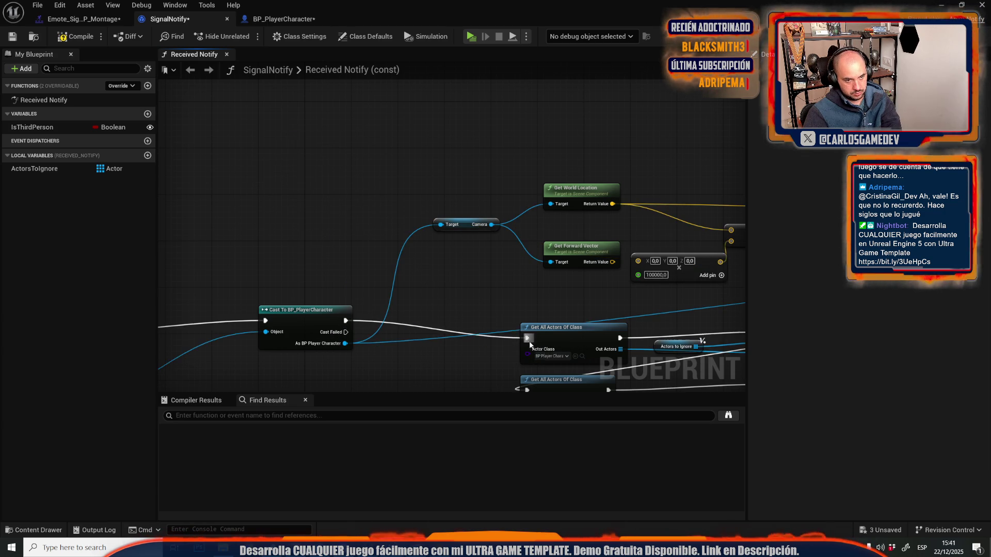
left_click_drag(466, 265, 270, 266)
scroll(366, 194, "up", 1)
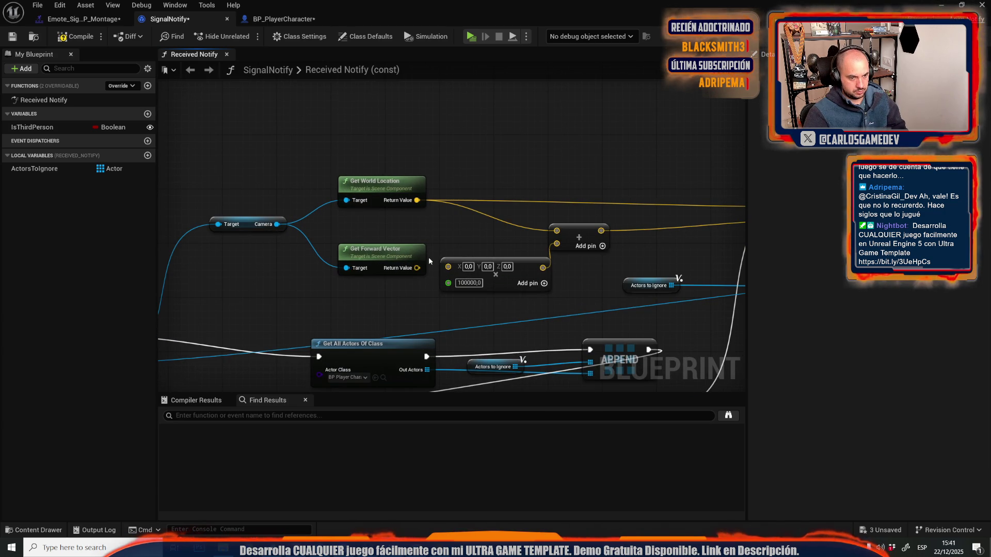
left_click_drag(417, 268, 448, 267)
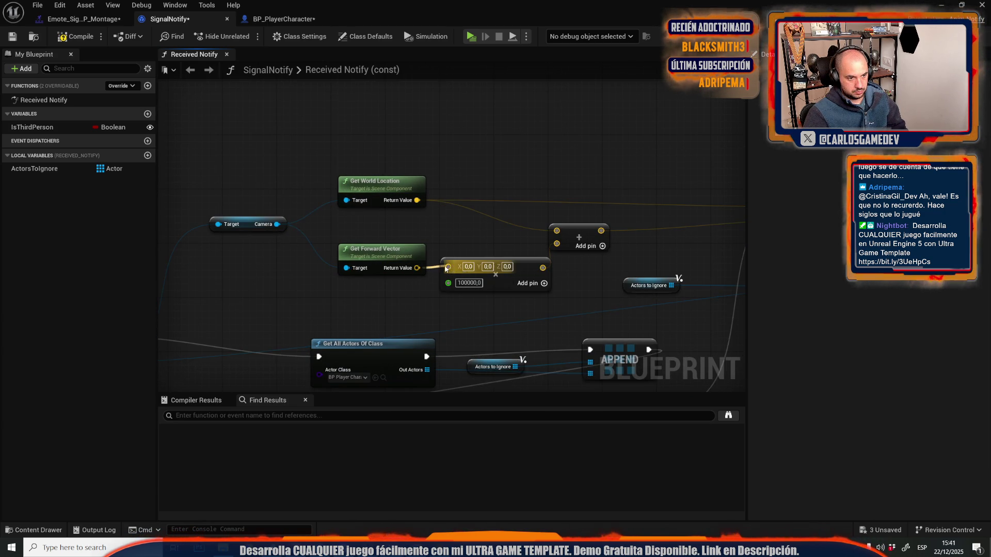
left_click(75, 36)
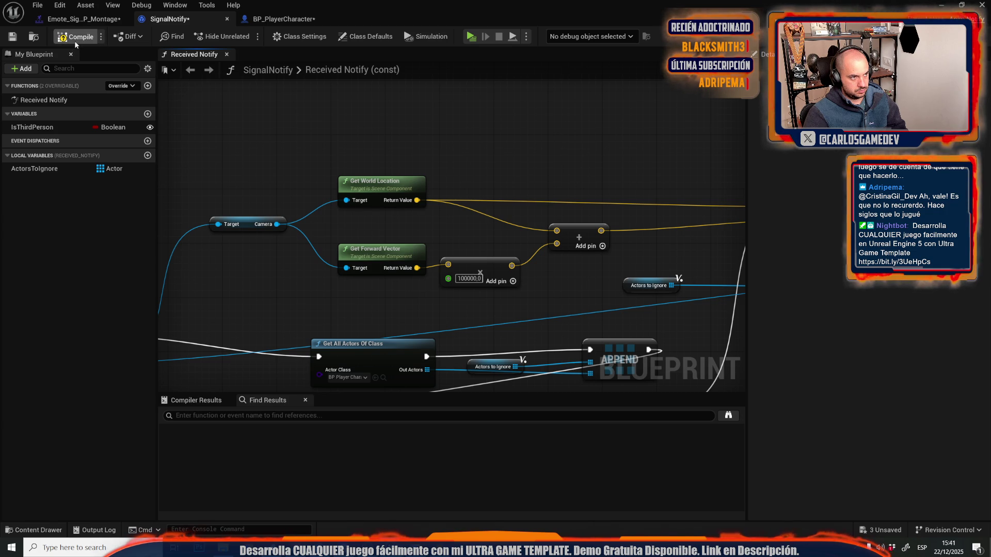
Step: Back in BP_PlayerCharacter, shift the Mesh FPP node slightly left
left_click(282, 19)
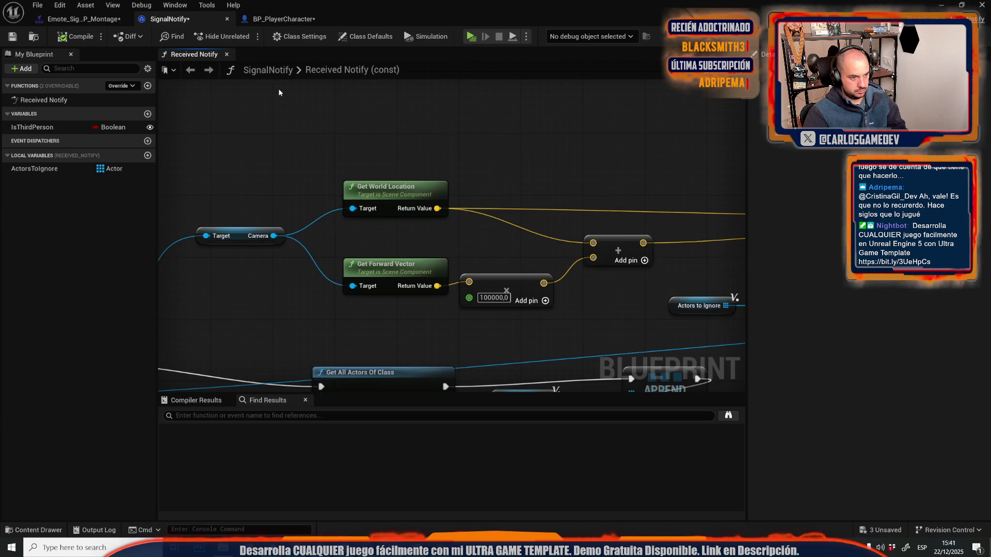
left_click(261, 141)
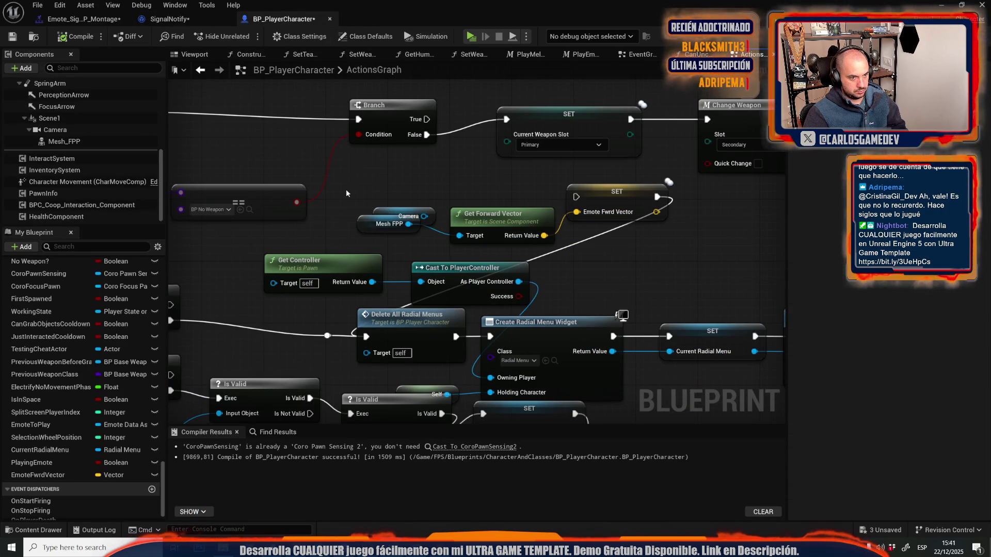
mouse_move(363, 225)
left_mouse_down()
mouse_move(359, 243)
mouse_move(356, 232)
left_mouse_up()
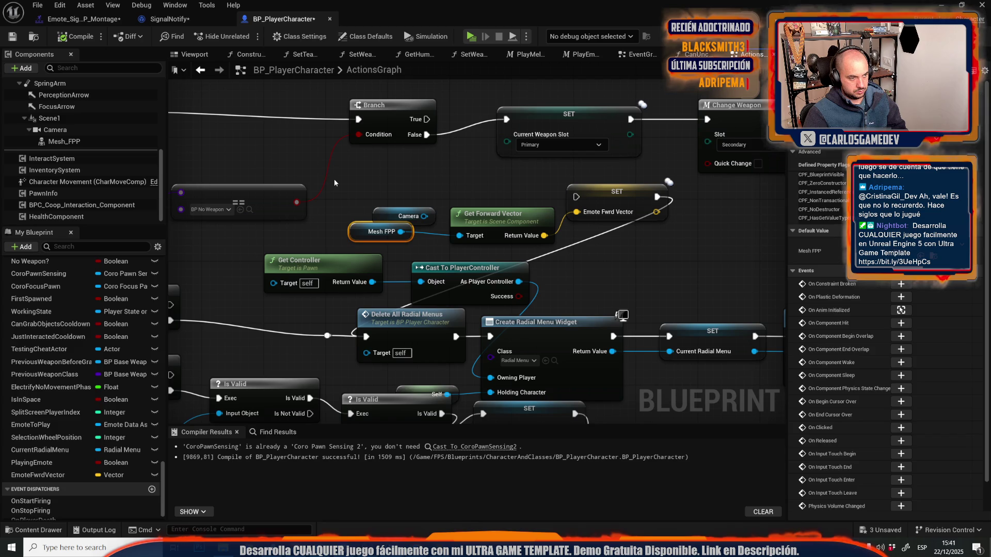
Step: Search the whole Content folder for 'weapon base' and open the BP_BaseWeapon blueprint
key("ctrl+space")
type("we")
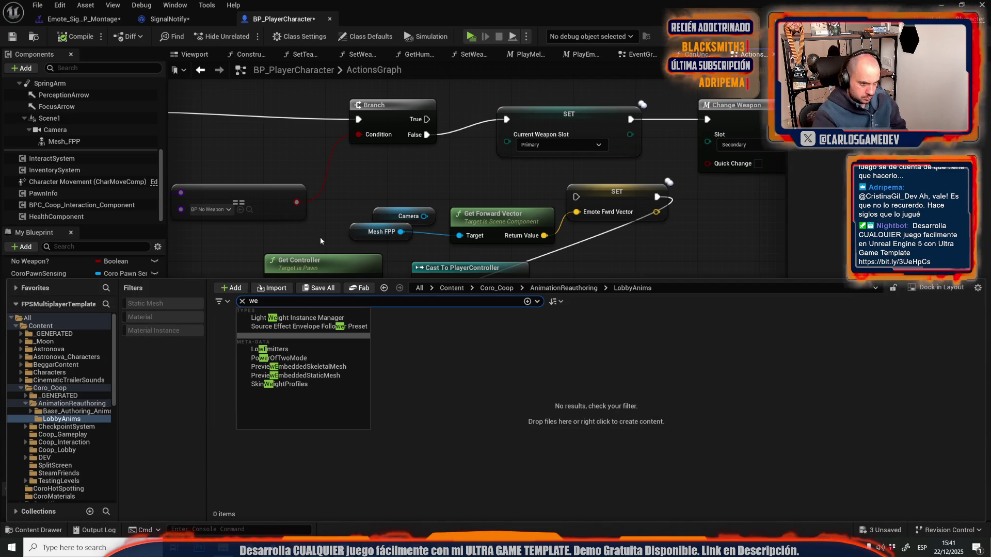
type("apon base")
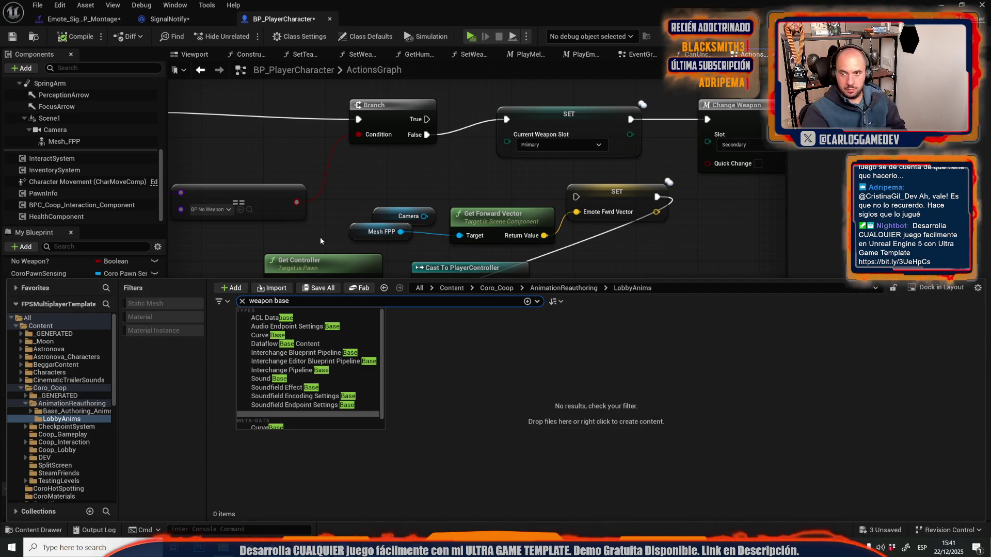
left_click(476, 457)
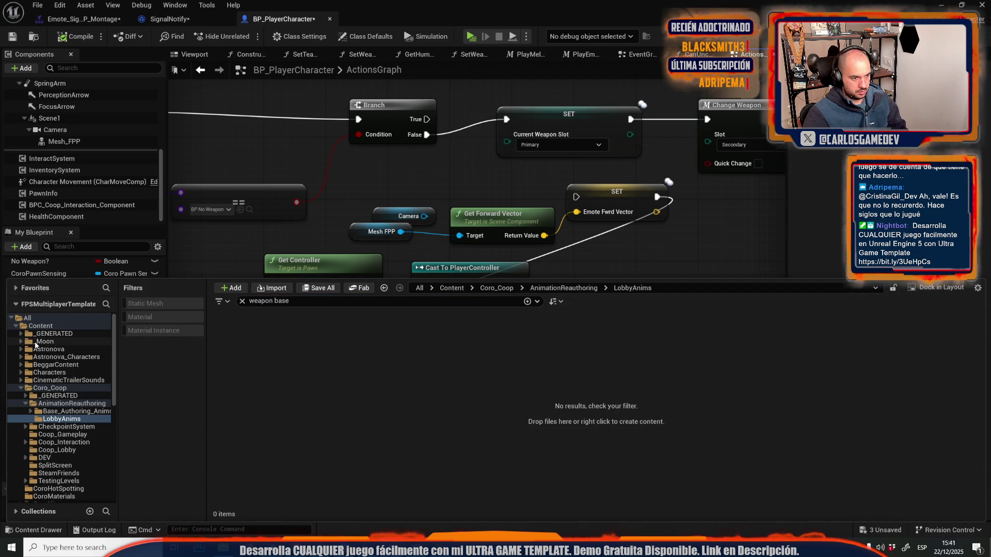
left_click(40, 326)
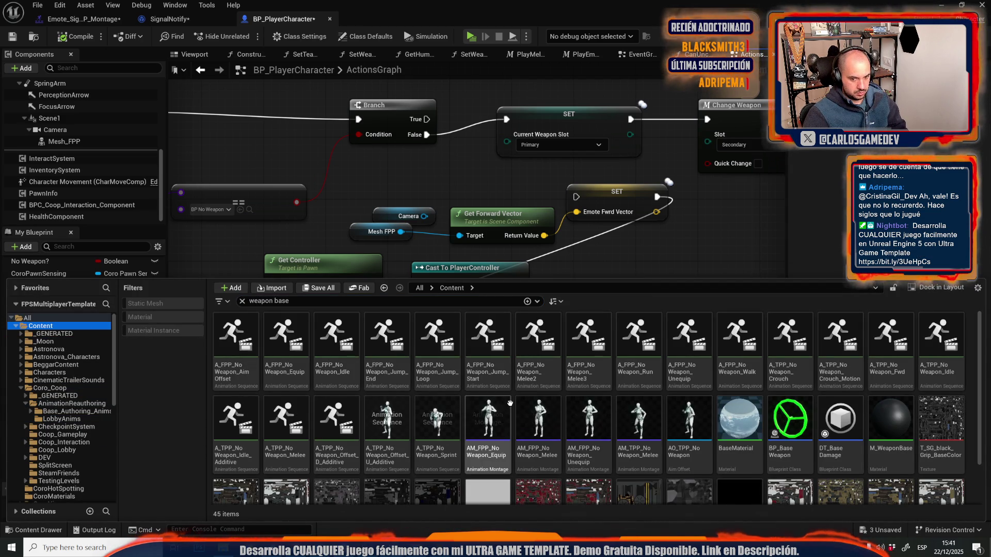
left_click(792, 434)
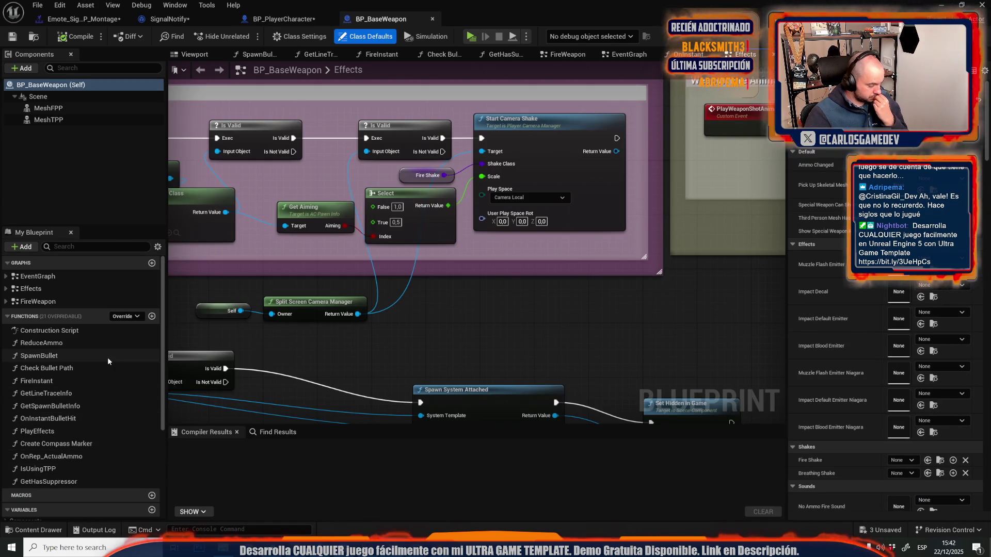
Step: Open the FireInstant function, check its inputs, and find where it is called
double_click(53, 379)
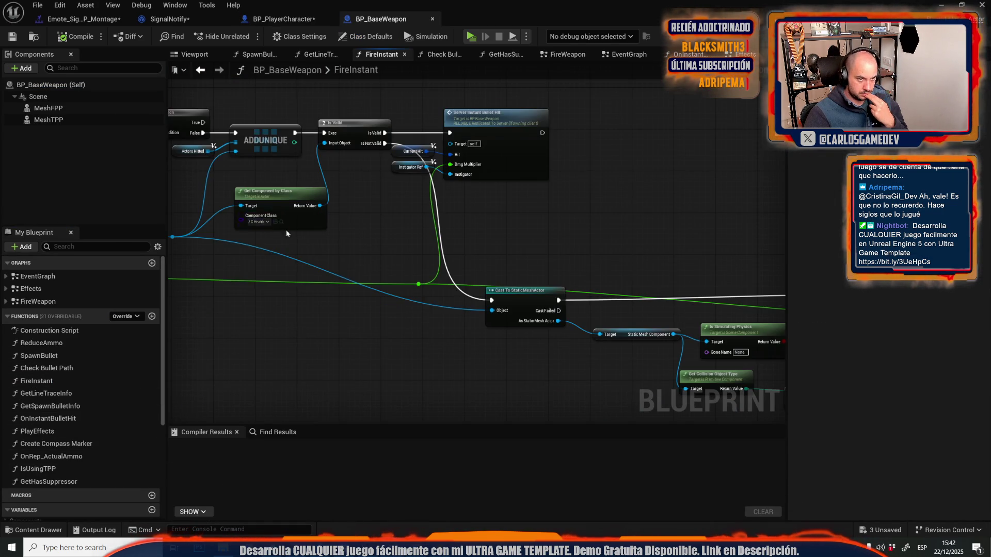
mouse_move(287, 234)
left_mouse_down()
mouse_move(512, 240)
mouse_move(516, 225)
mouse_move(337, 272)
mouse_move(558, 265)
left_mouse_up()
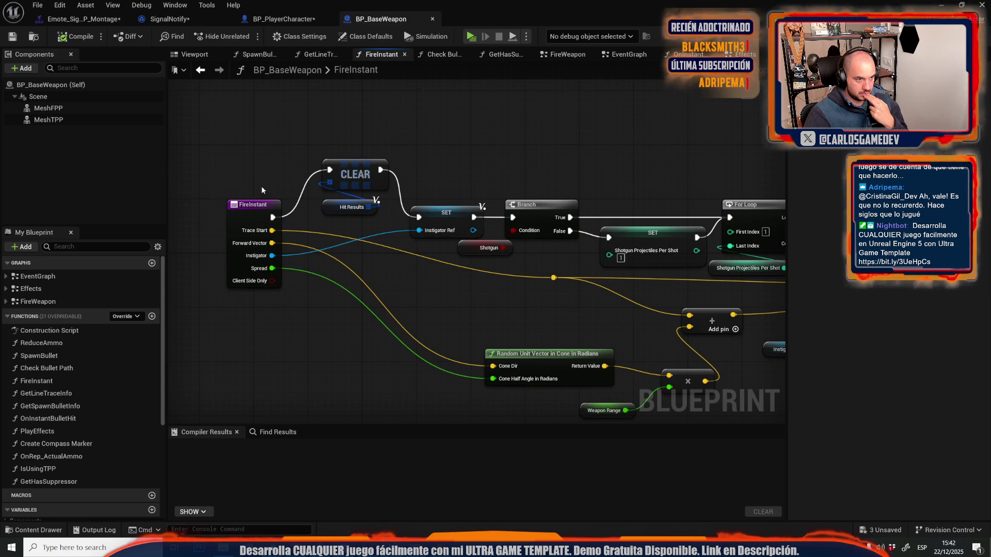
left_click(252, 219)
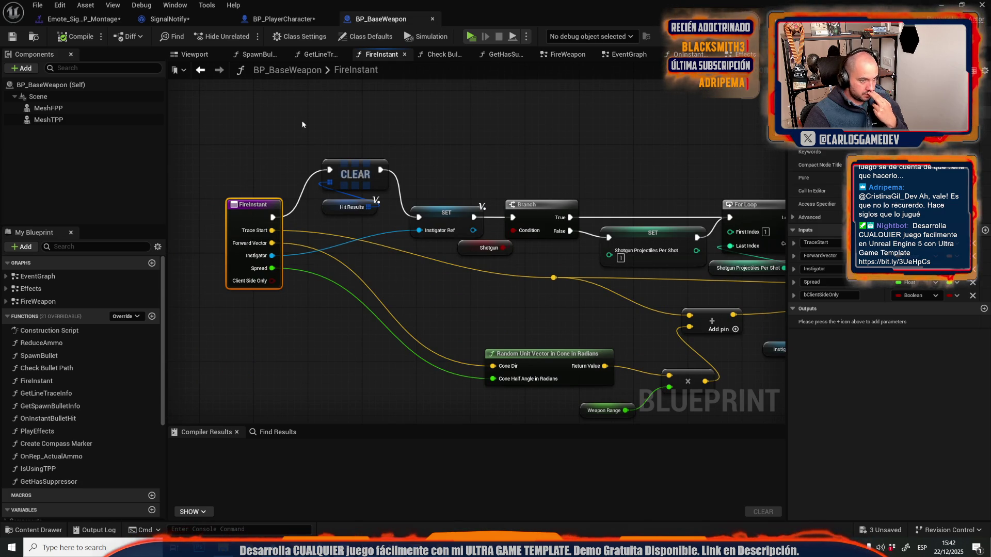
left_click(277, 434)
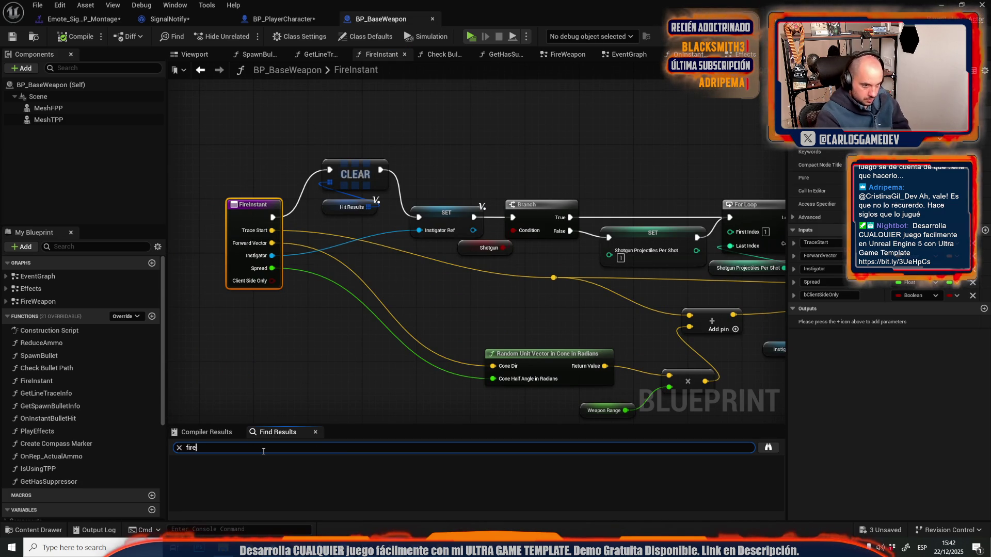
type(" instant")
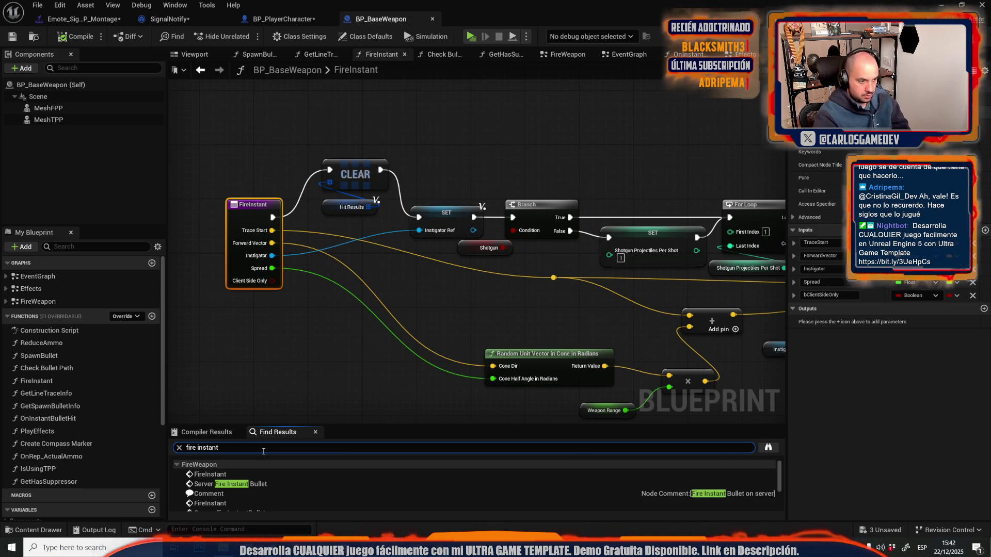
left_click(251, 474)
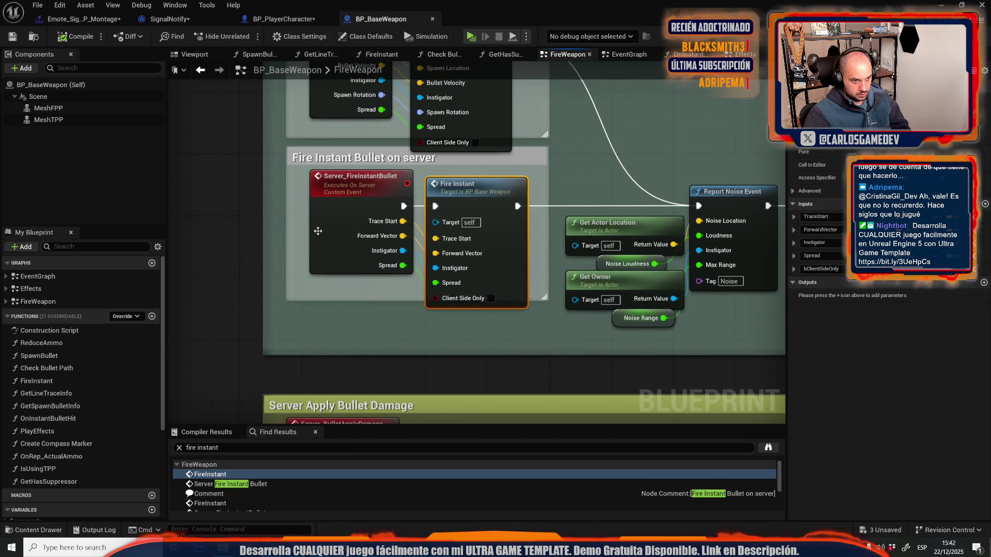
Step: Find references to Server_FireInstantBullet and go to its FireWeapon call beside Check Bullet Path
left_click(318, 232)
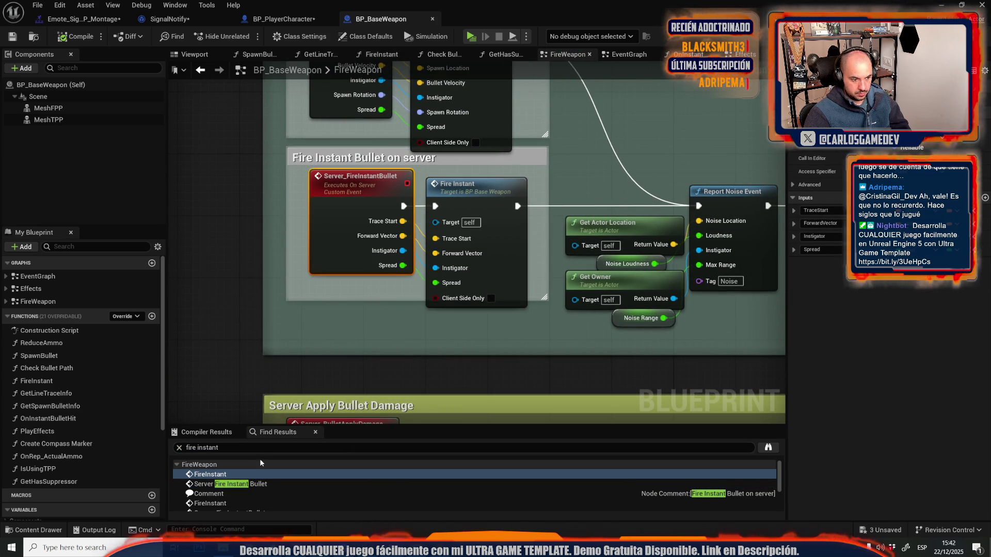
left_click(281, 448)
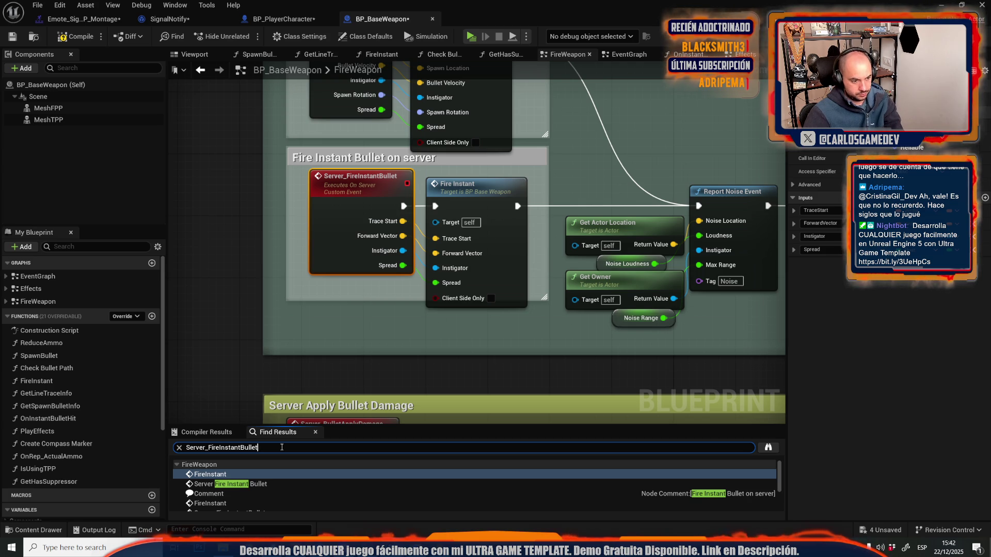
key("Return")
left_click(235, 465)
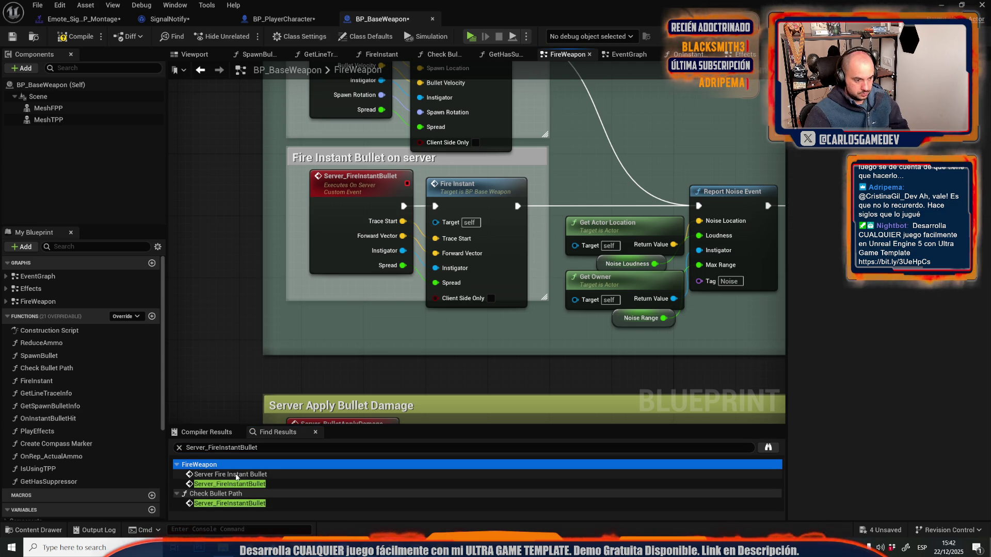
left_click(235, 484)
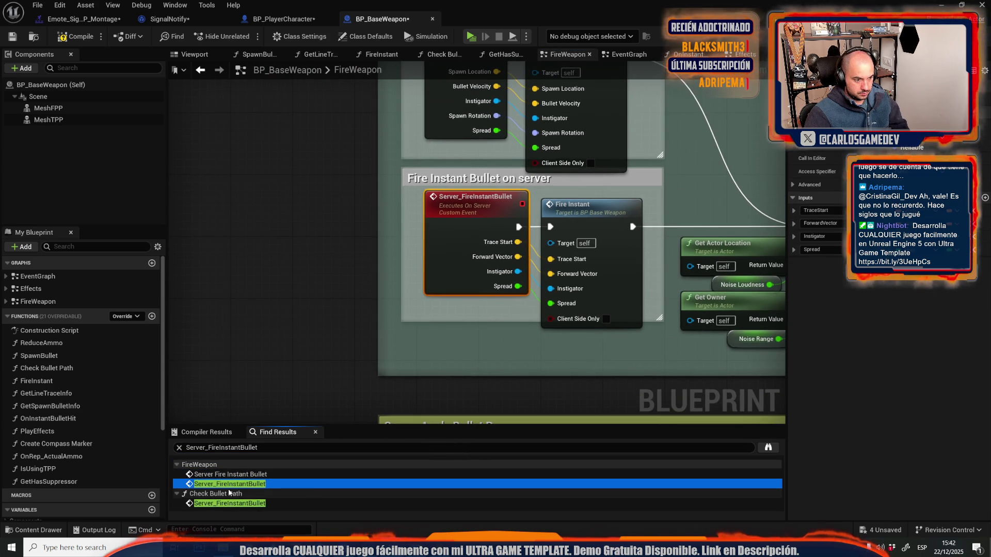
left_click(230, 494)
left_click(230, 483)
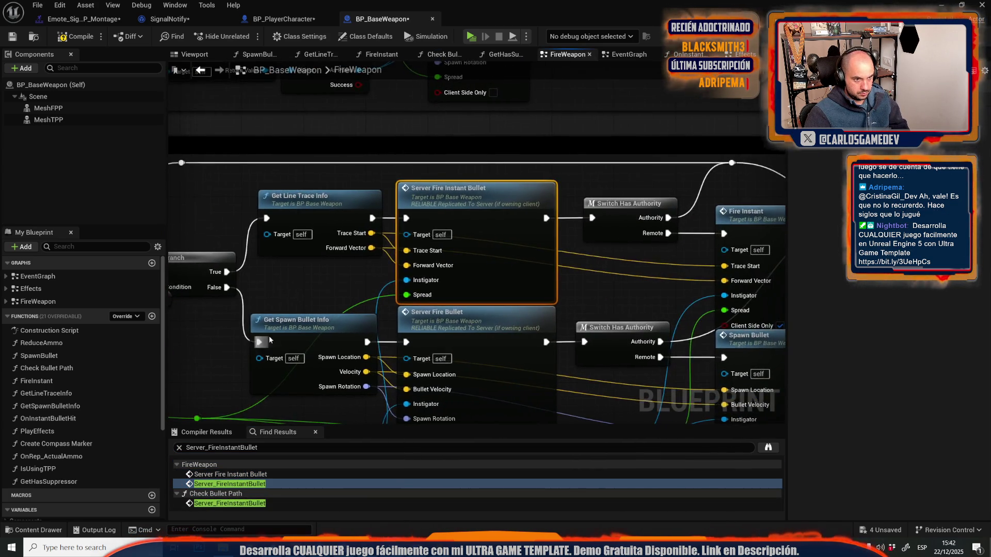
mouse_move(269, 336)
left_mouse_down()
mouse_move(536, 302)
mouse_move(701, 231)
left_mouse_up()
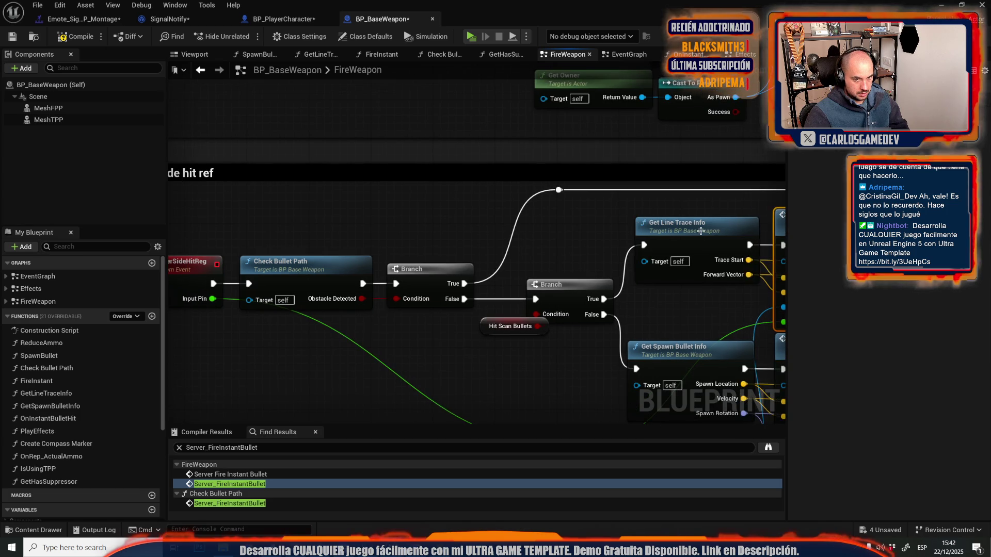
Step: Open GetLineTraceInfo, select Get Control Rotation and Get Forward Vector, then return to SignalNotify
double_click(700, 231)
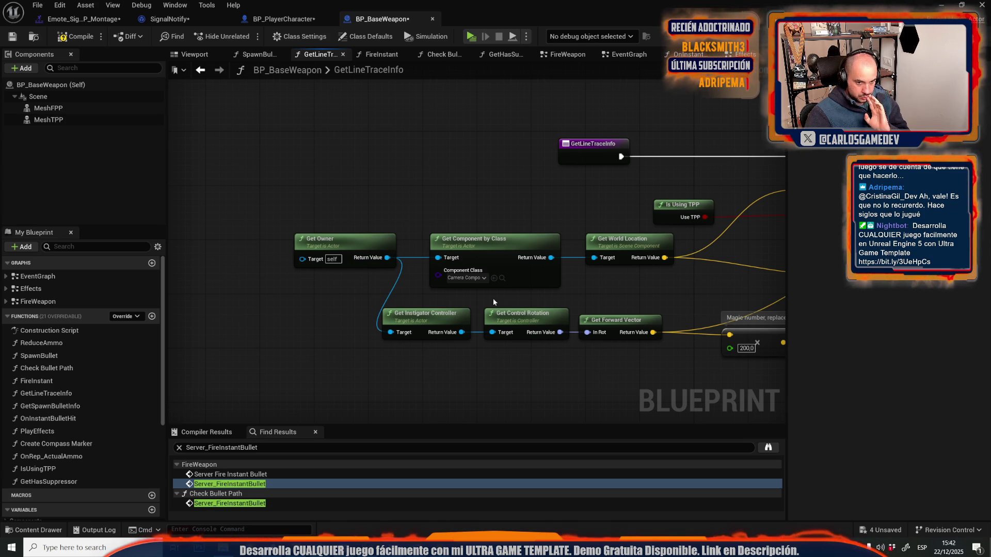
left_click_drag(494, 298, 627, 351)
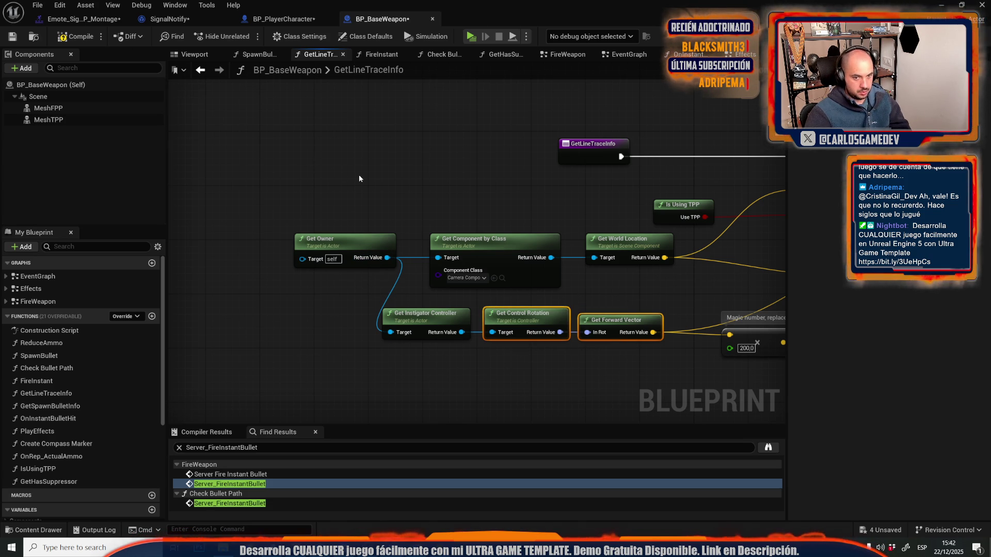
mouse_move(359, 175)
left_mouse_down()
mouse_move(255, 160)
mouse_move(133, 161)
mouse_move(168, 162)
left_mouse_up()
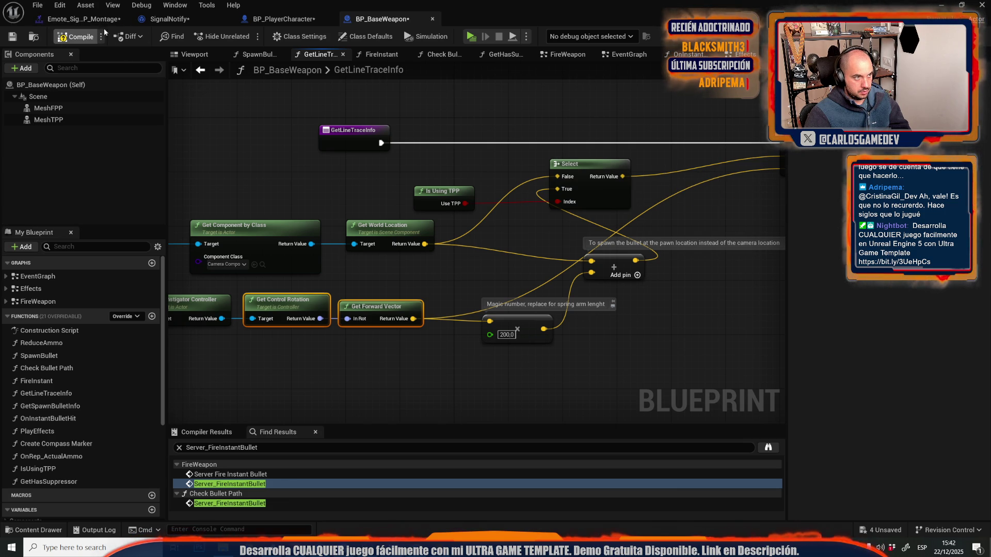
left_click(161, 19)
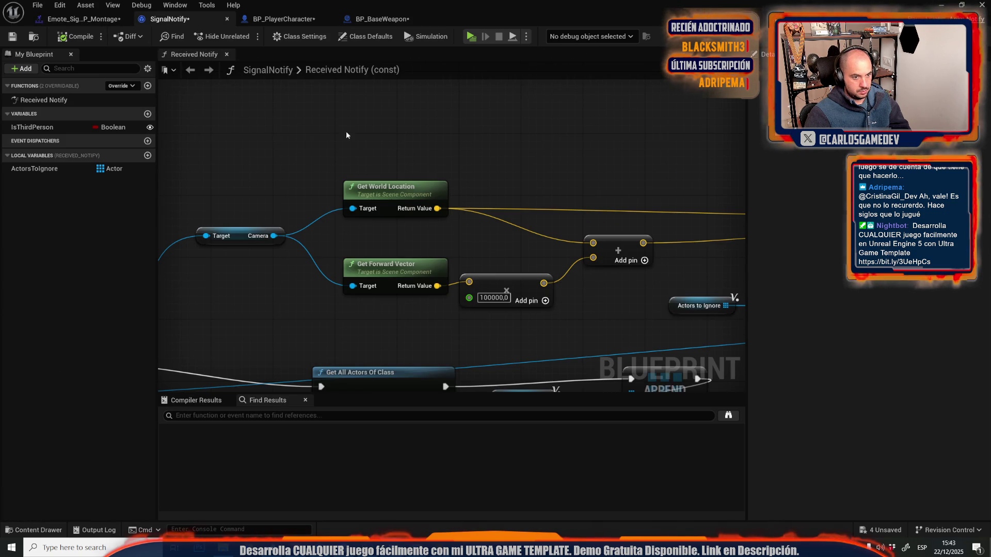
Step: Paste the rotation nodes, drive them with a Get Controller node, and feed the forward vector into the multiply
key("ctrl+v")
mouse_move(204, 148)
left_mouse_down()
mouse_move(342, 175)
mouse_move(377, 122)
mouse_move(378, 363)
mouse_move(506, 126)
mouse_move(550, 123)
mouse_move(479, 147)
left_mouse_up()
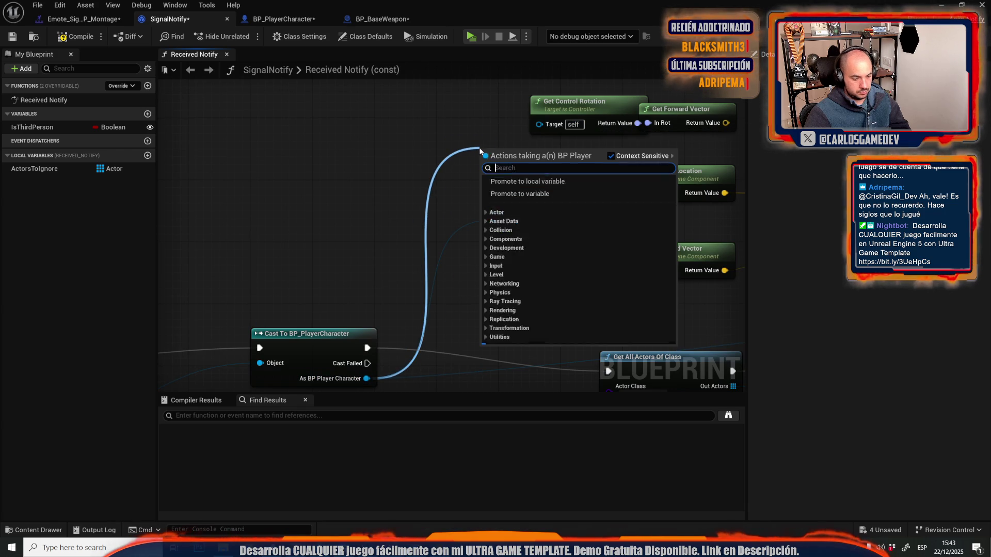
type("get controller")
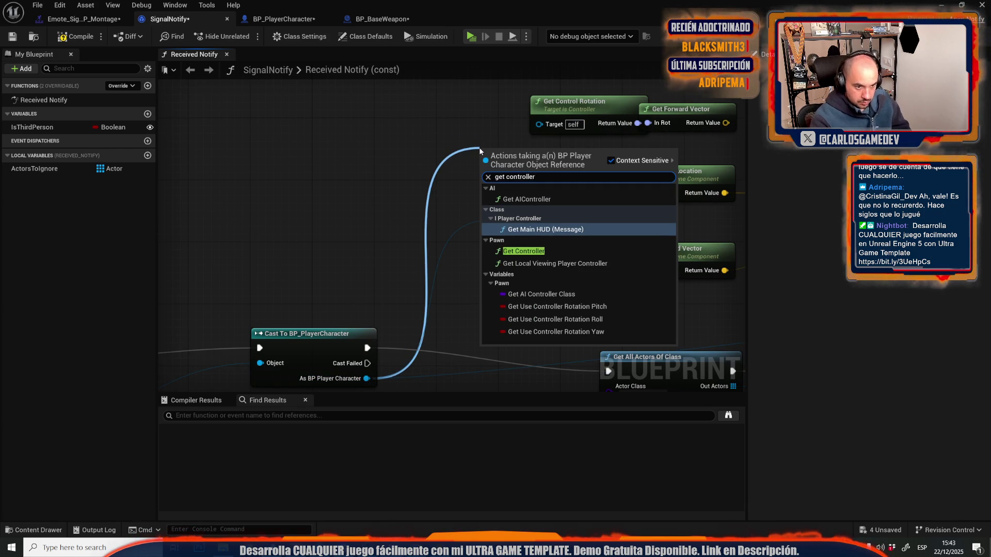
key("Down")
key("Return")
left_click_drag(480, 149, 243, 118)
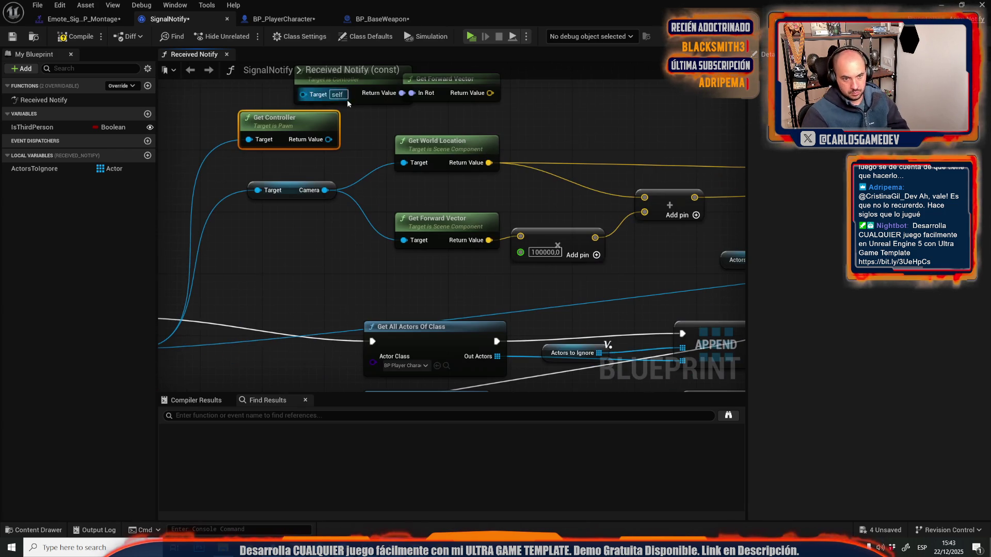
left_click_drag(328, 139, 308, 95)
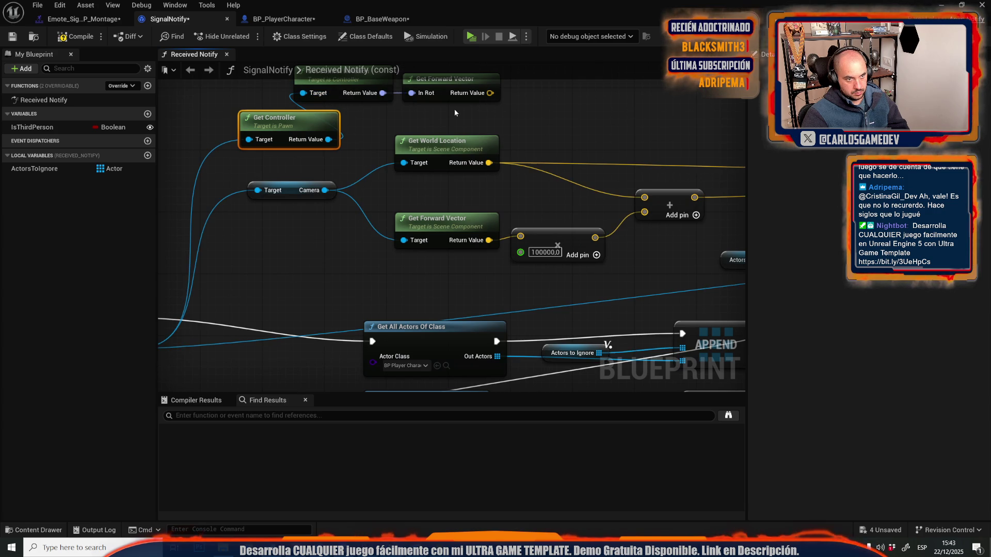
left_click_drag(490, 92, 520, 235)
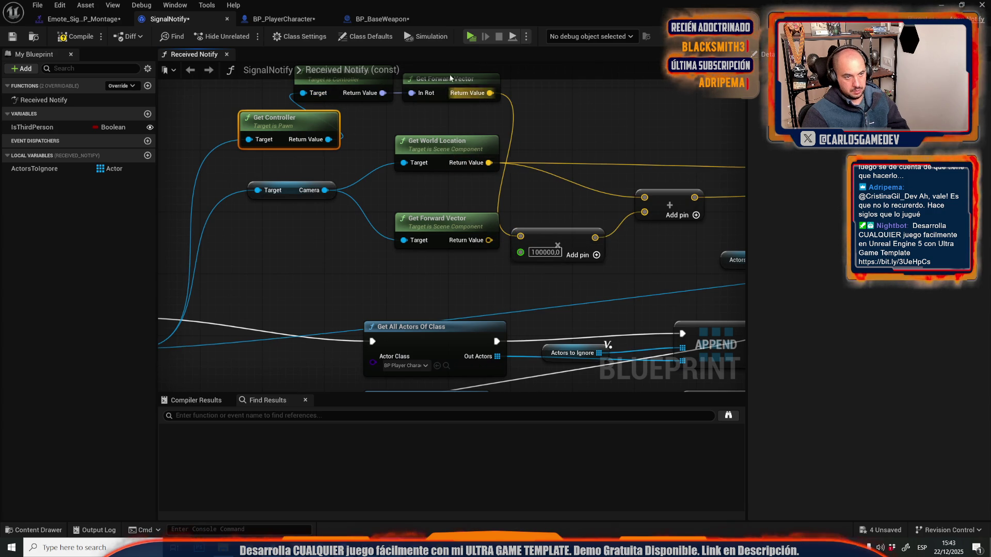
left_click(470, 38)
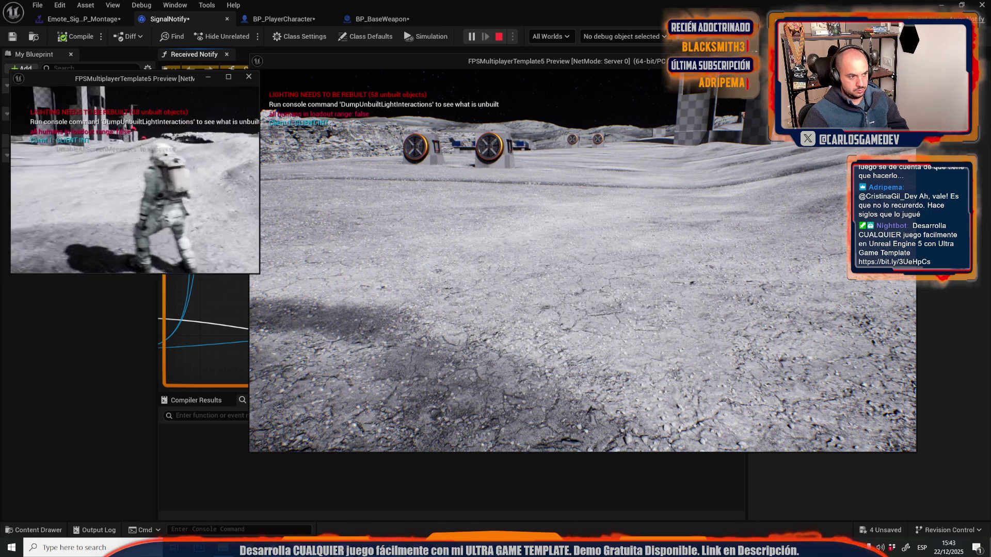
key("w")
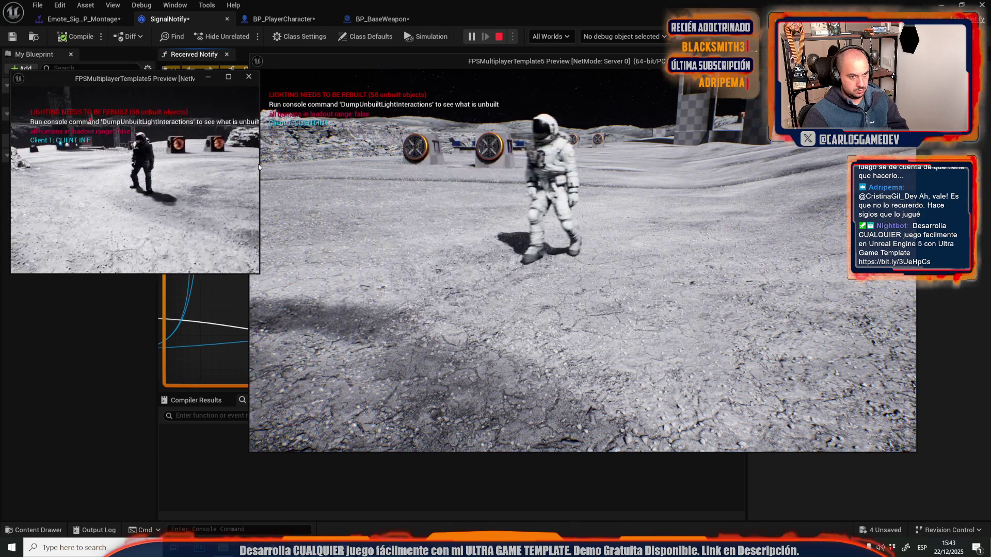
left_click(259, 166)
key("g")
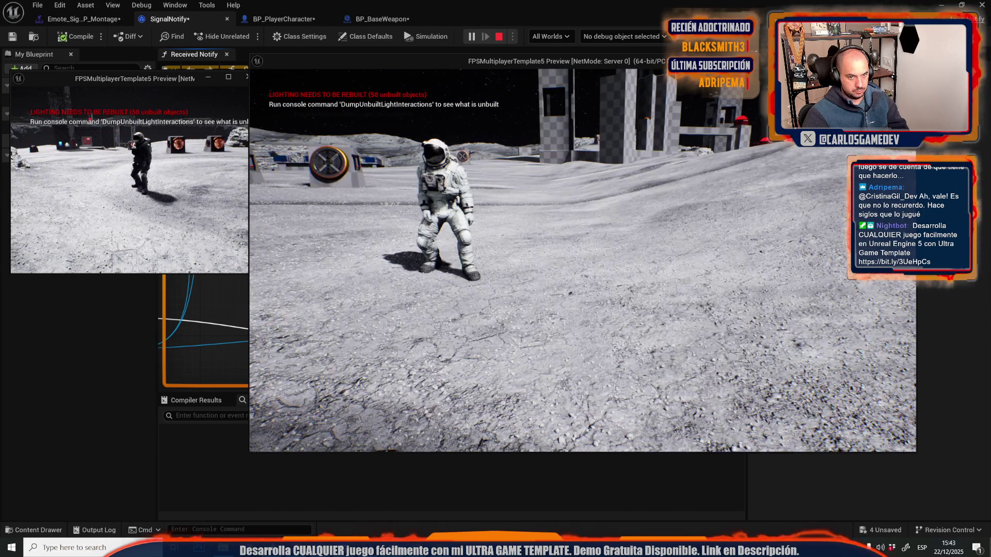
left_click(243, 172)
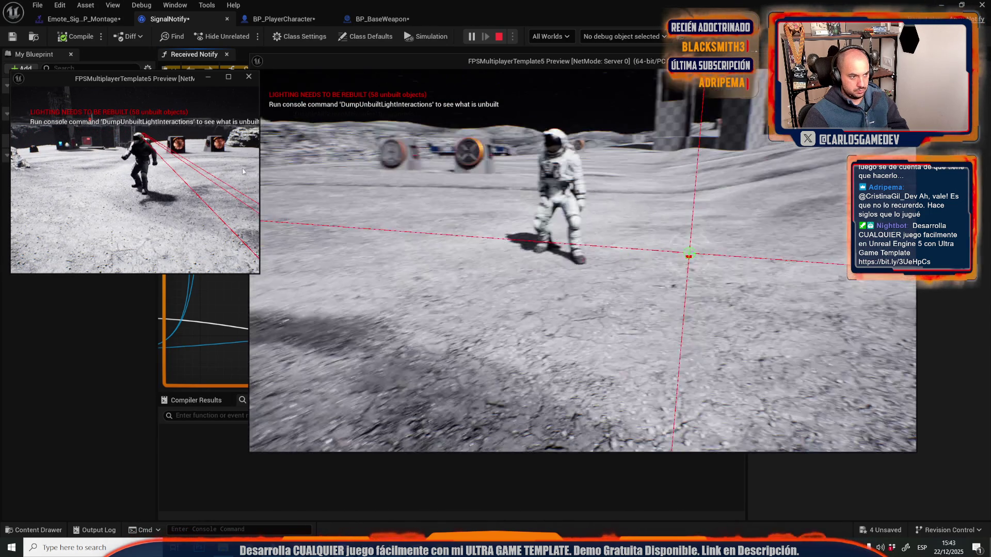
key("w")
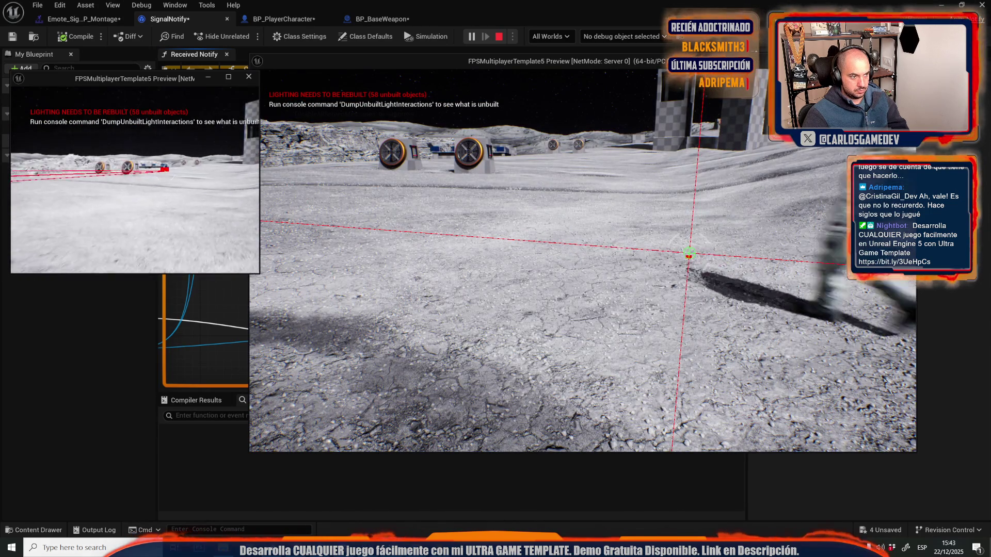
key("Escape")
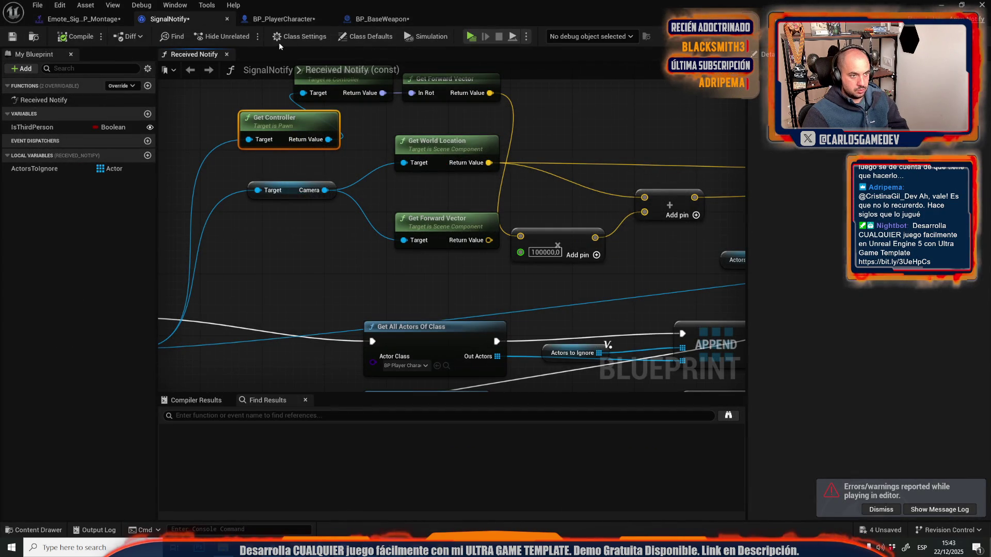
Step: Inspect BP_BaseWeapon's GetLineTraceInfo graph from Get Owner through the Add node to the Return Node
left_click(382, 19)
left_click_drag(221, 207, 451, 221)
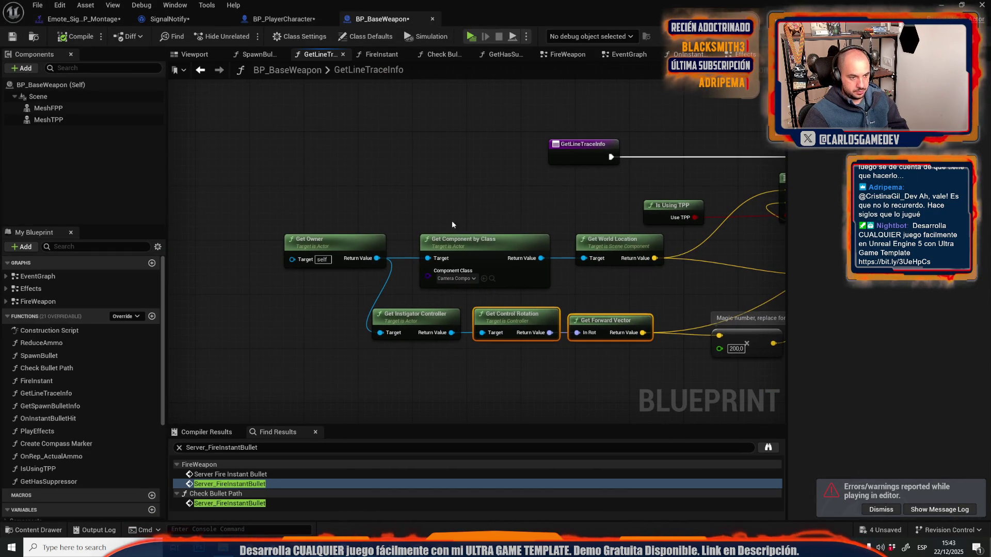
left_click(450, 252)
mouse_move(426, 206)
left_mouse_down()
mouse_move(347, 189)
mouse_move(519, 245)
left_mouse_up()
left_click_drag(514, 202, 380, 201)
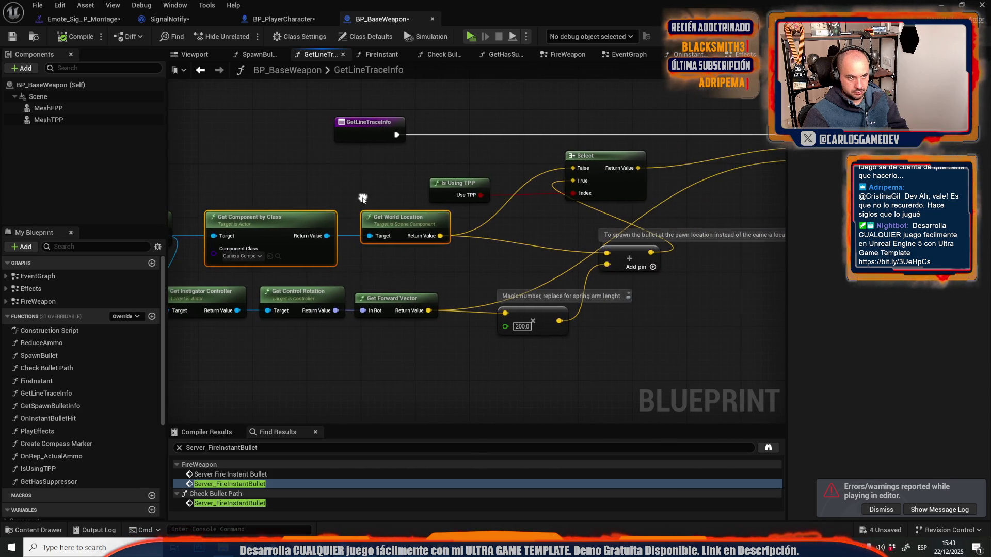
left_click_drag(500, 258, 578, 238)
left_click(585, 239)
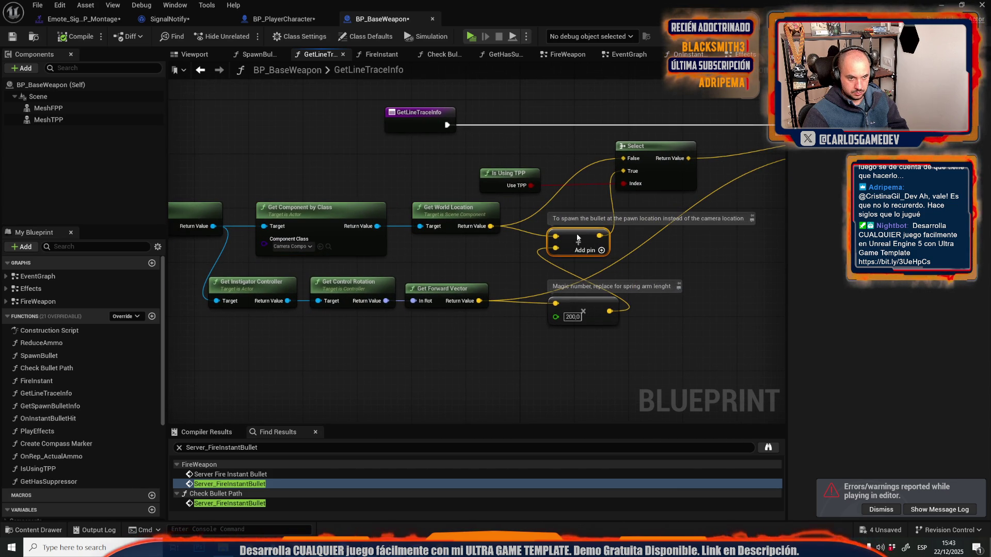
mouse_move(522, 154)
left_mouse_down()
mouse_move(274, 165)
mouse_move(356, 176)
left_mouse_up()
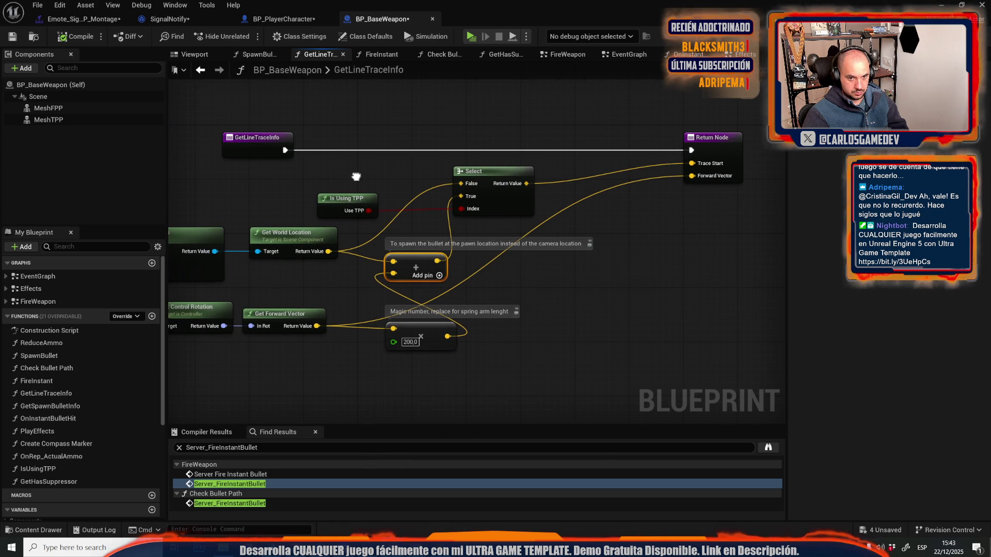
left_click(697, 121)
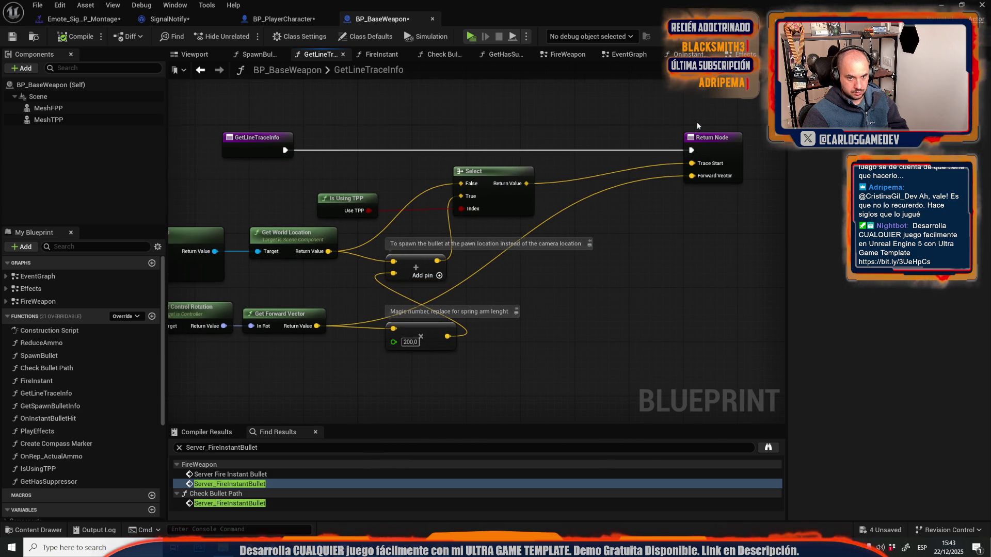
left_click(717, 147)
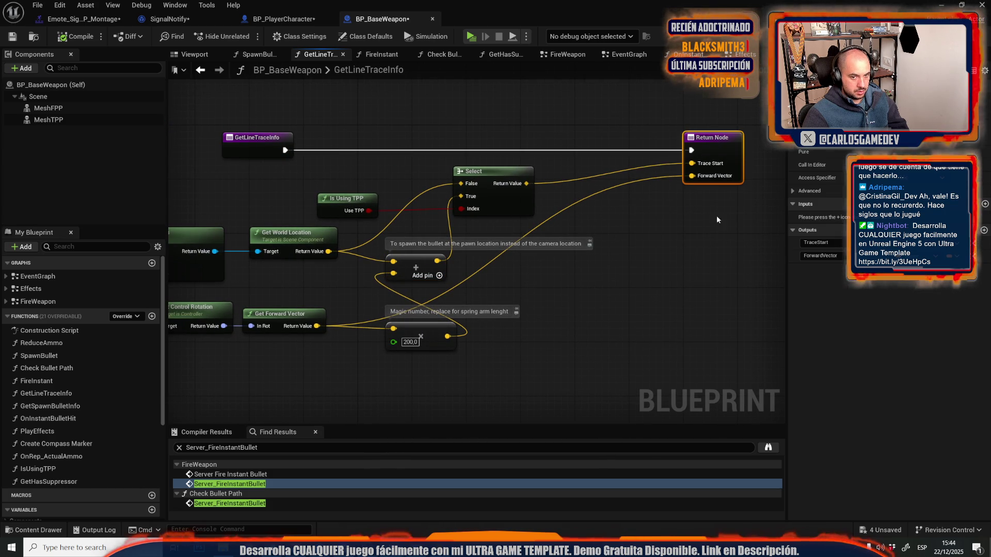
Step: Tidy the GetLineTraceInfo graph, moving the 200.0 multiply and Add nodes up-left
left_click_drag(512, 266, 659, 253)
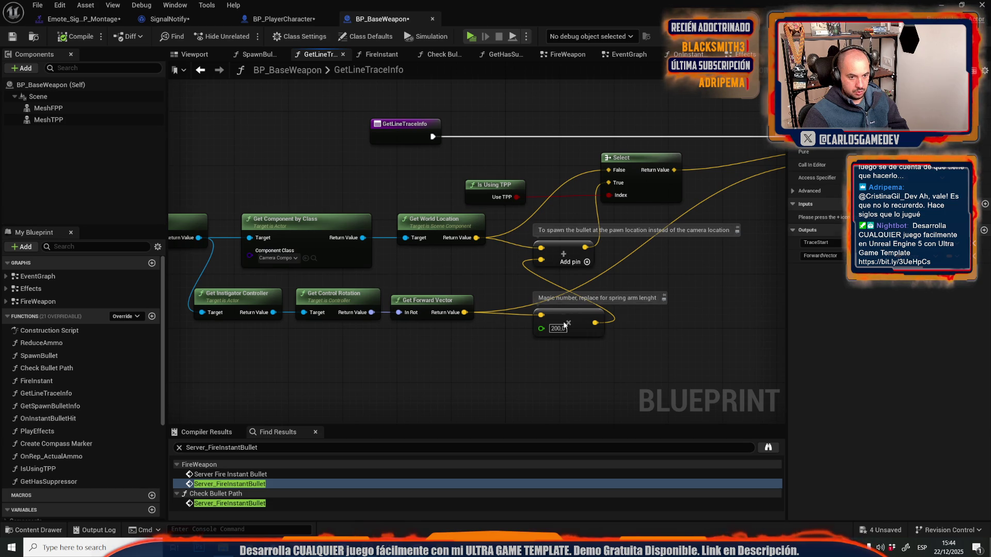
mouse_move(564, 317)
left_mouse_down()
mouse_move(463, 283)
mouse_move(624, 286)
left_mouse_up()
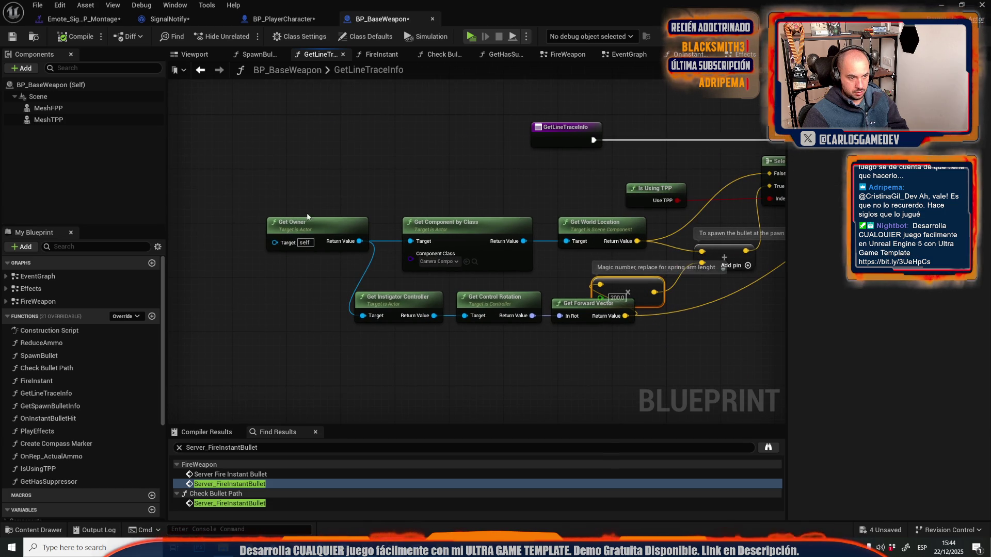
mouse_move(268, 182)
left_mouse_down()
mouse_move(467, 309)
mouse_move(567, 327)
mouse_move(508, 302)
mouse_move(288, 298)
left_mouse_up()
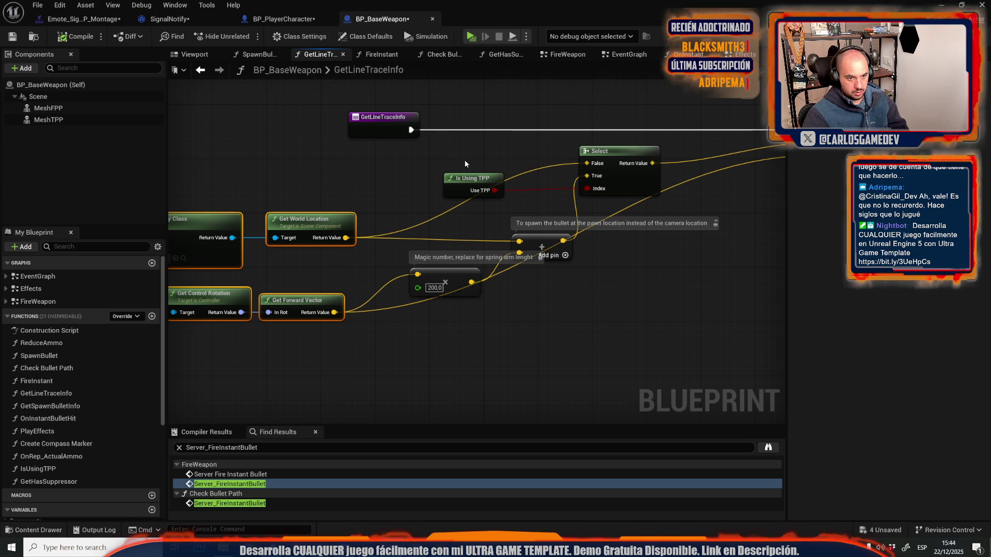
left_click(588, 202)
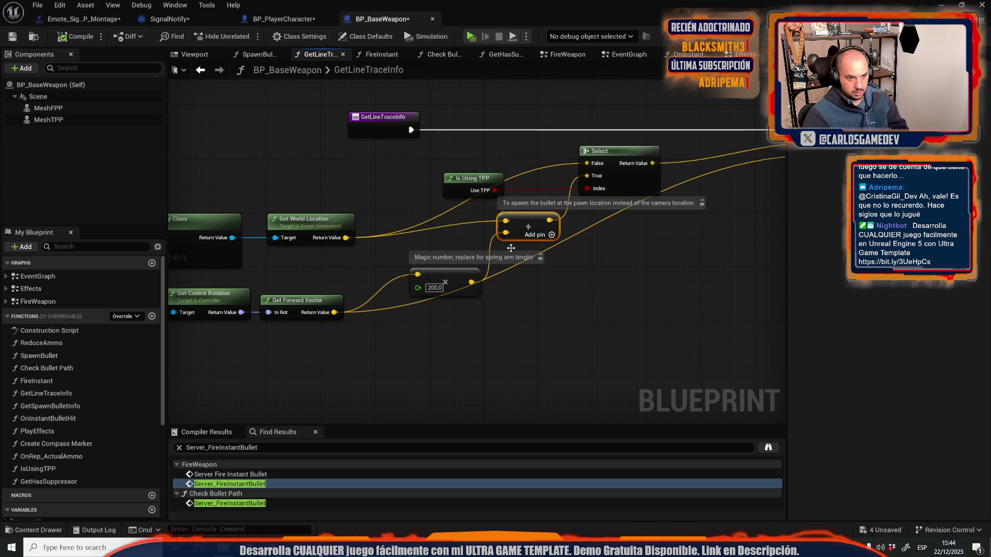
left_click_drag(461, 290, 447, 269)
left_click_drag(556, 292, 583, 291)
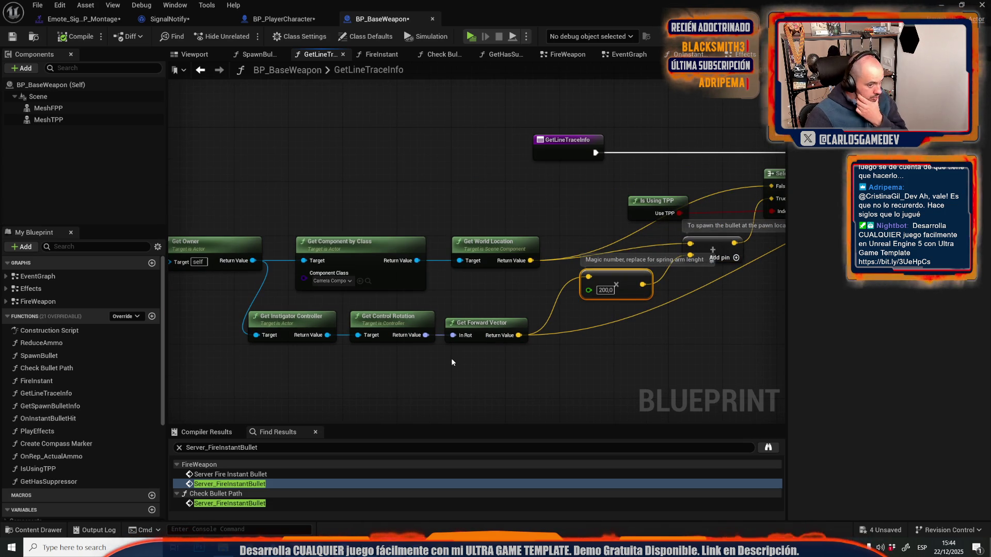
Step: Look over the Emote signal montage and BP_PlayerCharacter, then return to the SignalNotify graph
left_click(70, 19)
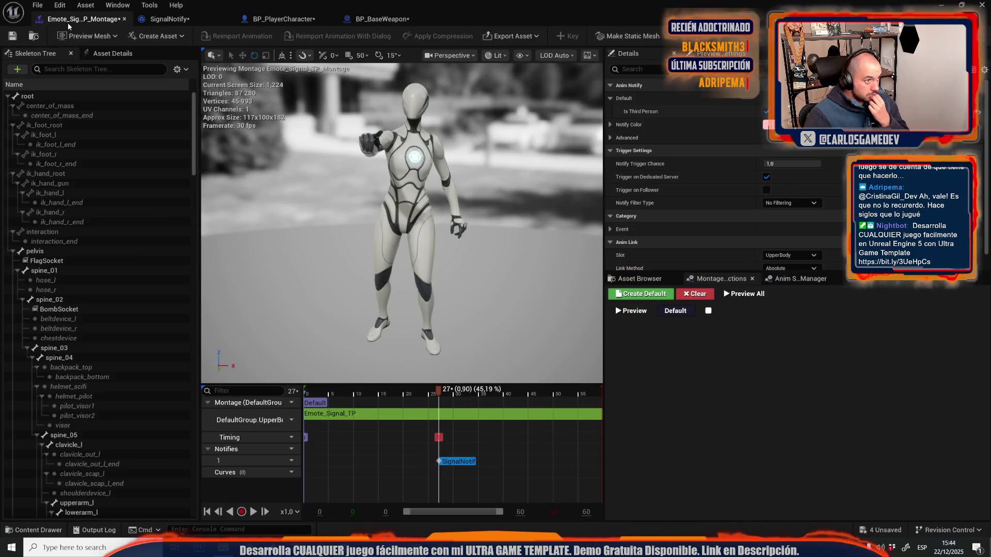
left_click(284, 19)
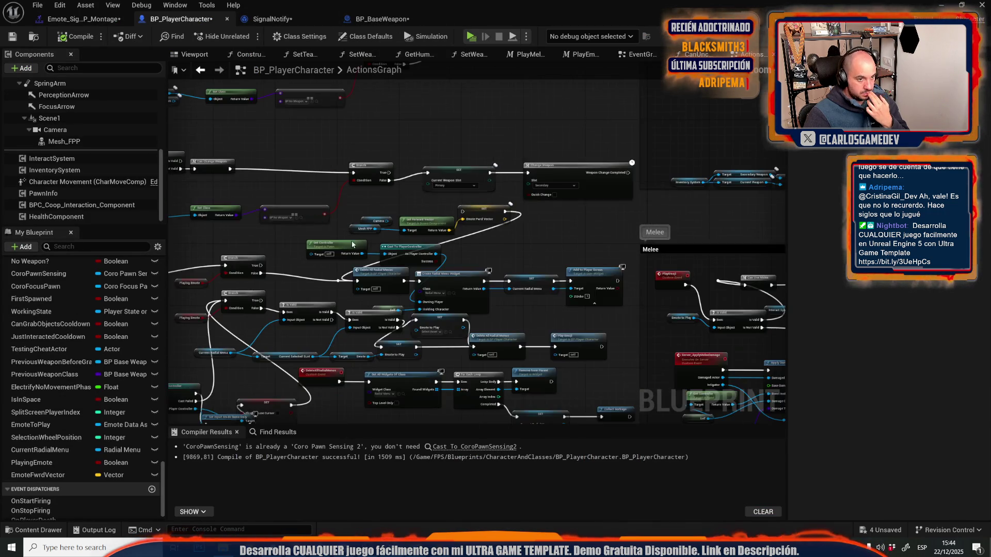
left_click(82, 19)
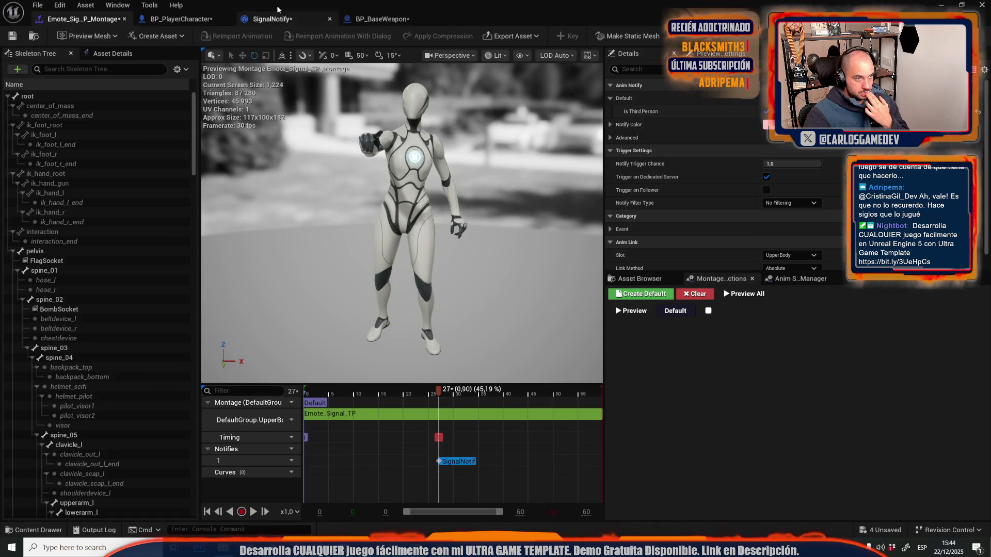
left_click(287, 21)
Step: Rearrange SignalNotify's nodes, placing Get Controller beside Get Control Rotation and moving Get Forward Vector down
scroll(354, 191, "down", 2)
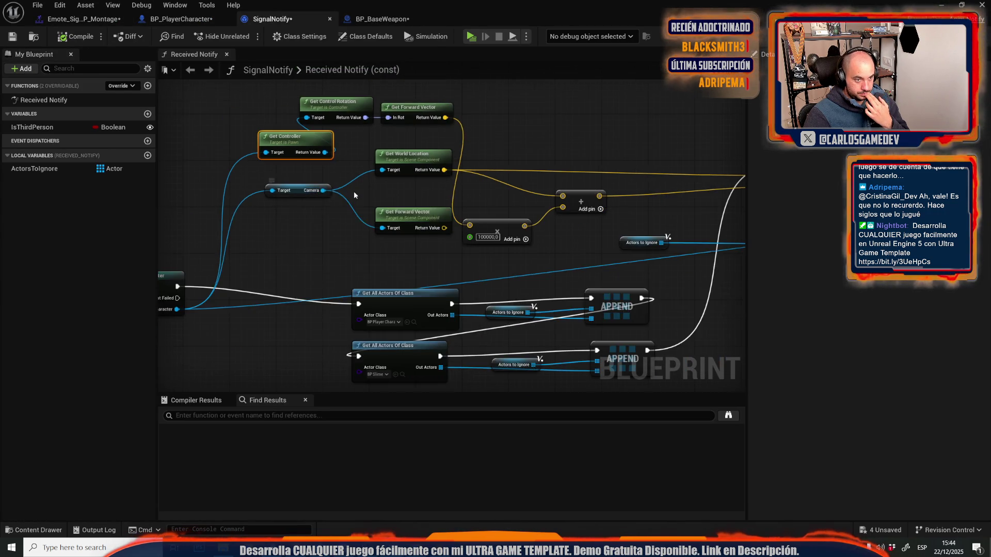
scroll(354, 191, "up", 2)
mouse_move(408, 222)
left_mouse_down()
mouse_move(336, 234)
mouse_move(360, 235)
mouse_move(434, 290)
left_mouse_up()
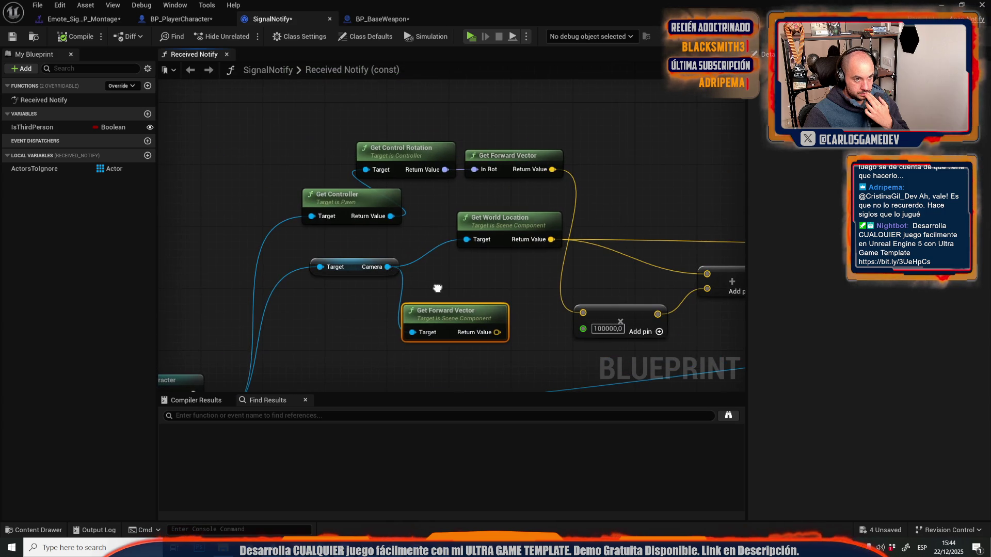
left_click_drag(364, 198, 220, 150)
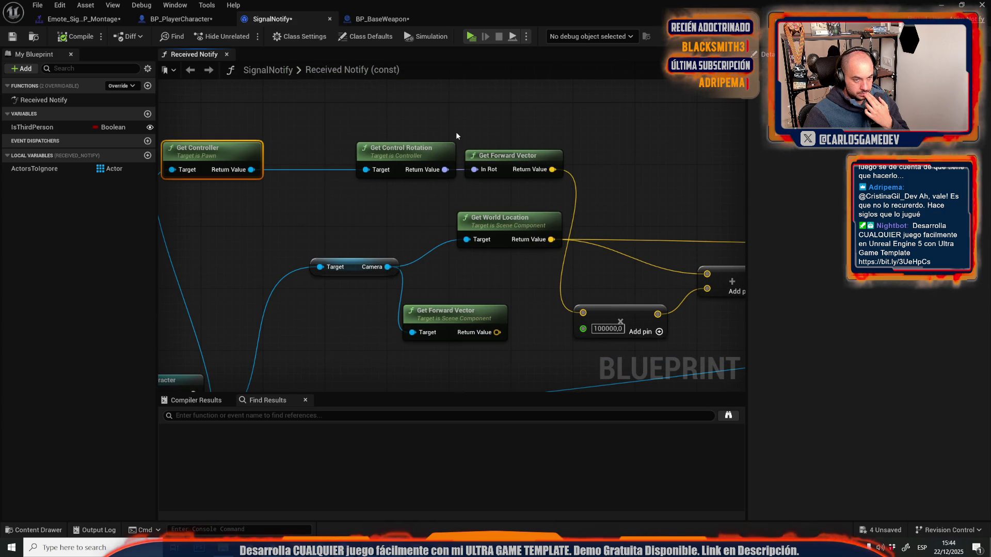
scroll(456, 132, "down", 2)
mouse_move(386, 196)
left_mouse_down()
mouse_move(499, 196)
mouse_move(788, 76)
mouse_move(693, 171)
mouse_move(427, 166)
mouse_move(145, 212)
mouse_move(326, 241)
left_mouse_up()
Step: Review the weapon's GetLineTraceInfo trace nodes for reference, then return to SignalNotify
left_click(367, 17)
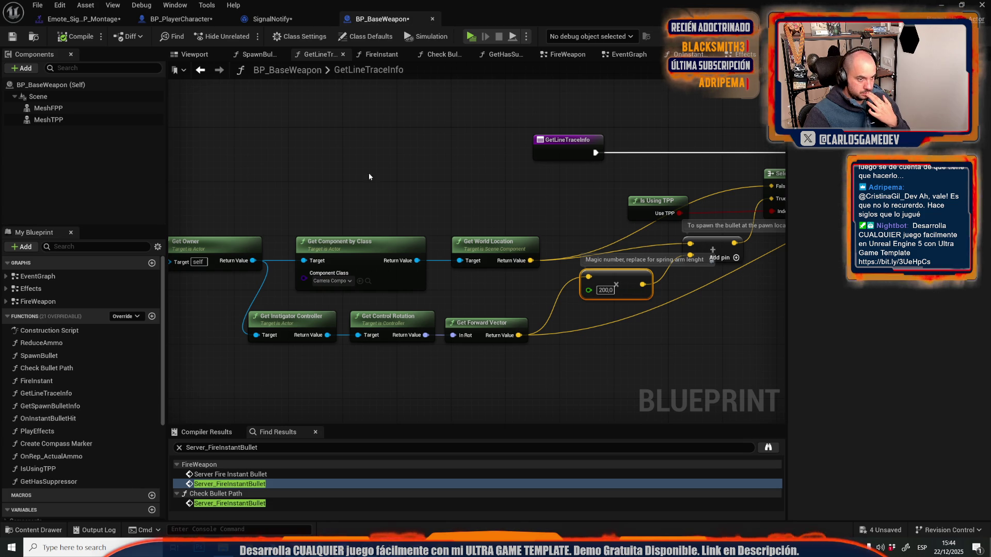
left_click_drag(370, 176, 570, 210)
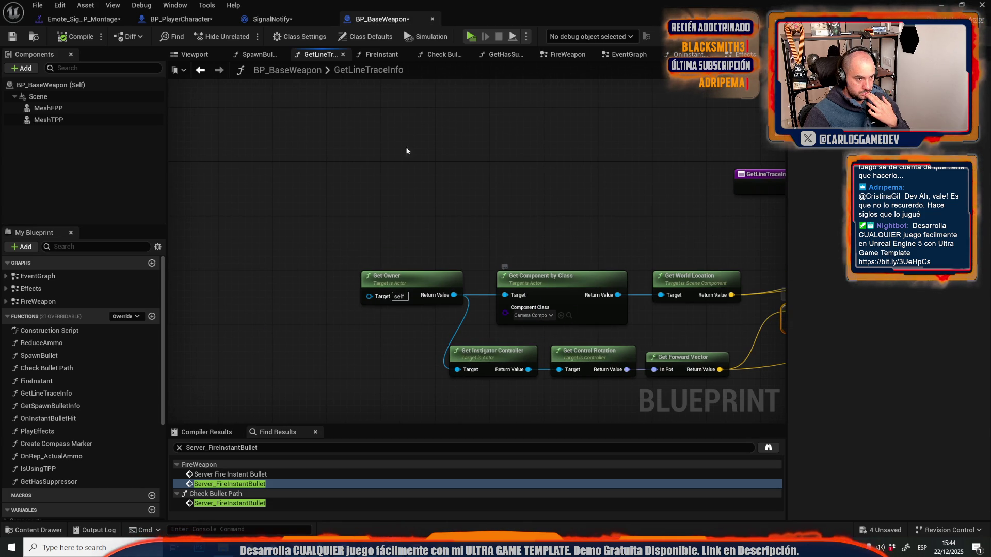
left_click_drag(352, 167, 168, 139)
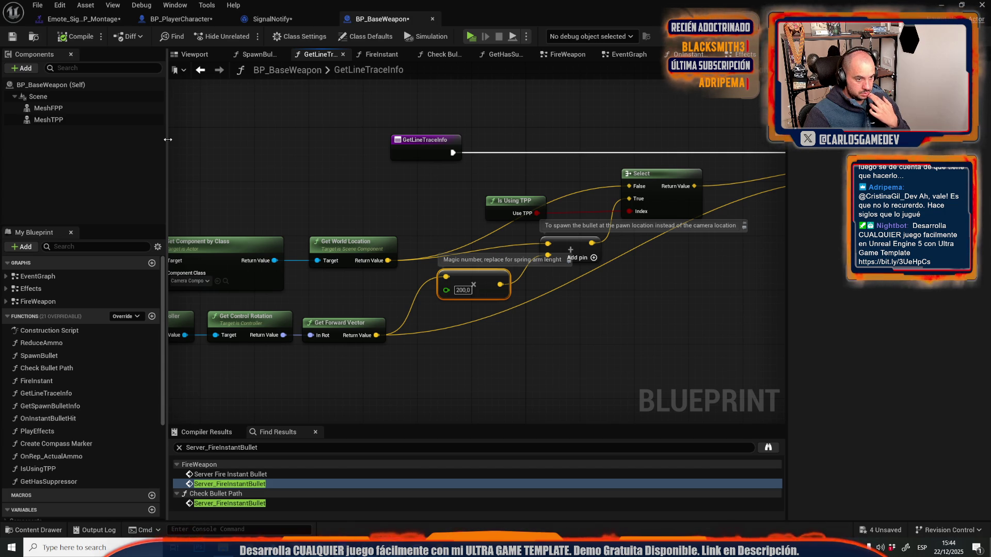
left_click_drag(167, 139, 401, 150)
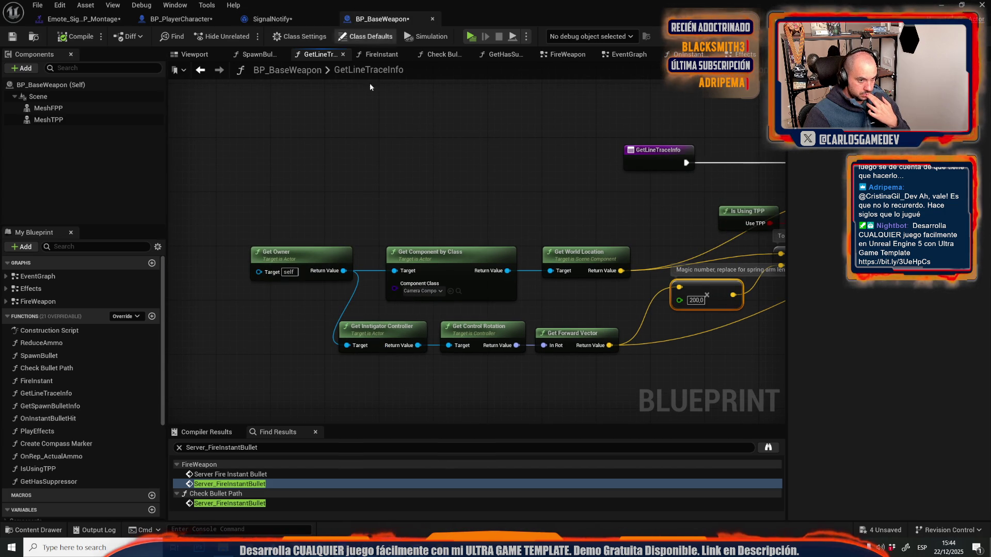
left_click(188, 21)
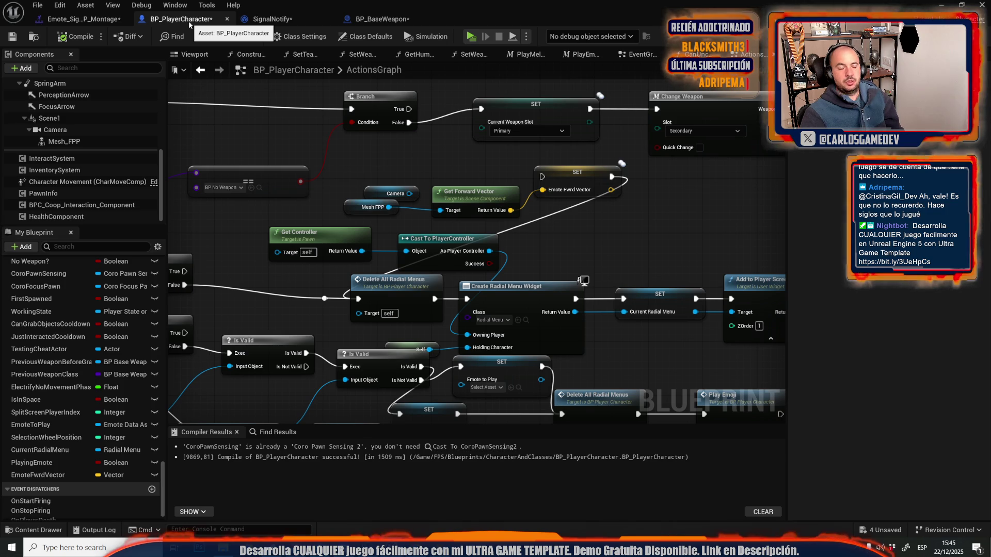
left_click(270, 19)
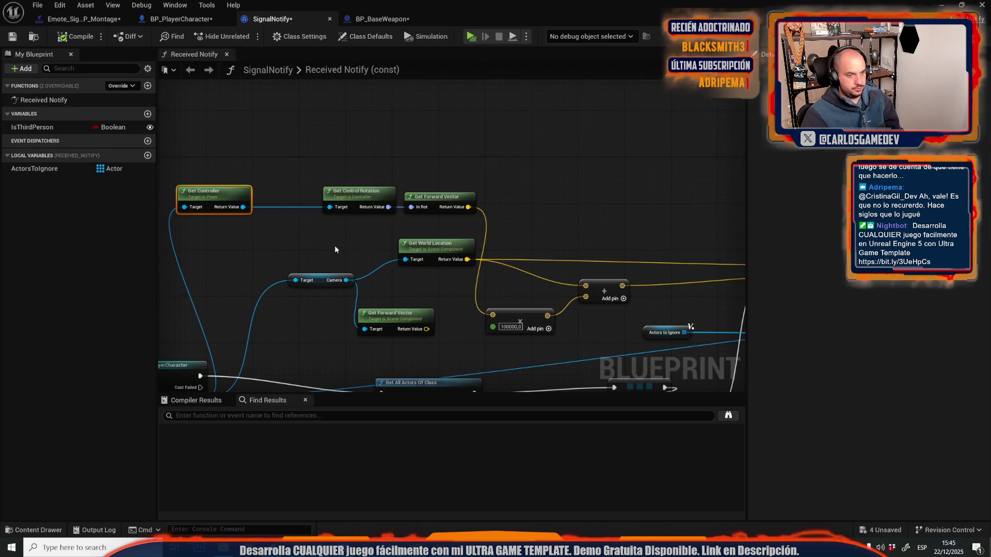
Step: Wire the camera's Get Forward Vector into the 100000 multiply node
scroll(335, 246, "down", 2)
scroll(336, 246, "up", 3)
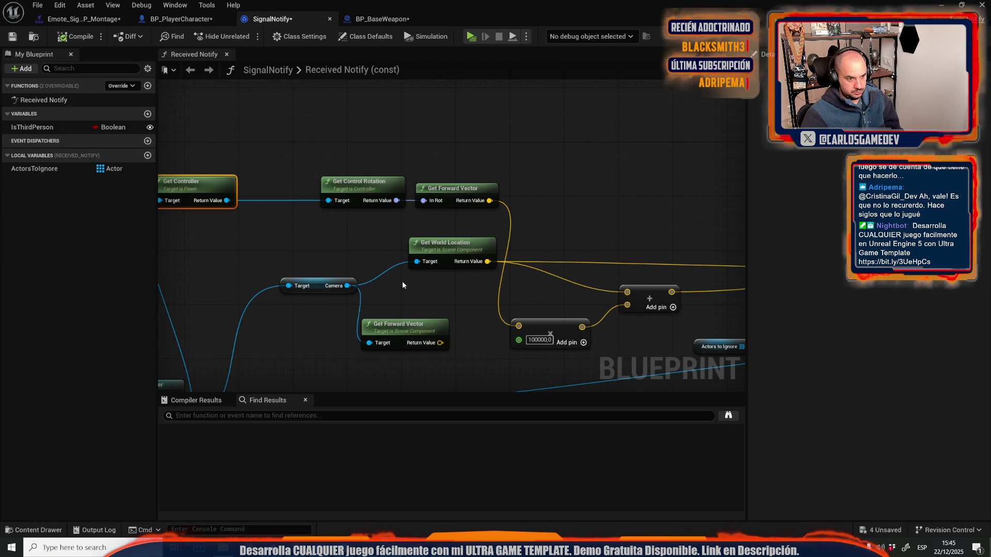
left_click_drag(403, 285, 576, 154)
left_click_drag(613, 213, 692, 196)
Step: Compile and save SignalNotify, then review its Received Notify, Cast and Append nodes
left_click(74, 40)
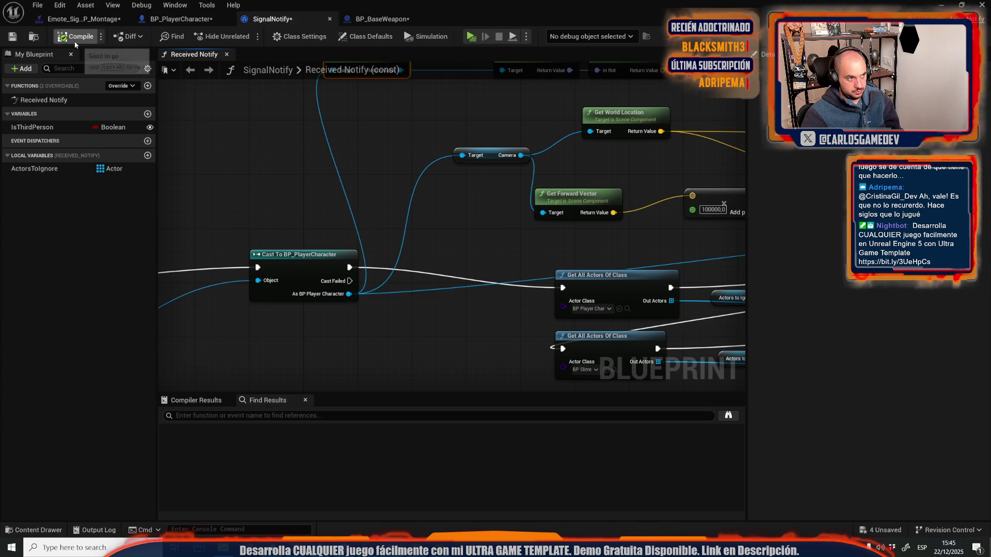
left_click(9, 44)
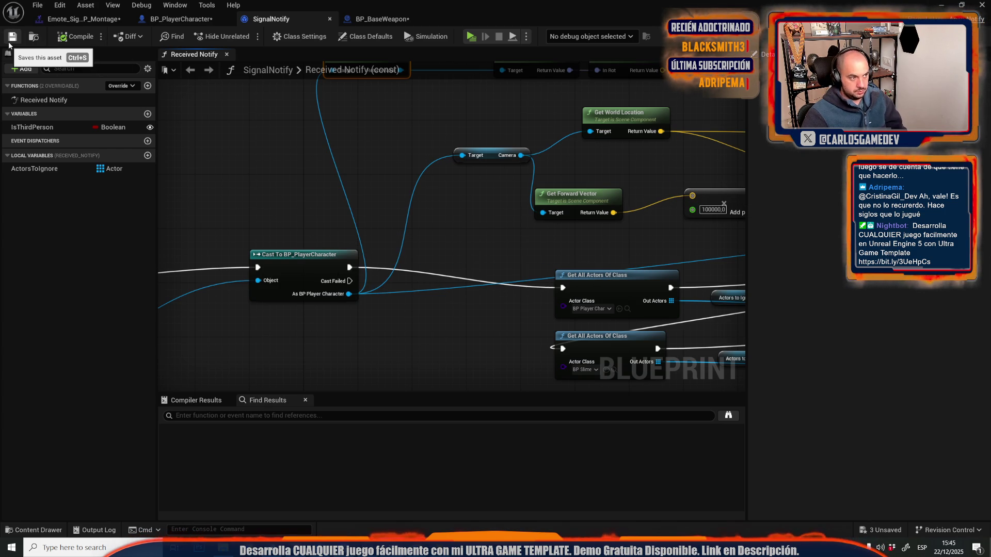
scroll(359, 171, "down", 3)
scroll(359, 172, "up", 3)
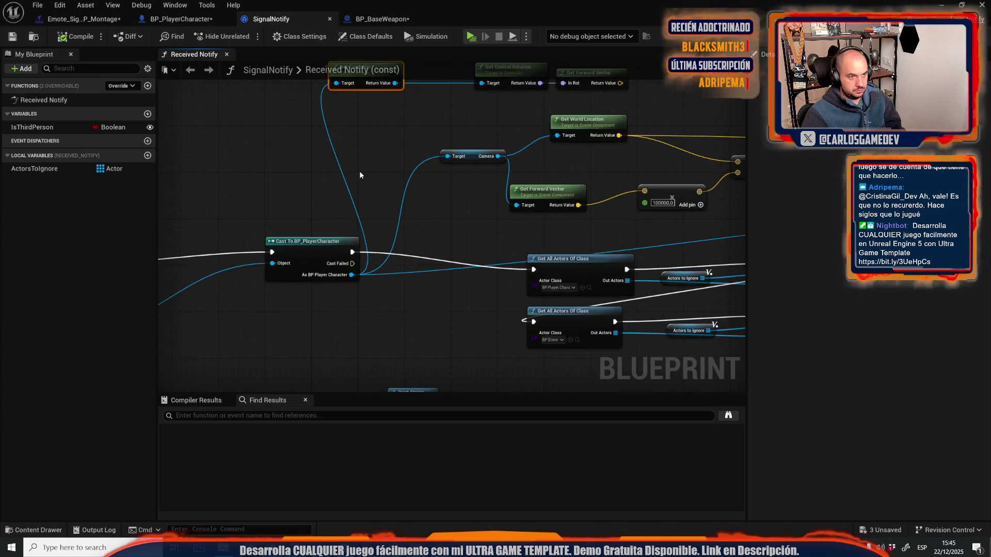
mouse_move(359, 172)
left_mouse_down()
mouse_move(659, 193)
mouse_move(319, 179)
left_mouse_up()
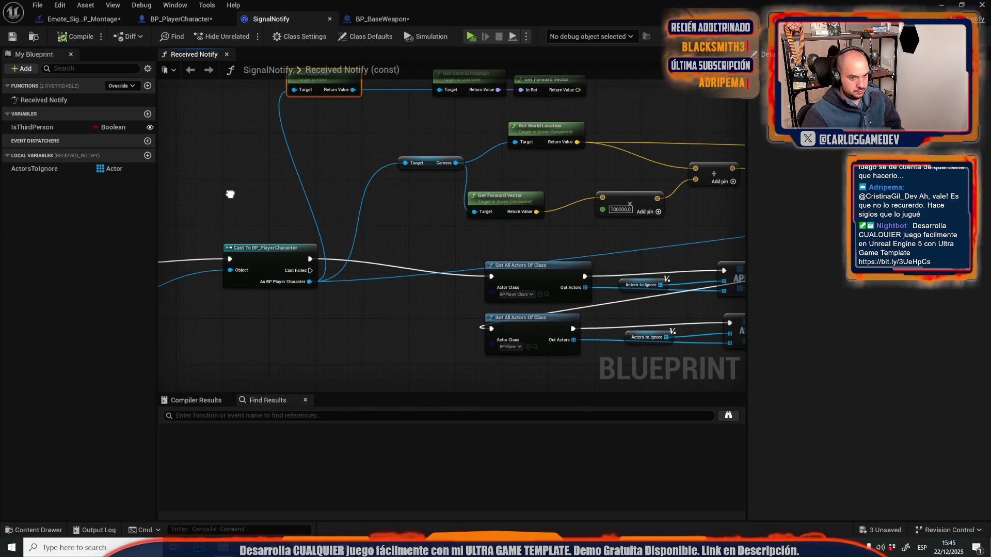
left_click_drag(230, 197, 118, 227)
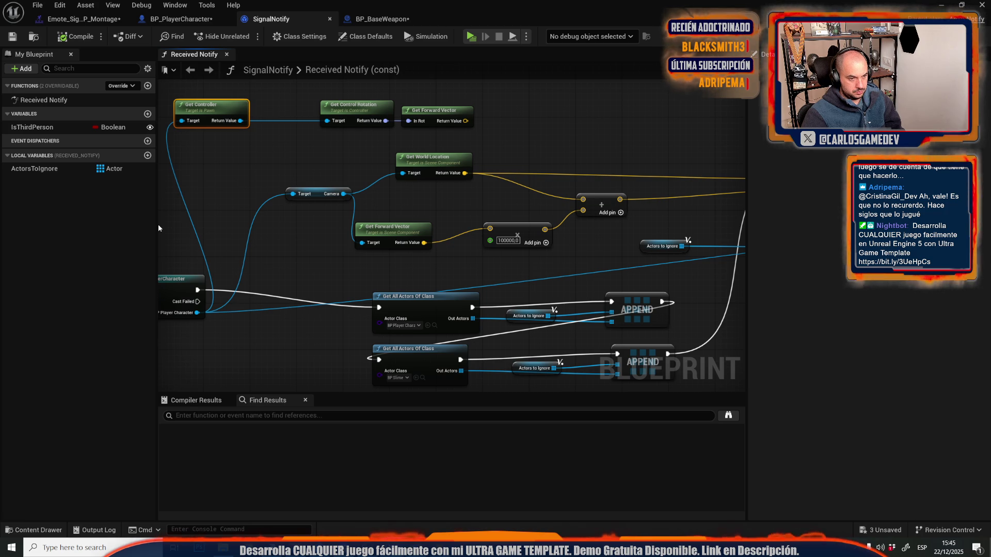
Step: Check IsThirdPerson and the SpawnActor node, then locate its SignalInGameActor class in the Content Browser
scroll(158, 225, "down", 5)
scroll(439, 252, "up", 4)
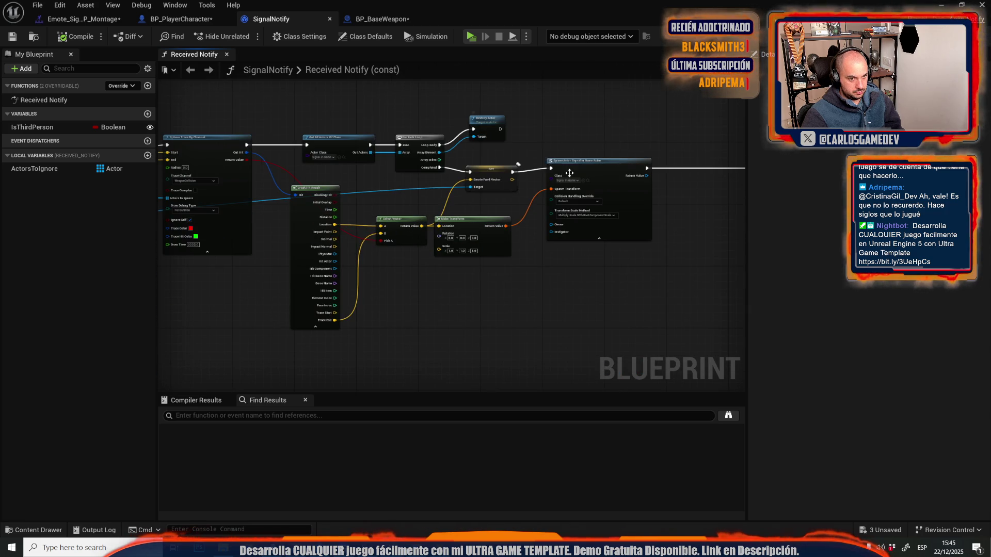
scroll(570, 175, "up", 4)
scroll(504, 229, "down", 2)
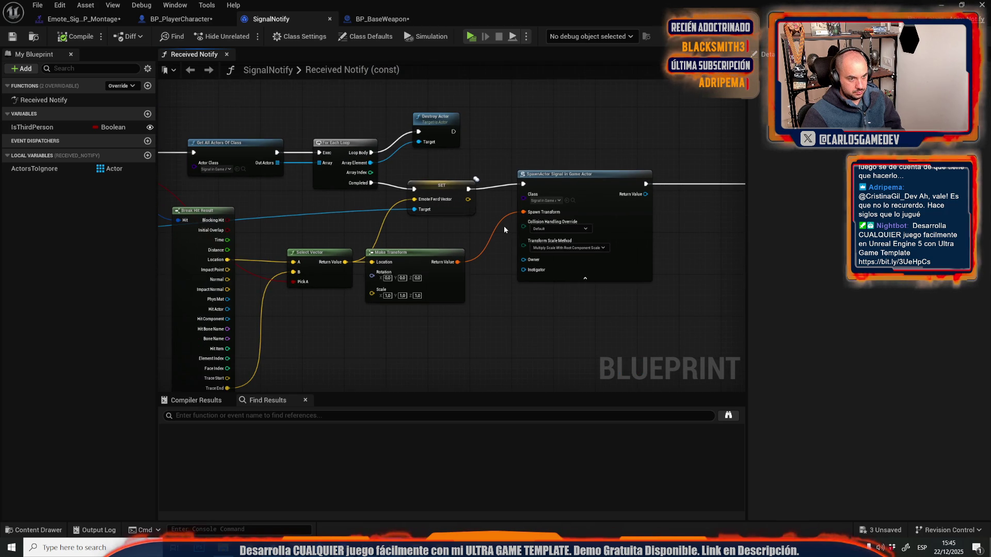
left_click_drag(504, 225, 727, 239)
left_click(38, 129)
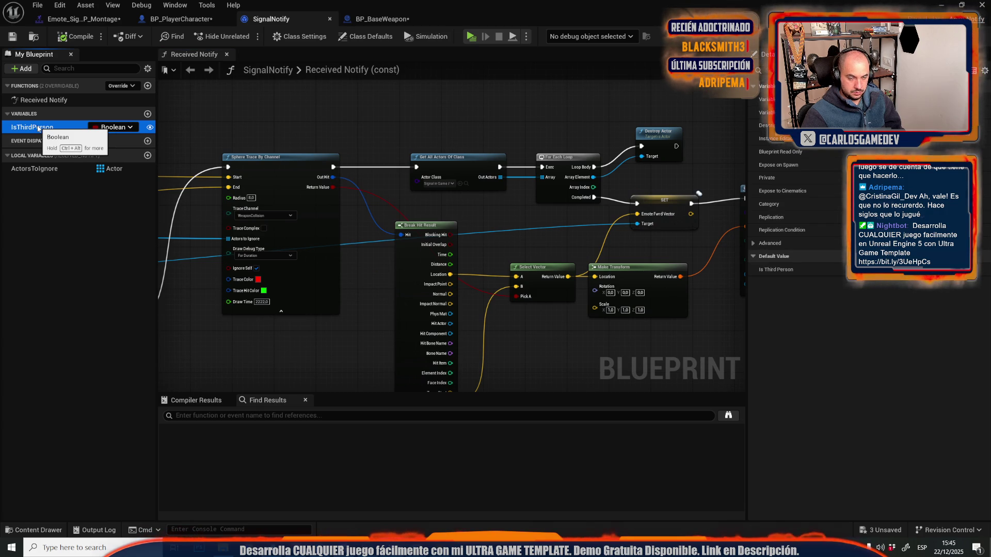
left_click_drag(587, 172, 341, 174)
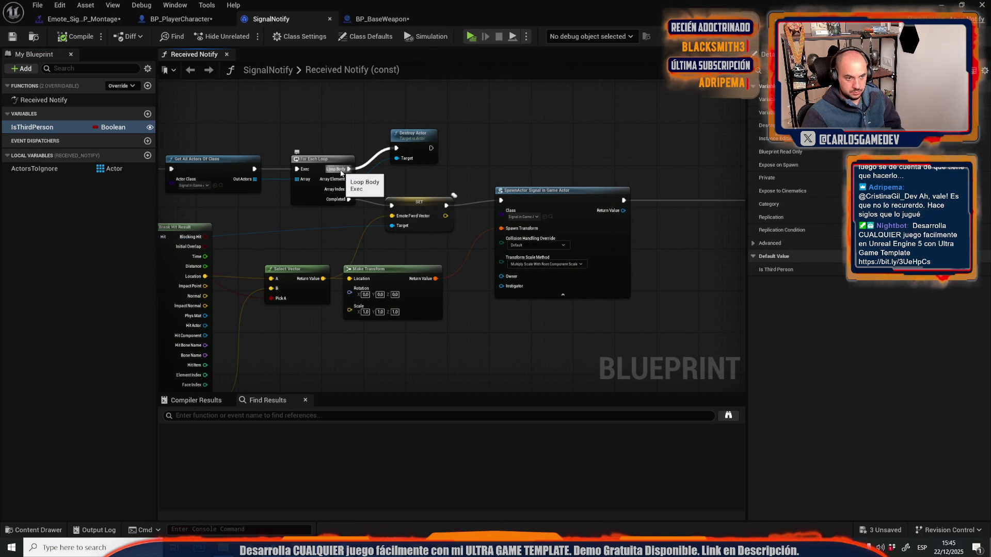
scroll(483, 227, "up", 2)
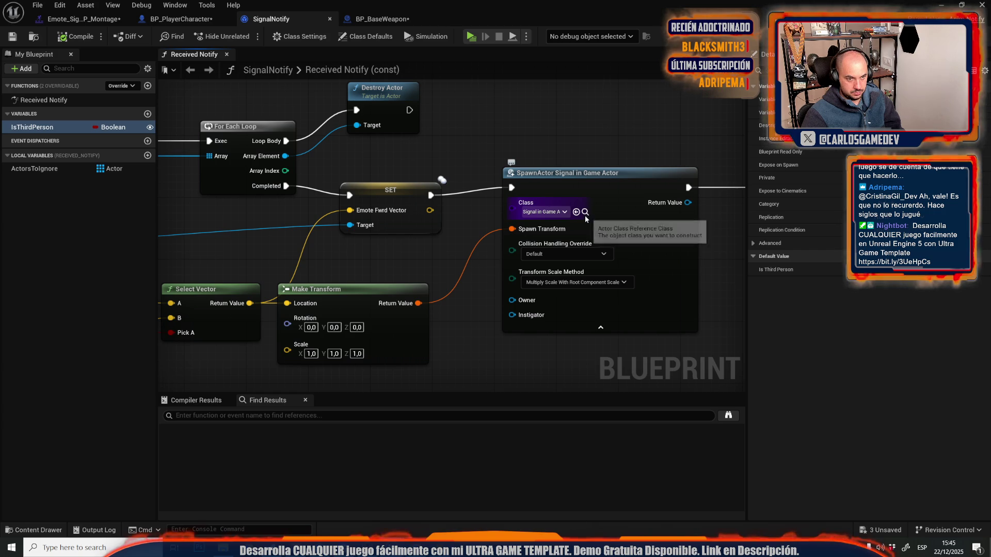
left_click(585, 212)
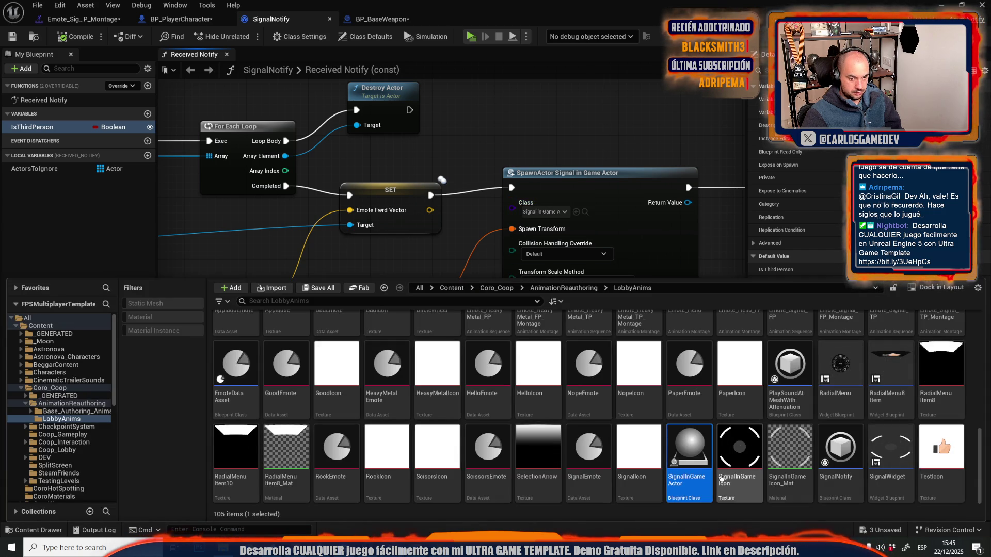
Step: Open SignalInGameActor and survey its BeginPlay, Branch, Create Save Icon Widget and Destroy Actor logic
double_click(675, 453)
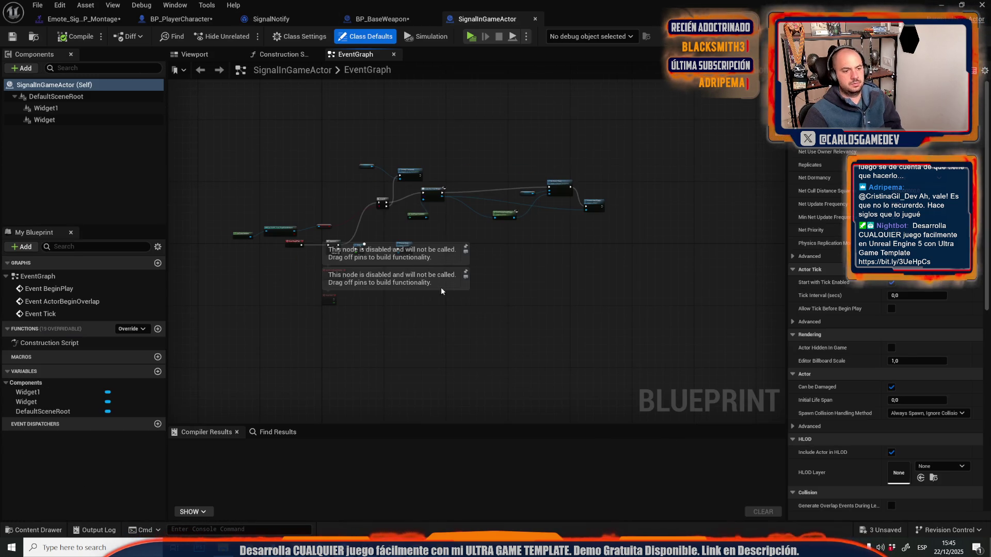
left_click_drag(308, 250, 621, 325)
mouse_move(556, 286)
left_mouse_down()
mouse_move(301, 402)
mouse_move(149, 444)
left_mouse_up()
mouse_move(243, 168)
left_mouse_down()
mouse_move(647, 121)
mouse_move(261, 317)
mouse_move(761, 386)
mouse_move(353, 354)
mouse_move(610, 360)
left_mouse_up()
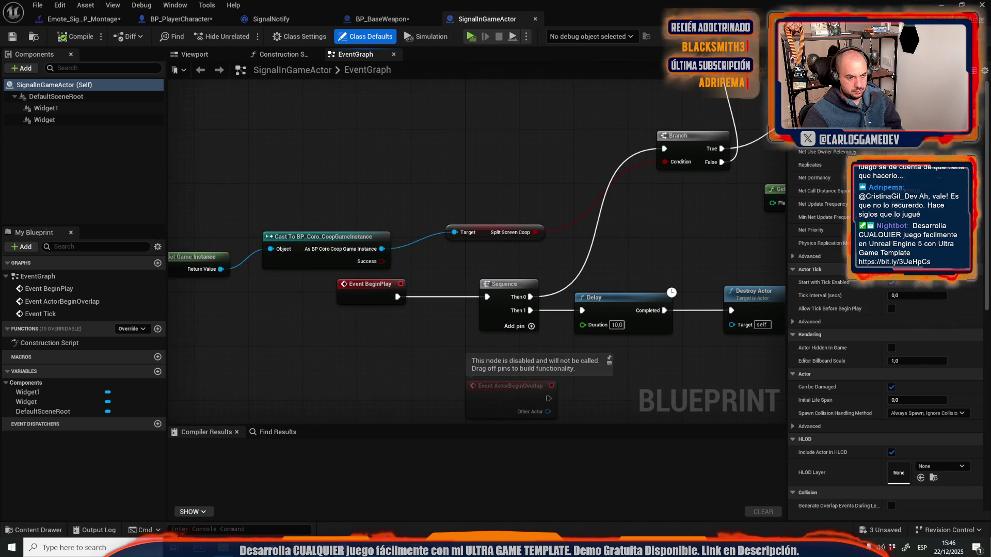
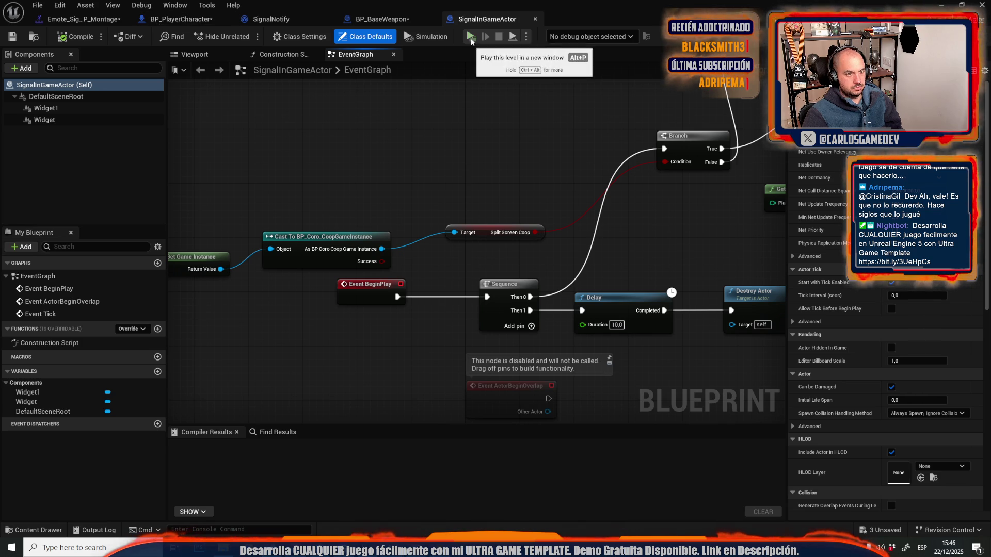
Step: Search Project Settings for 'etw' network options, then close Project Settings
left_click(60, 5)
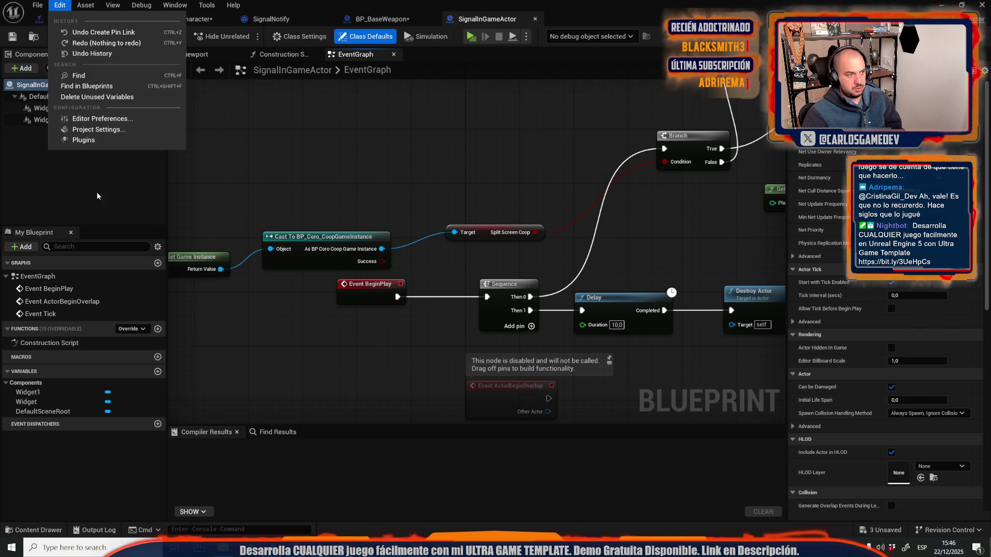
left_click(106, 137)
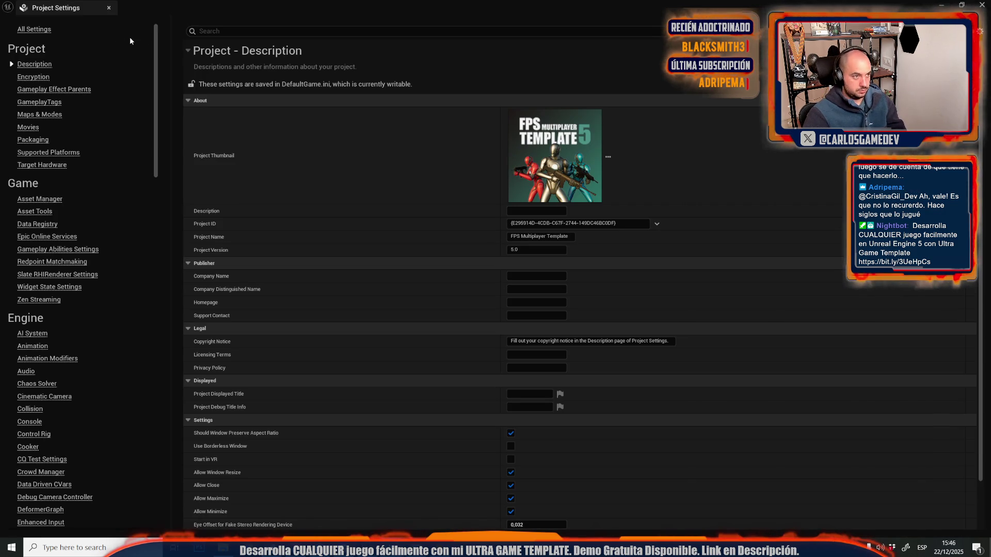
type("netw")
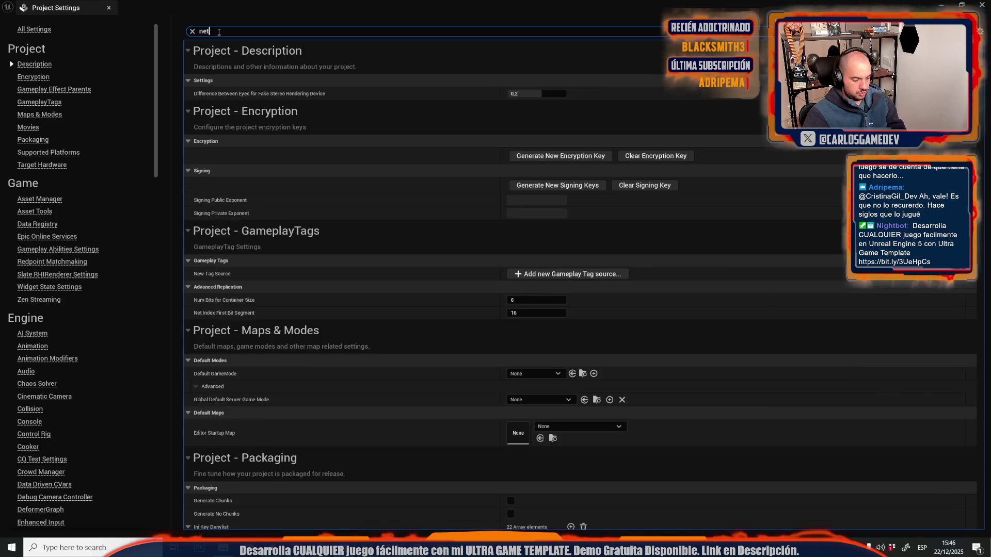
scroll(412, 234, "down", 2)
scroll(485, 336, "up", 2)
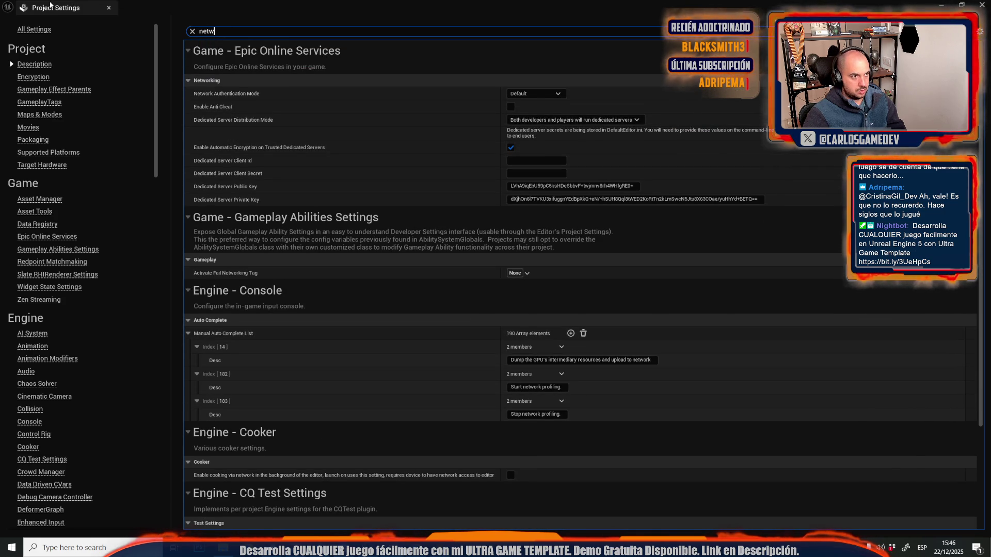
left_click(109, 7)
Step: Uncheck Enable Network Emulation in Editor Preferences and return to the level view
left_click(60, 6)
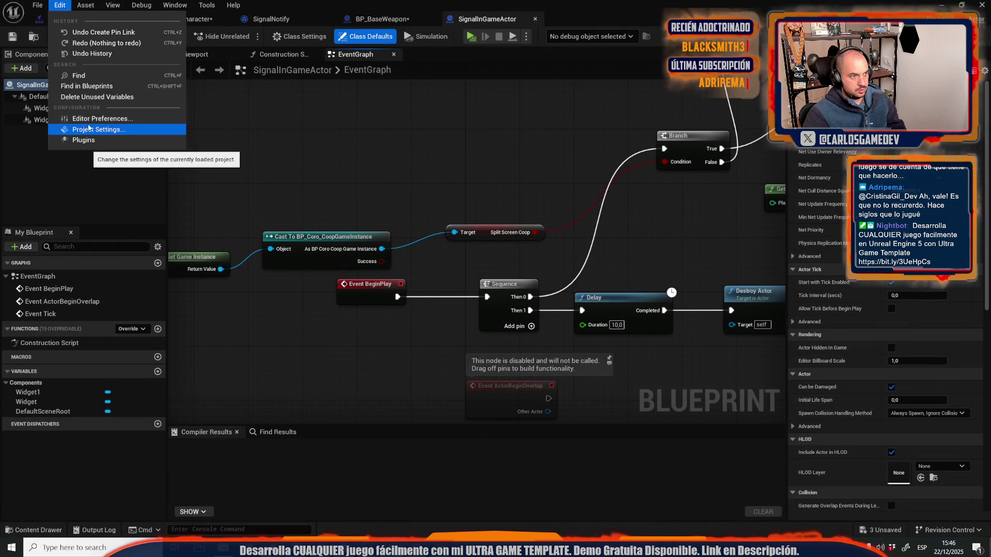
left_click(124, 119)
type("n")
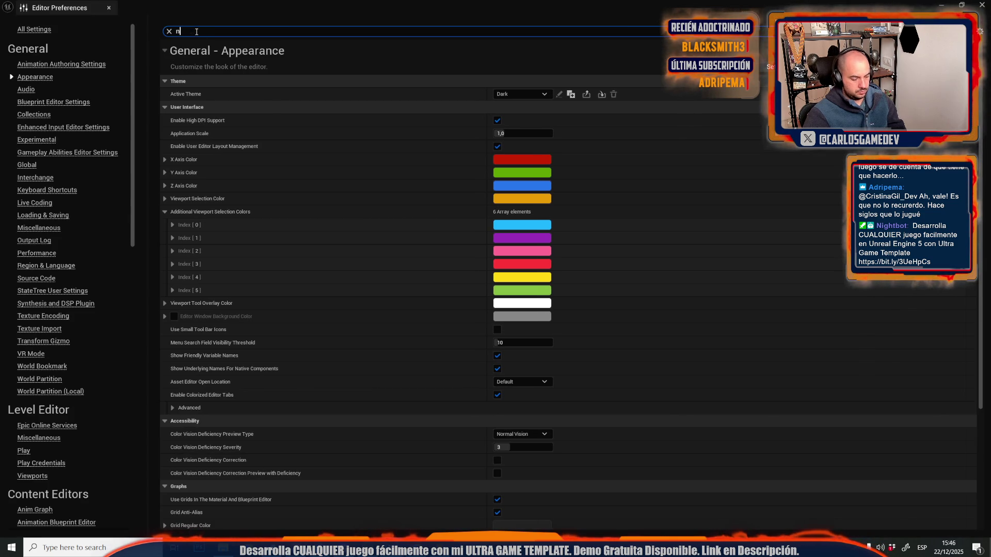
type("etw")
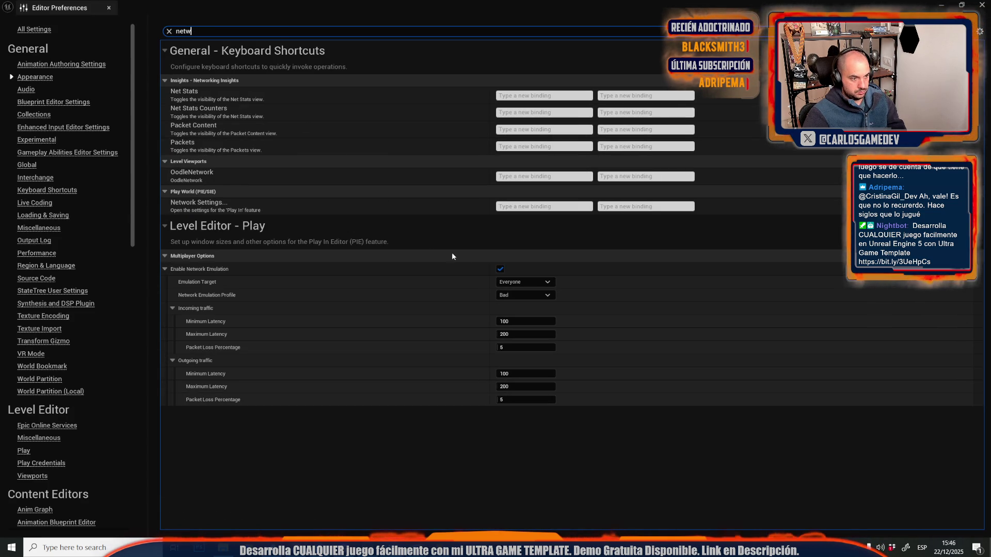
left_click(500, 269)
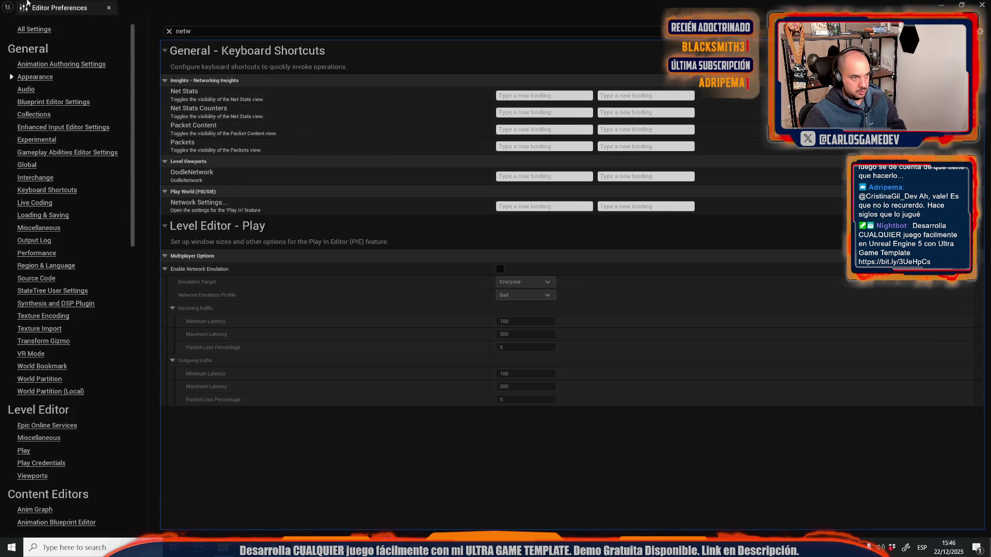
left_click(109, 7)
double_click(367, 3)
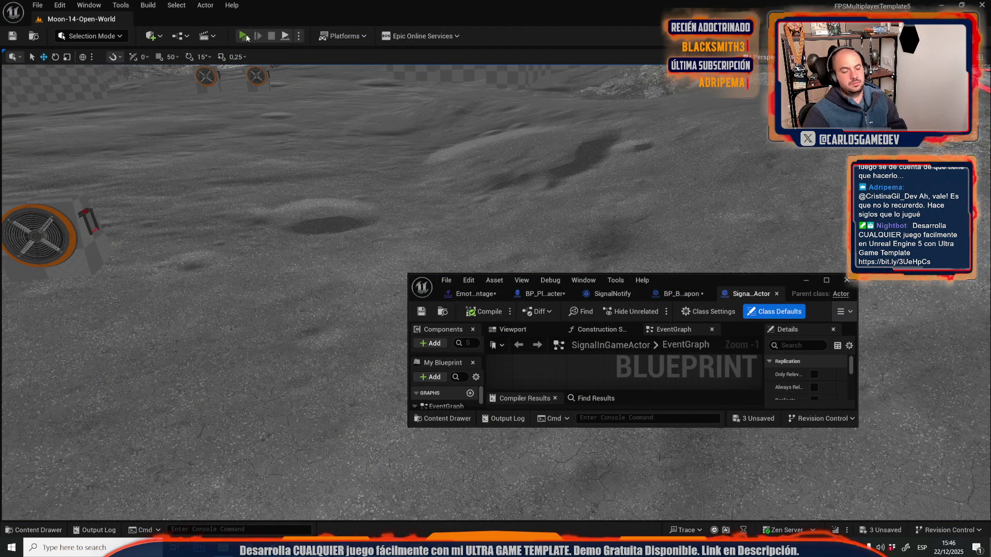
left_click(243, 36)
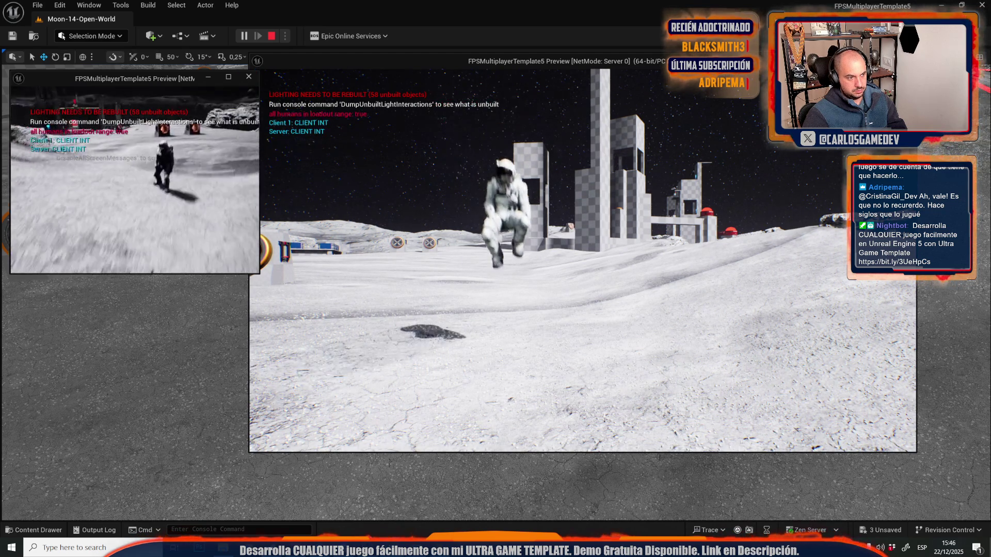
key("w")
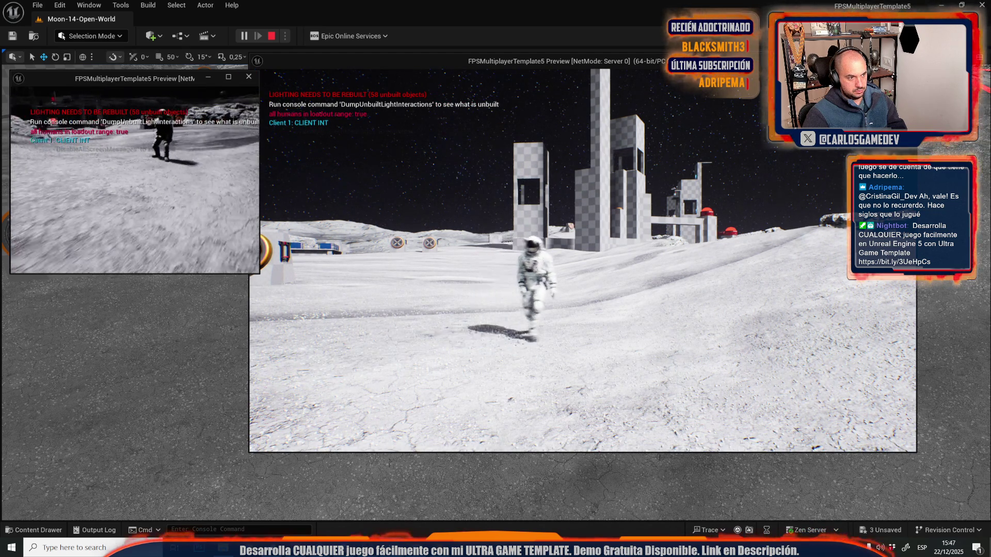
key("b")
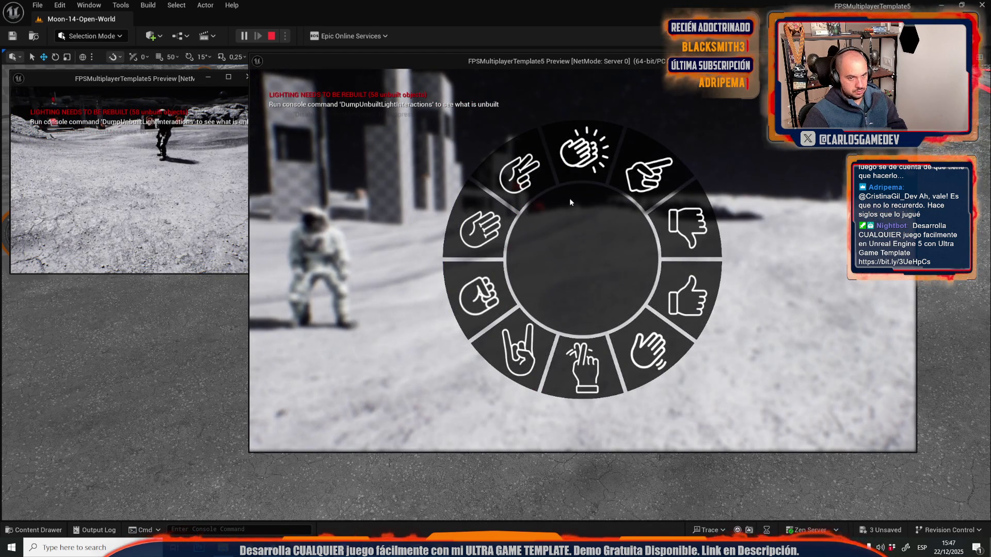
left_click(571, 202)
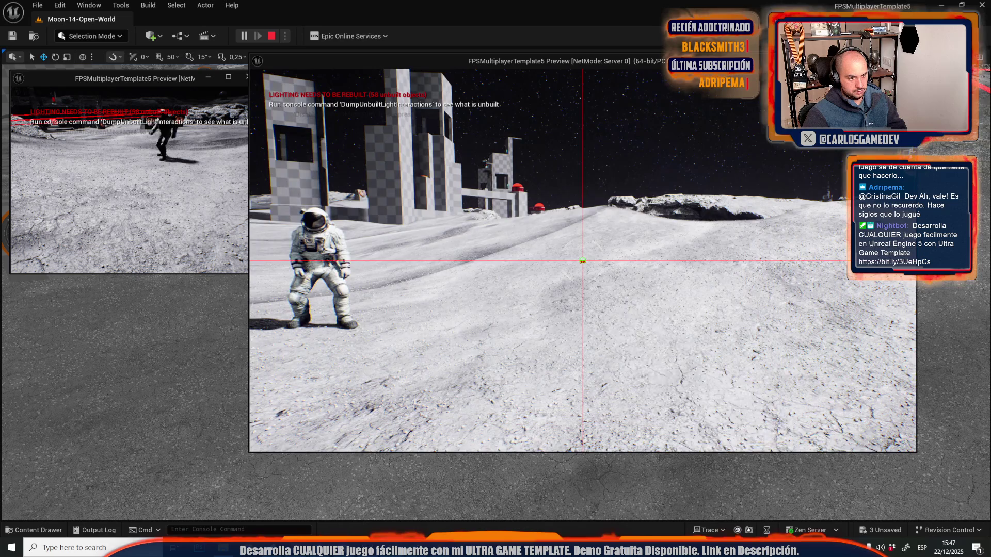
key("b")
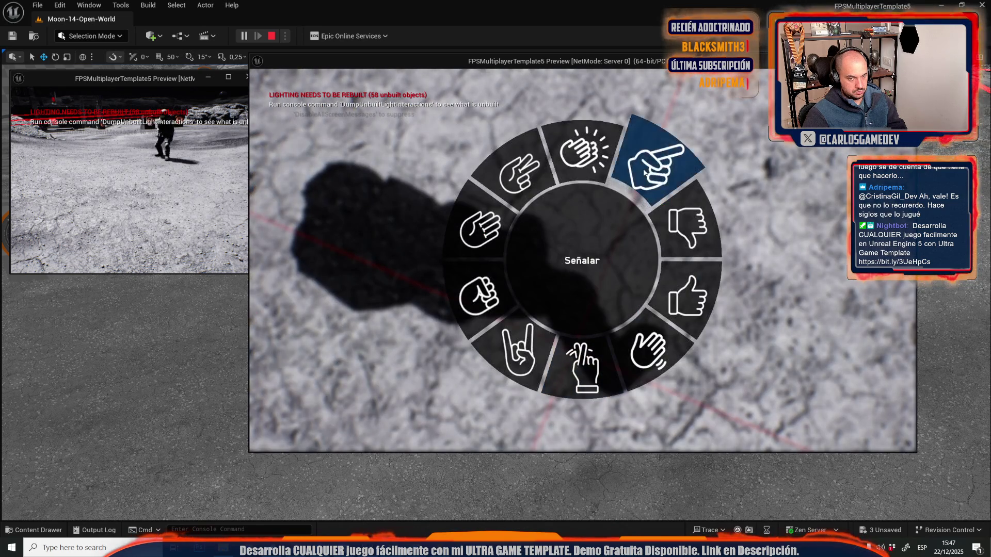
left_click(645, 171)
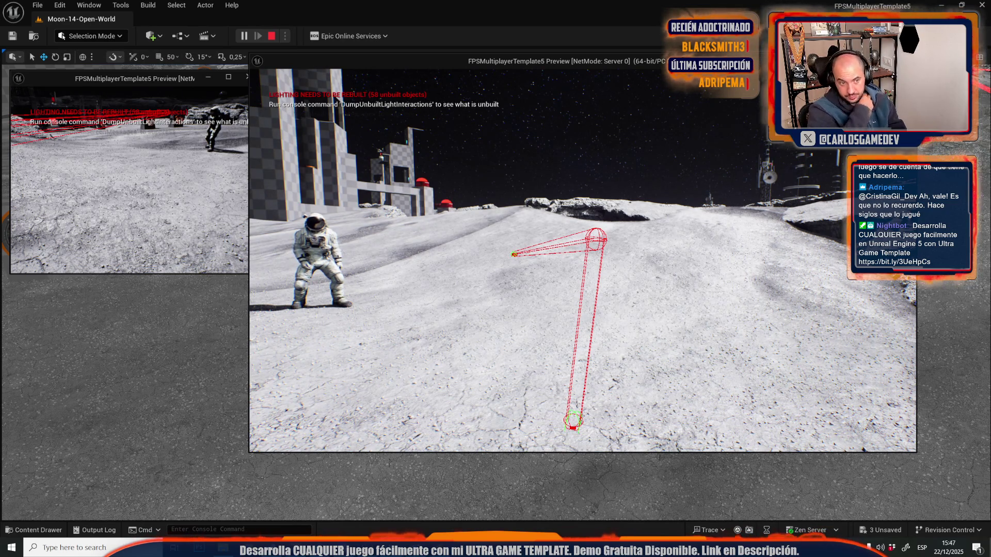
key("Escape")
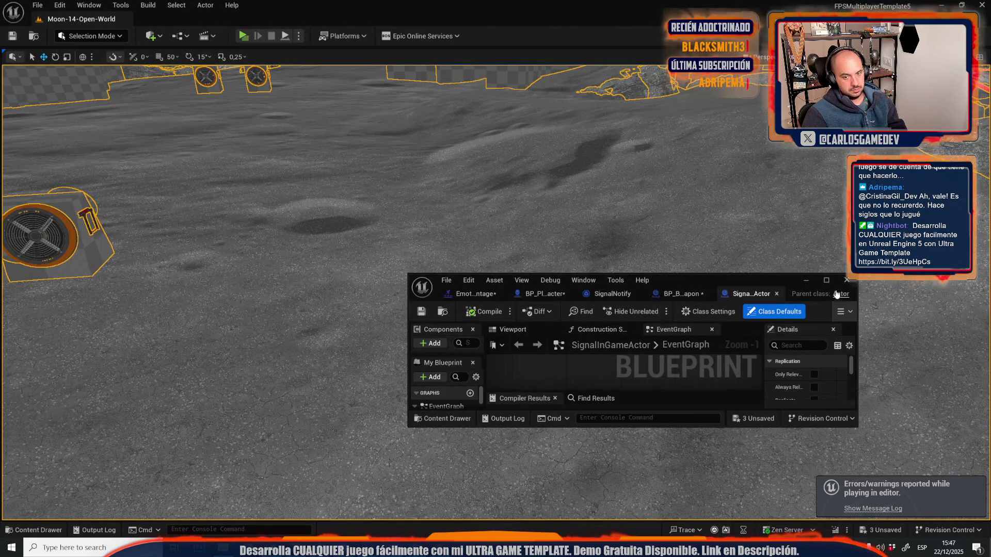
Step: Maximize the Blueprint editor and make room in SignalNotify's graph before the SpawnActor node
left_click(827, 281)
scroll(413, 233, "down", 3)
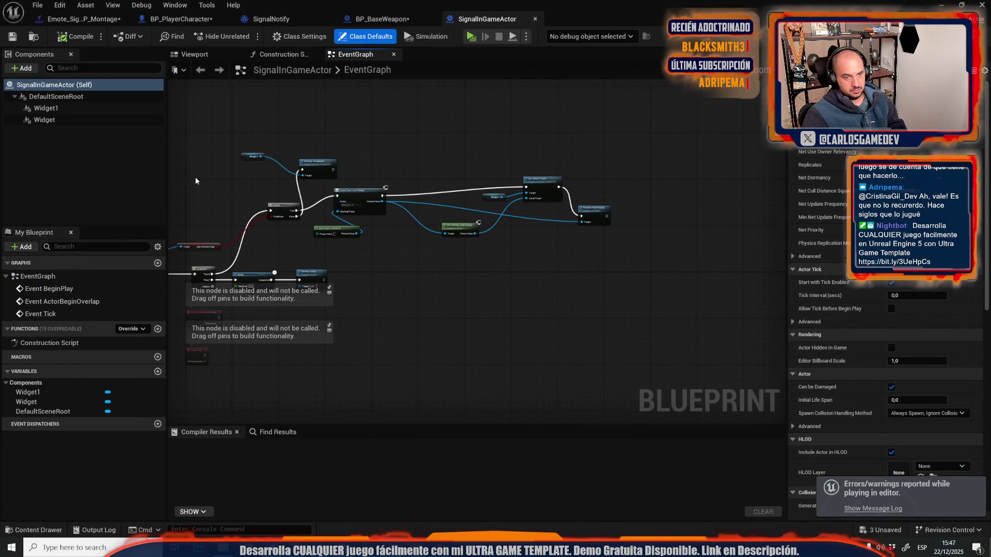
left_click(269, 20)
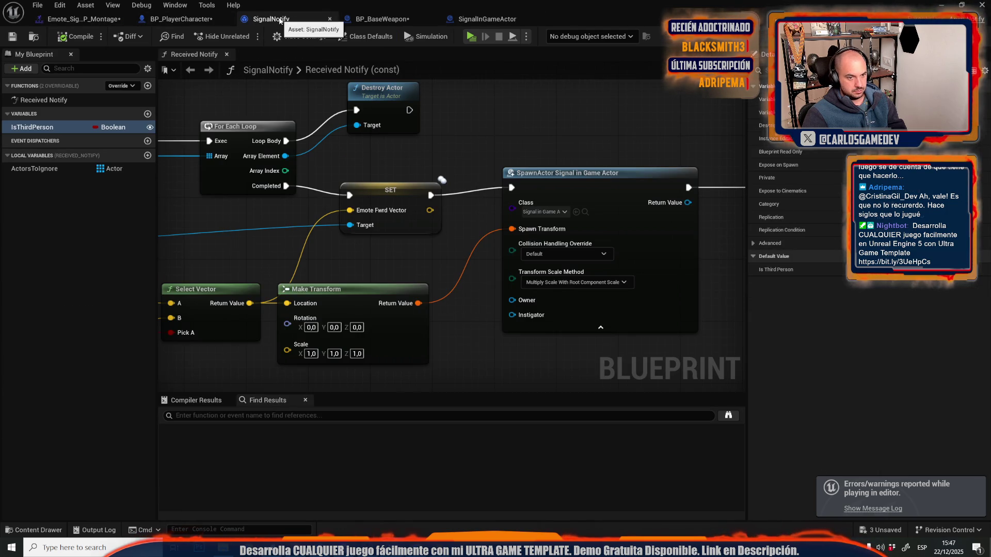
scroll(635, 185, "down", 2)
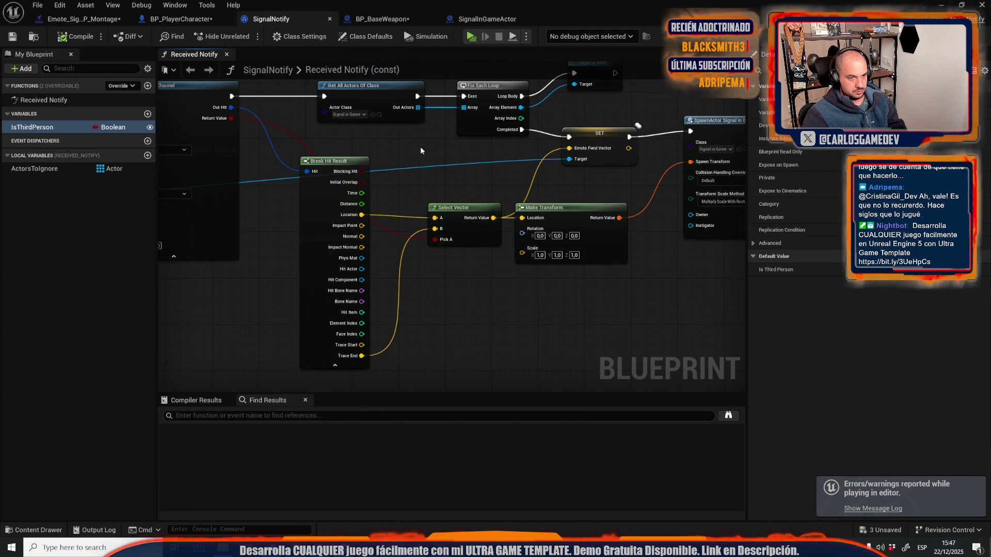
left_click_drag(469, 147, 208, 148)
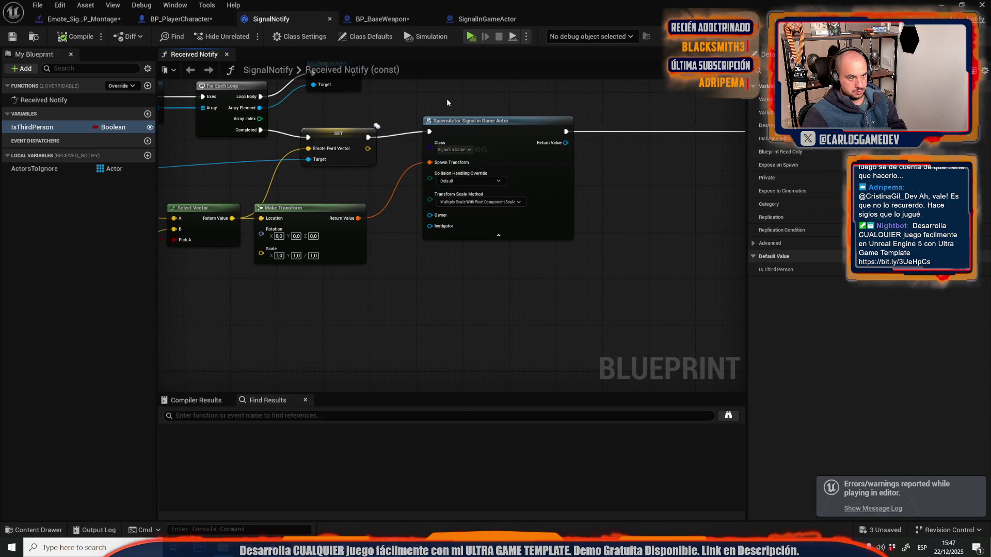
left_click_drag(521, 140, 632, 163)
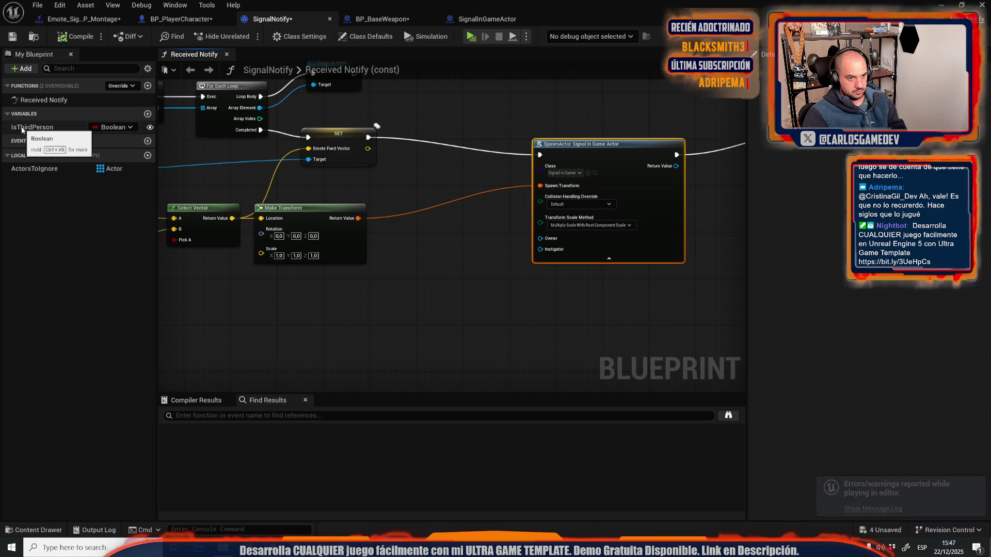
Step: Insert an IsThirdPerson Branch after SET, route its False path to SpawnActor, and save
mouse_move(32, 127)
left_mouse_down()
mouse_move(392, 149)
mouse_move(454, 163)
mouse_move(437, 162)
left_mouse_up()
left_click(458, 115)
scroll(452, 145, "up", 2)
mouse_move(340, 135)
left_mouse_down()
mouse_move(568, 159)
mouse_move(471, 135)
mouse_move(471, 125)
left_mouse_up()
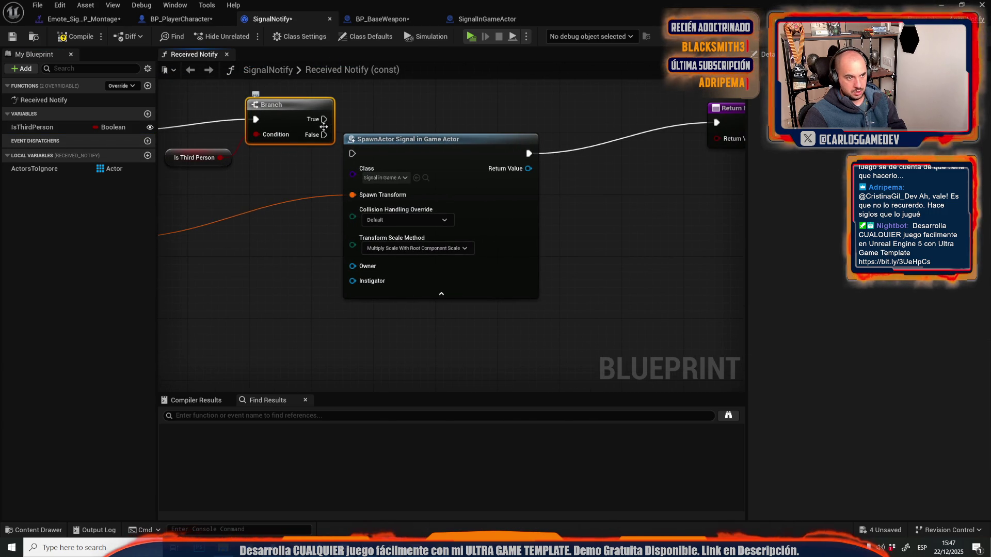
mouse_move(324, 135)
left_mouse_down()
mouse_move(355, 157)
mouse_move(612, 107)
mouse_move(716, 123)
left_mouse_up()
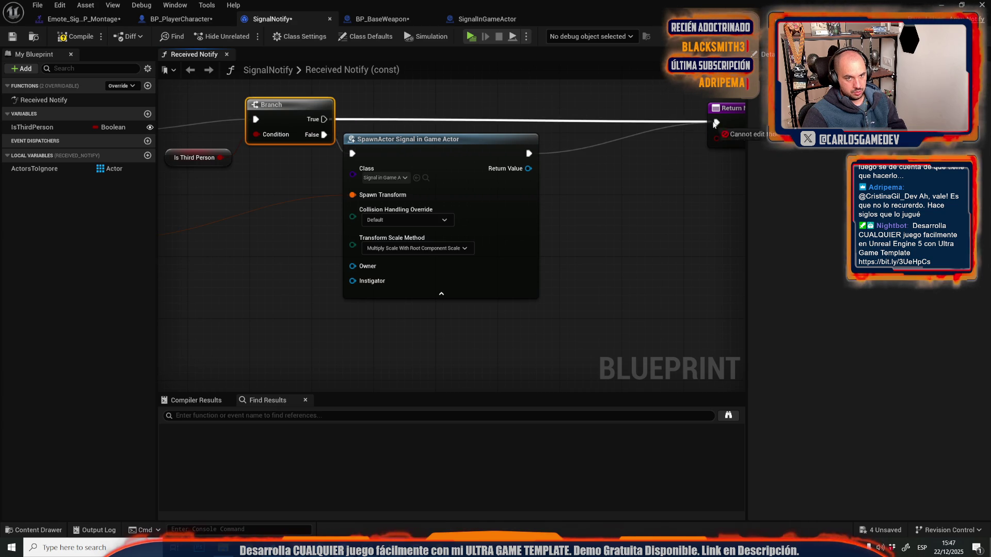
left_click(11, 38)
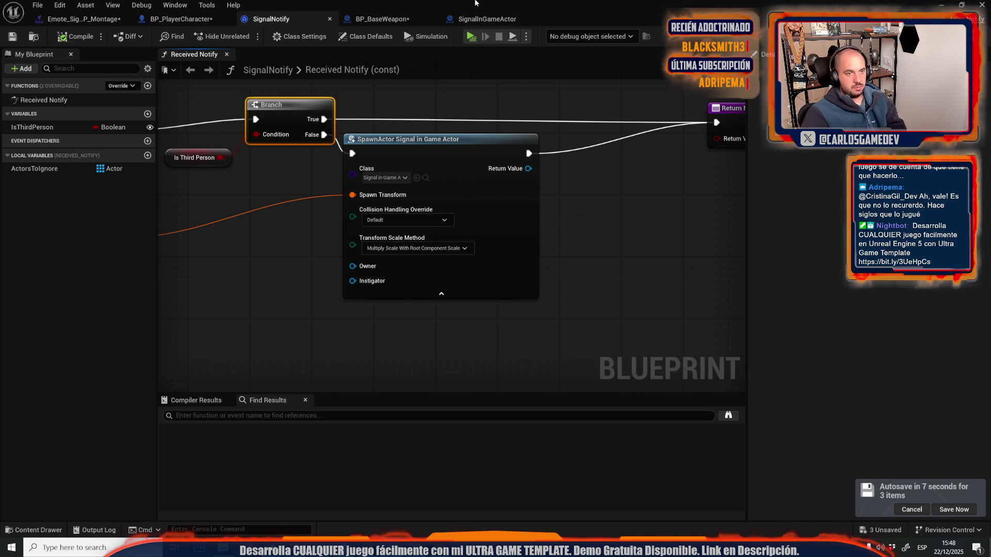
left_click(486, 18)
Step: Add a Print String node after Event BeginPlay in SignalInGameActor
scroll(595, 289, "up", 5)
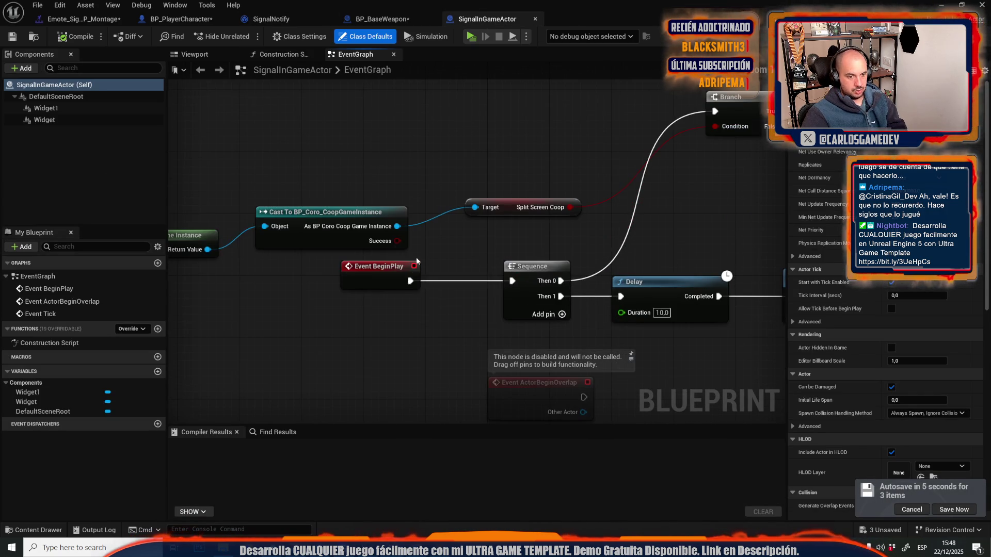
left_click_drag(410, 281, 424, 352)
type("print")
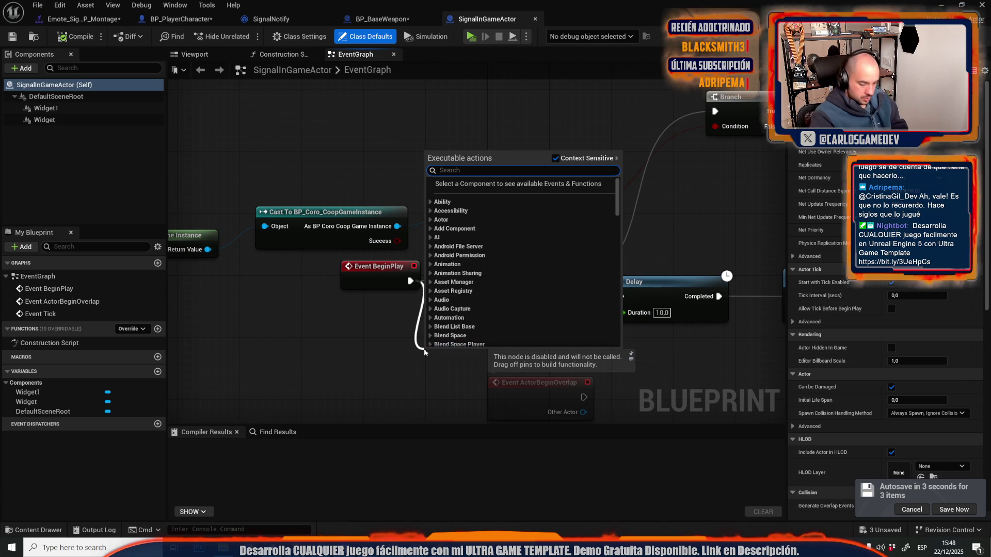
key("Return")
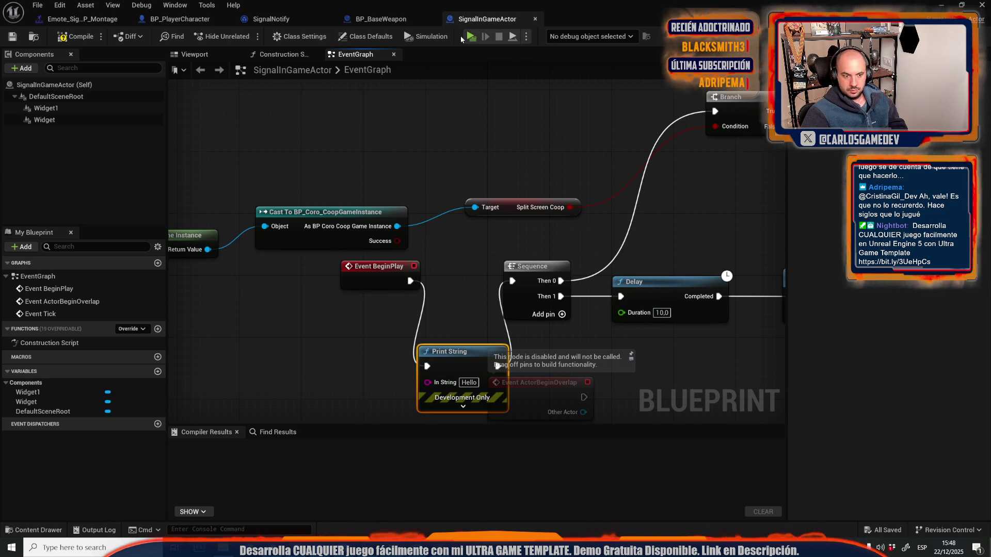
Step: Set the Print String duration to 2323 seconds and start a play-in-editor test
left_click(461, 407)
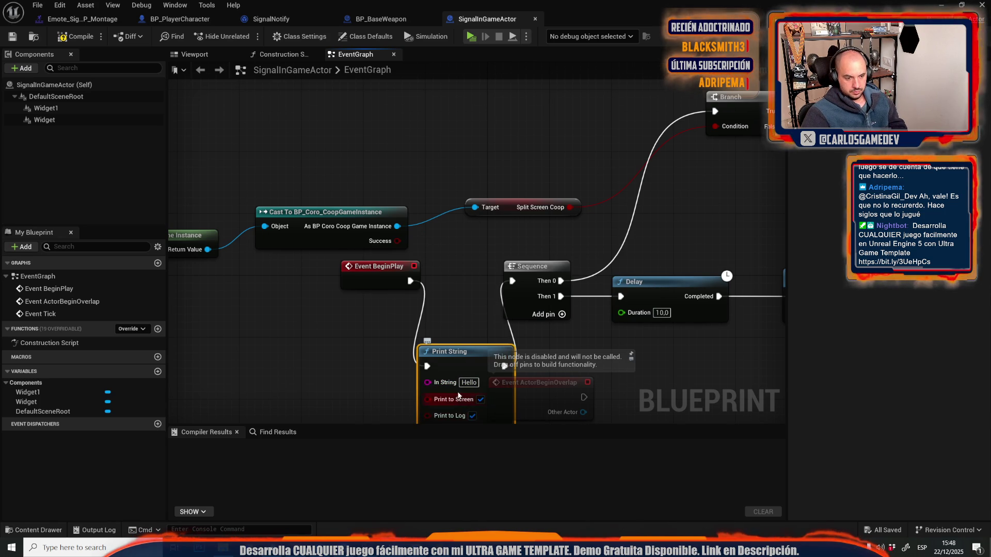
left_click_drag(458, 396, 388, 262)
type("2323")
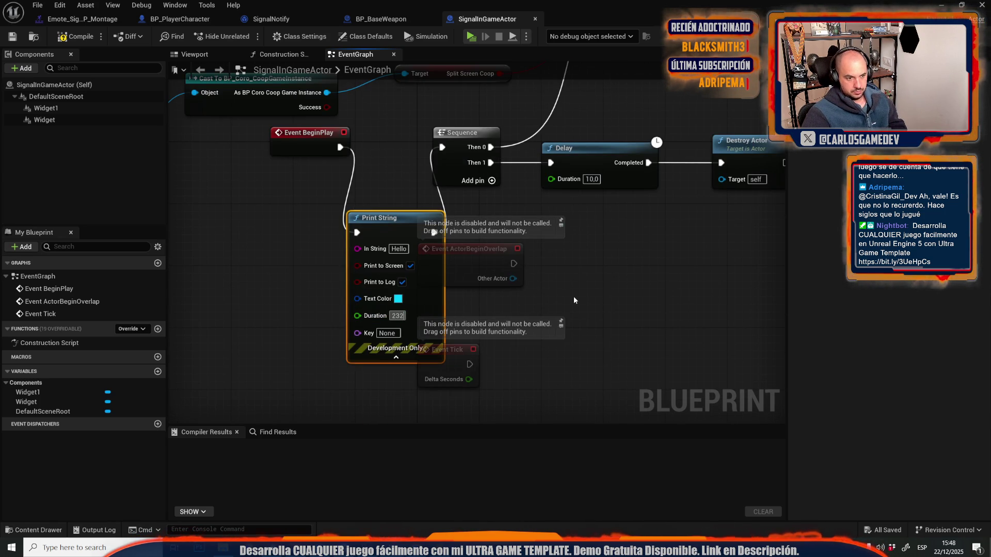
left_click(577, 296)
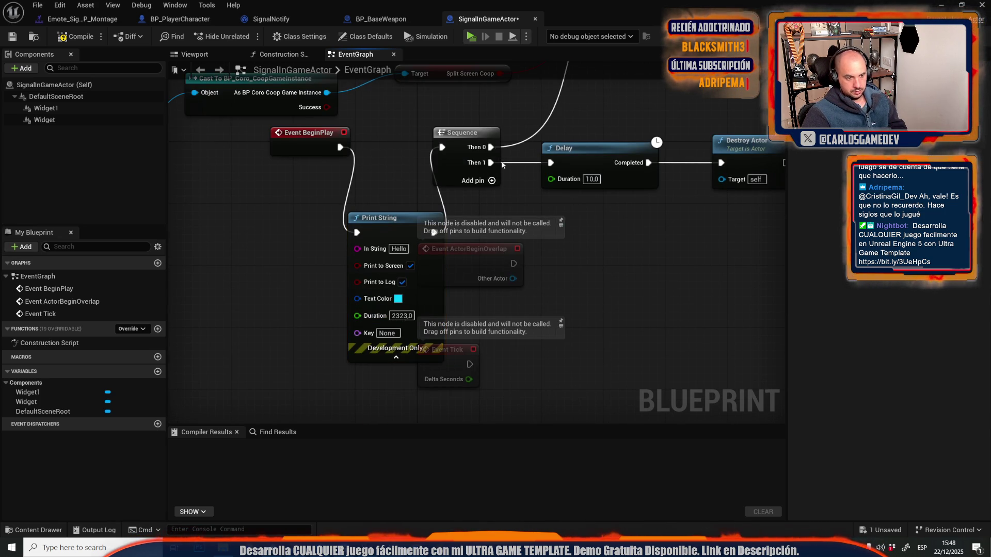
left_click(470, 37)
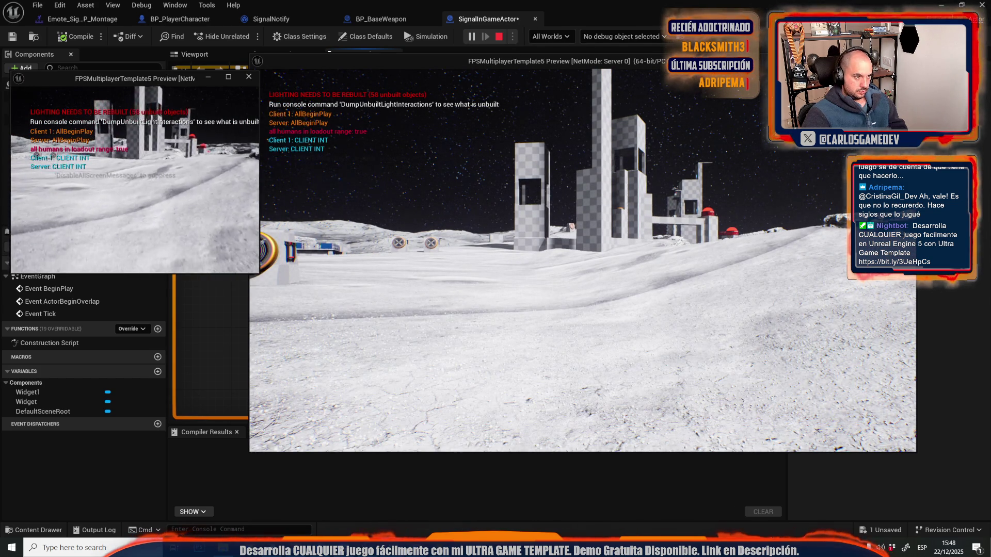
Step: Trigger the pointing emote from the client window's emote wheel
key("alt+Tab")
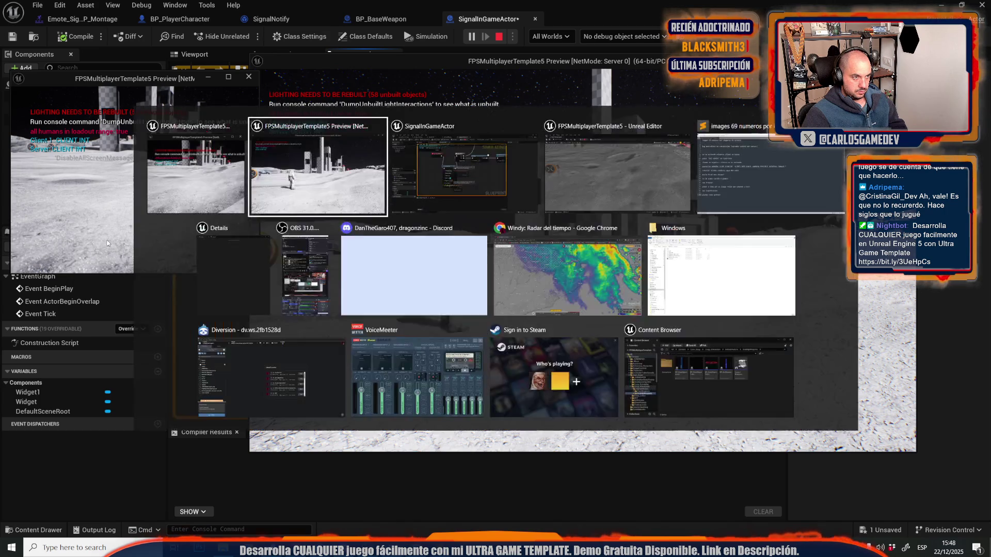
key("b")
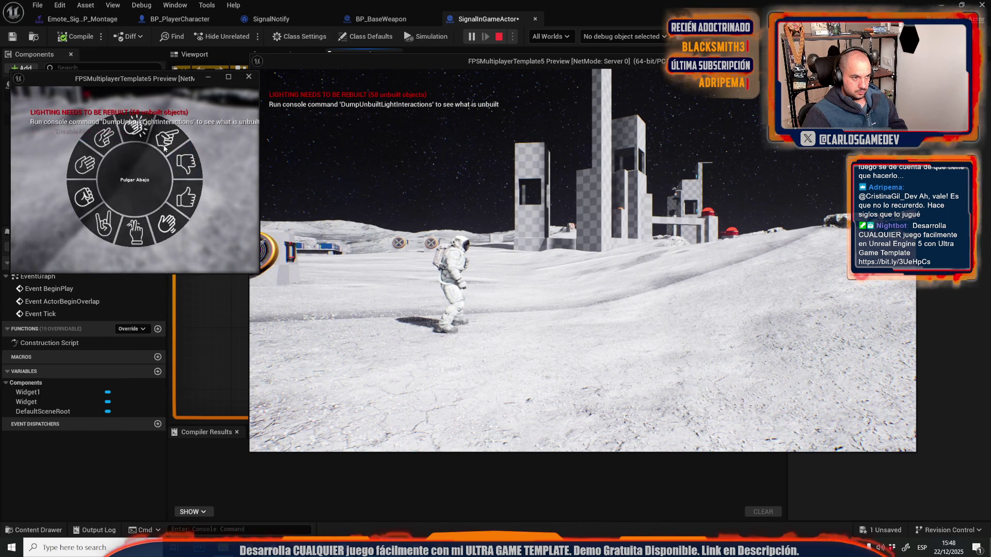
left_click(166, 137)
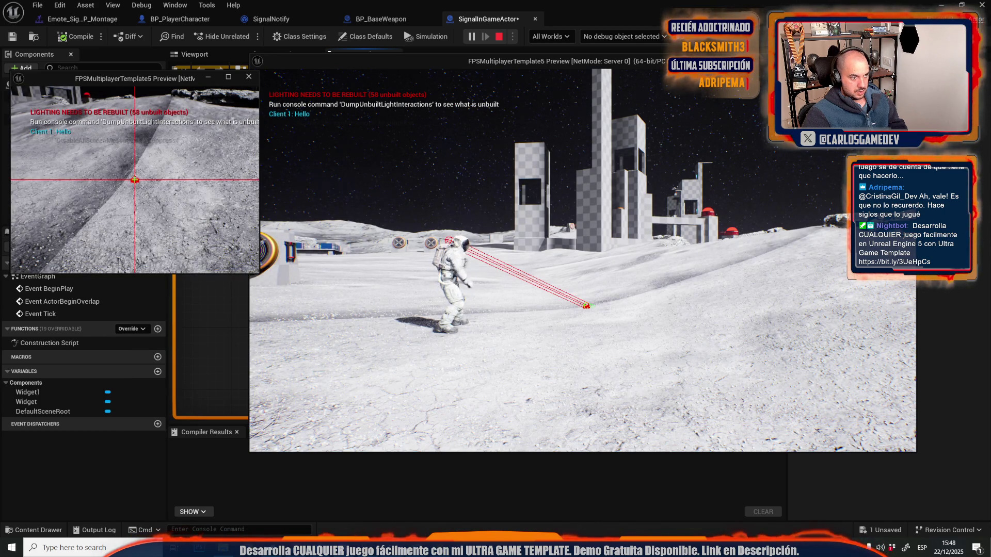
Step: Trigger the pointing emote on the server, walk the character around, then stop the session
key("alt+Tab")
key("b")
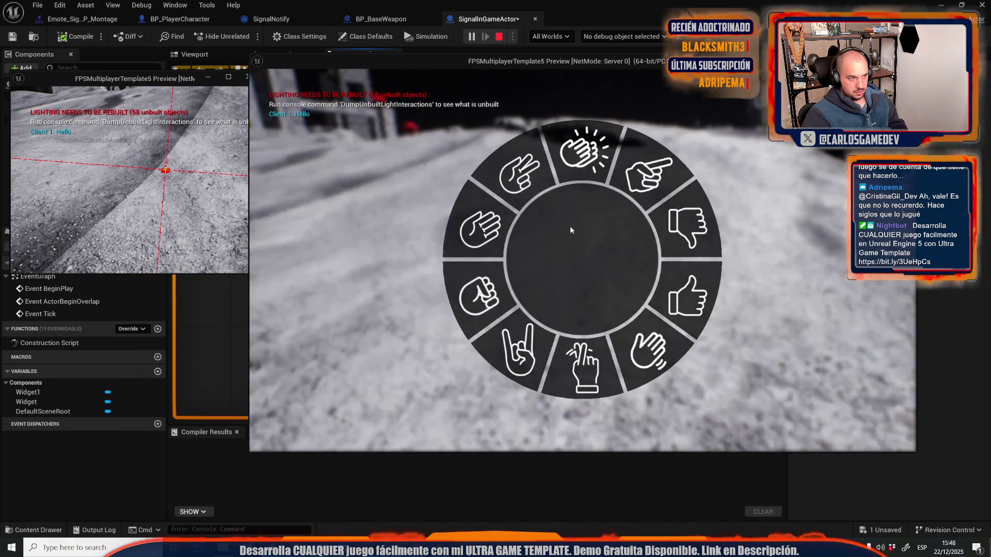
left_click(570, 226)
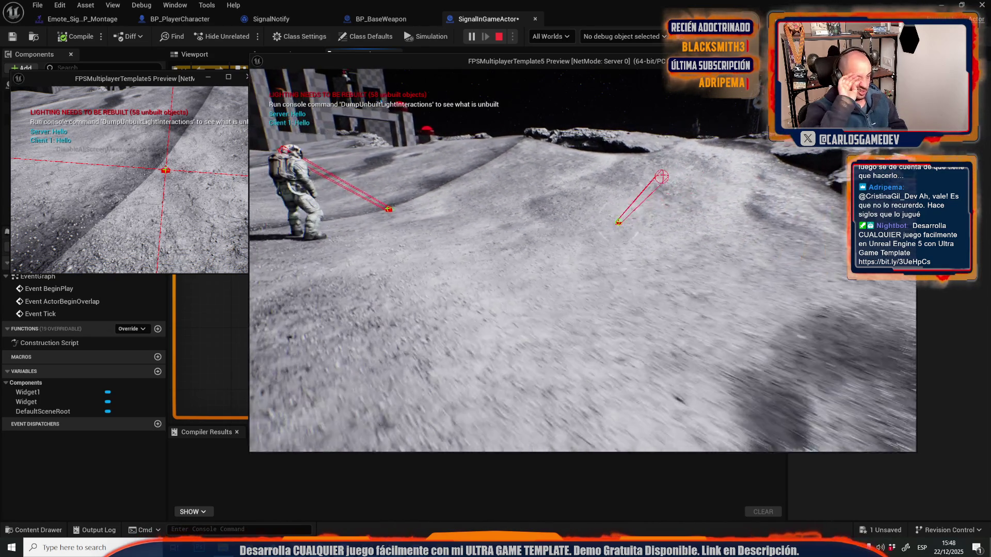
key("s")
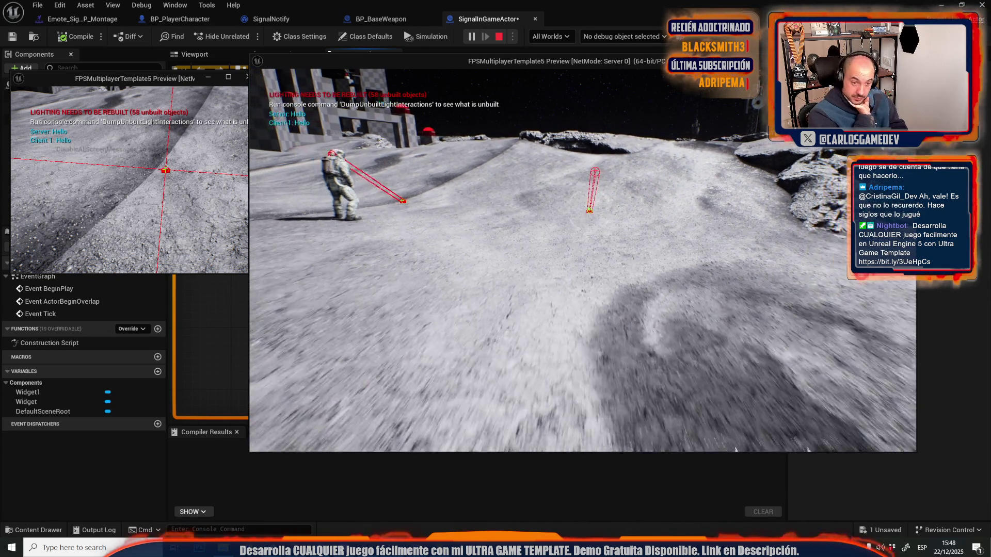
key("w")
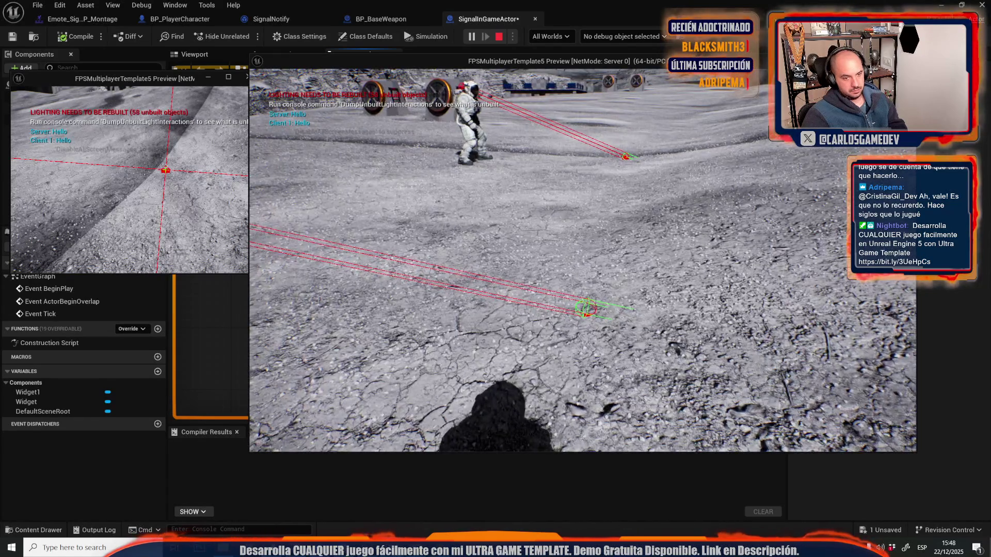
key("Escape")
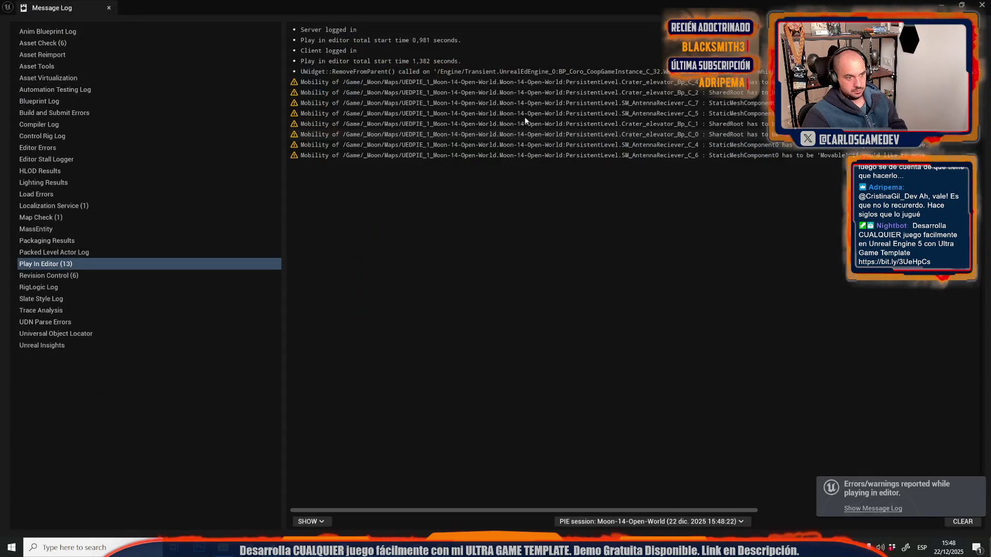
Step: Toggle Replicates in SignalInGameActor's class defaults and compile the blueprint
left_click(407, 202)
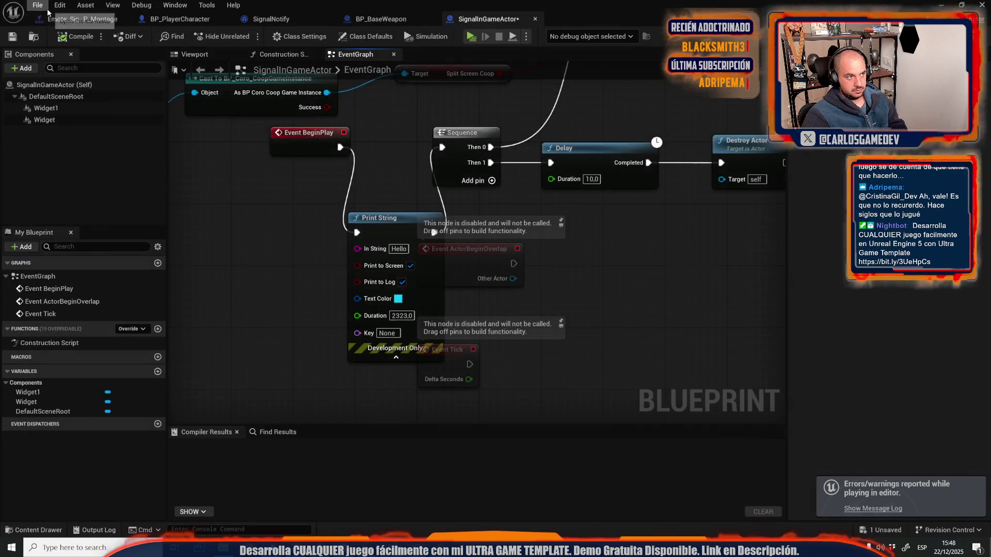
scroll(408, 201, "down", 2)
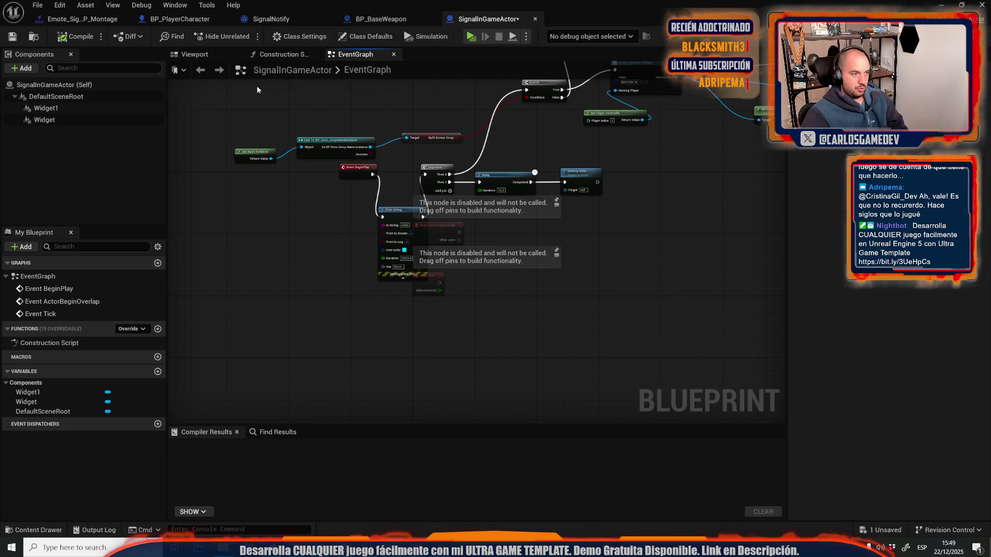
left_click(120, 79)
left_click(110, 86)
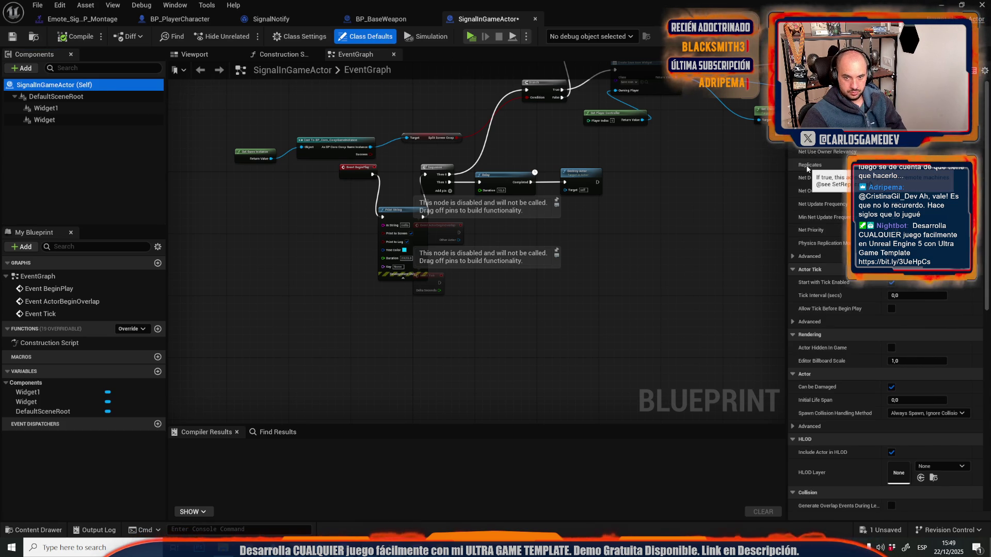
left_click(891, 165)
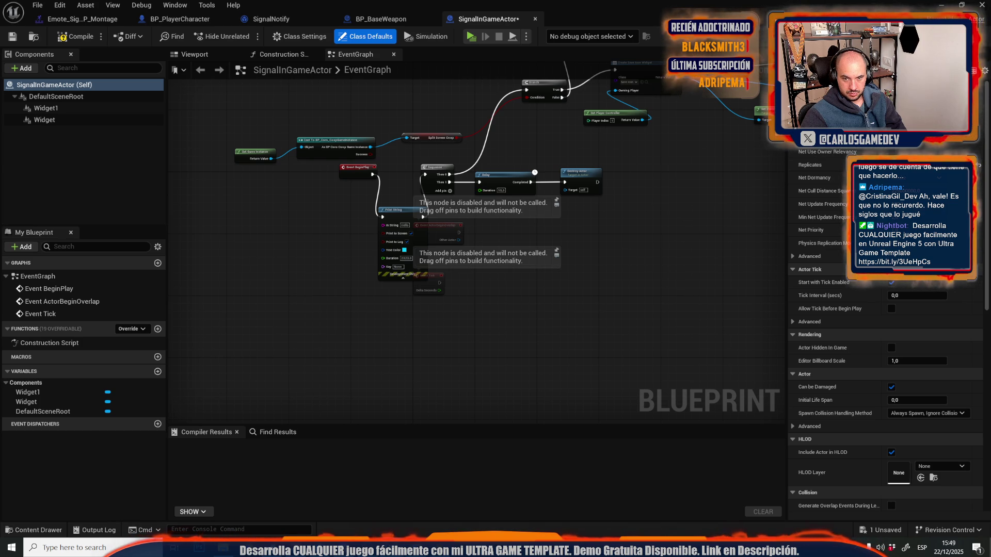
left_click(75, 36)
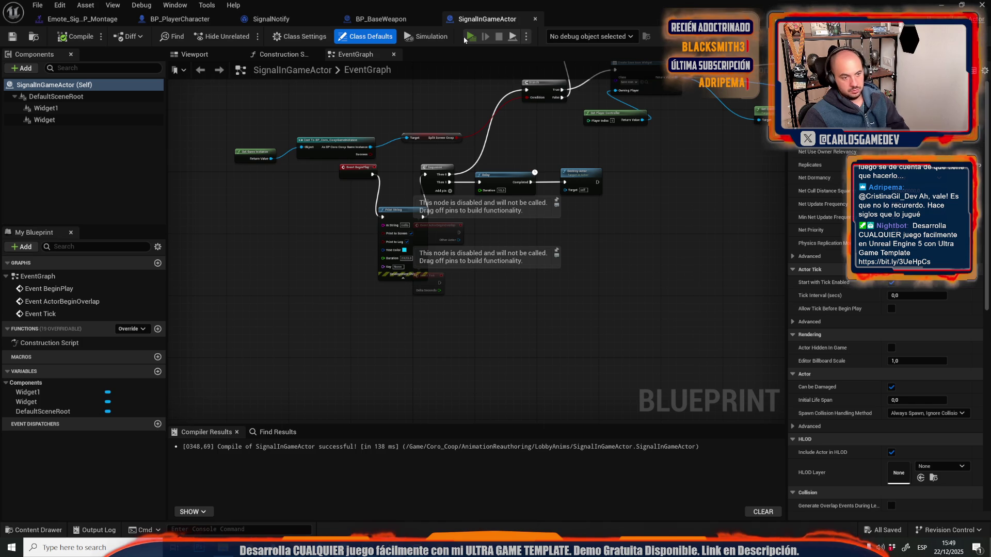
left_click(470, 37)
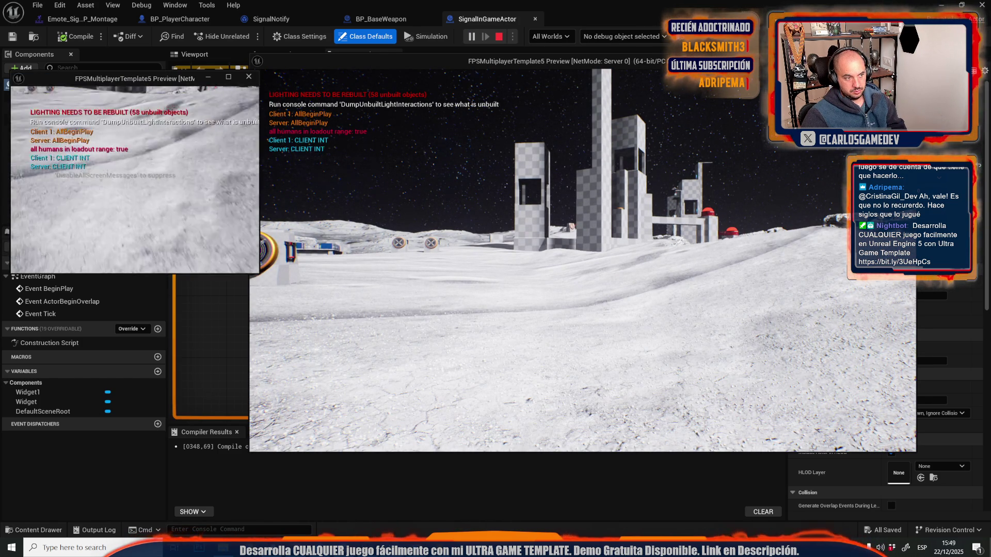
key("q")
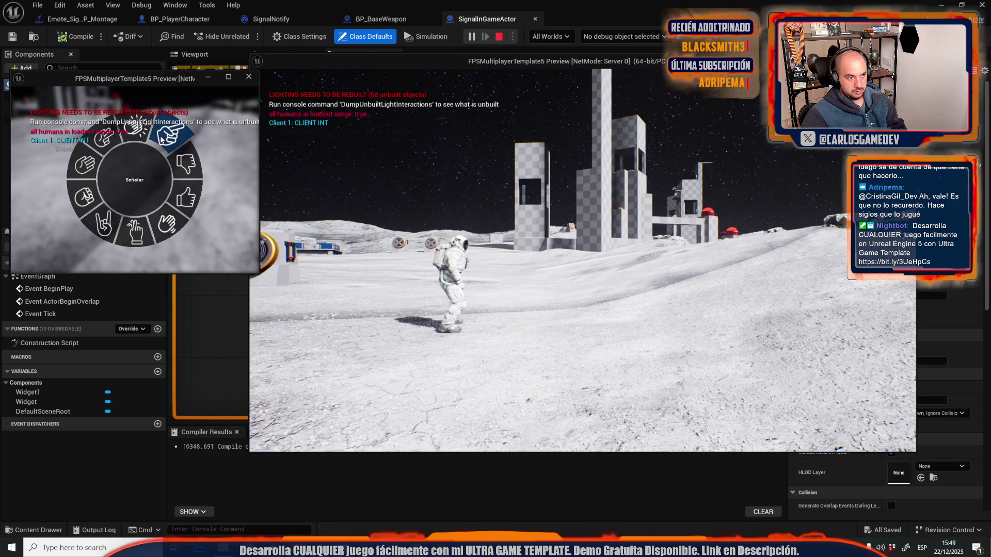
key("e")
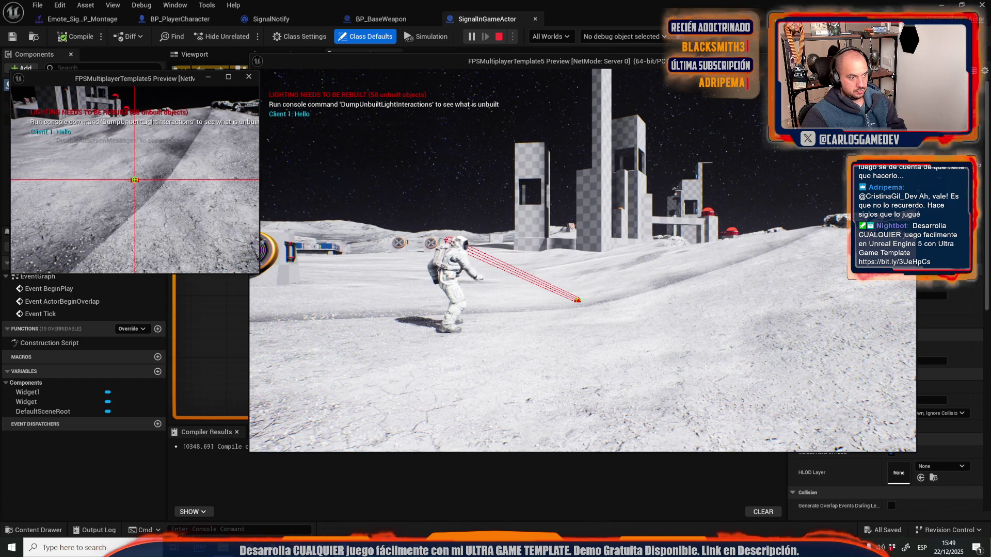
key("w")
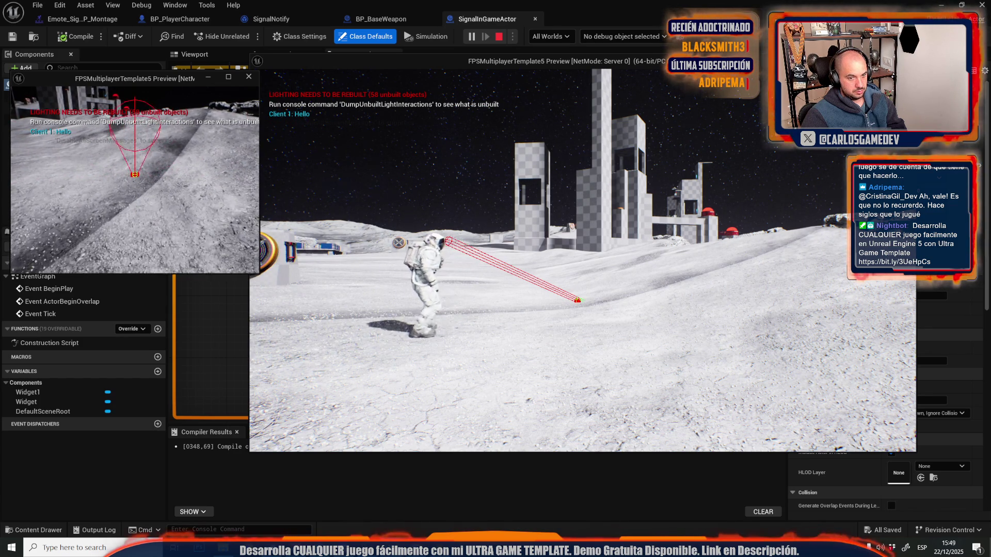
key("alt+Tab")
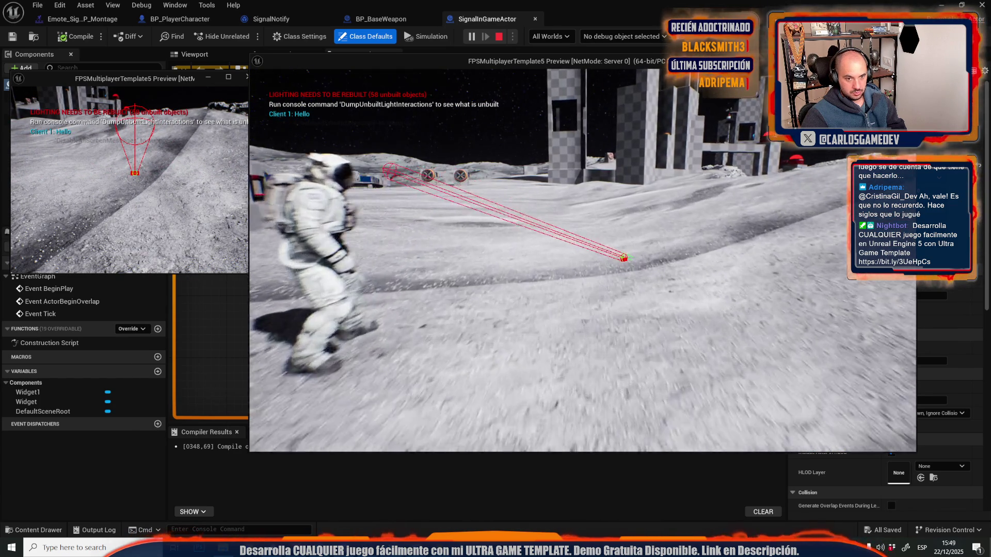
key("Escape")
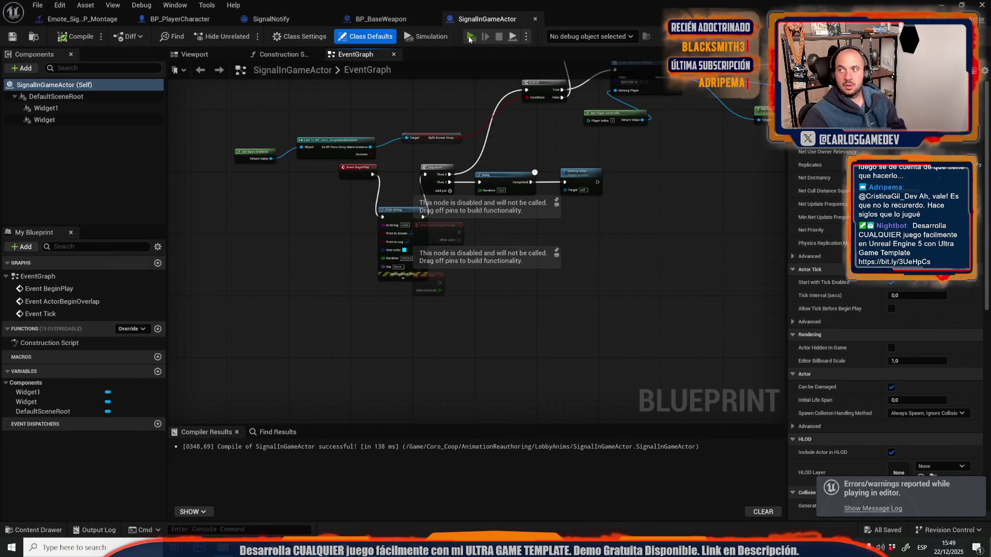
left_click(470, 37)
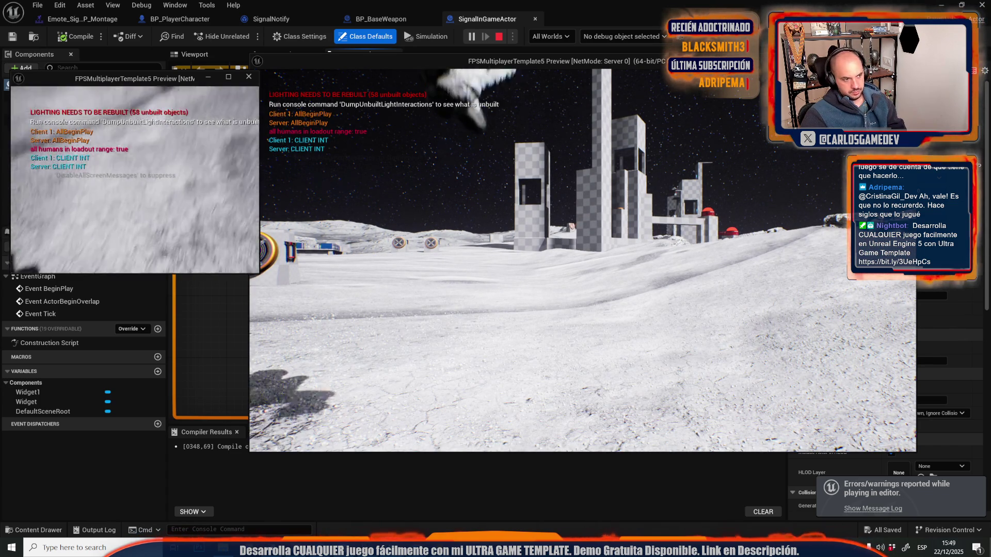
key("b")
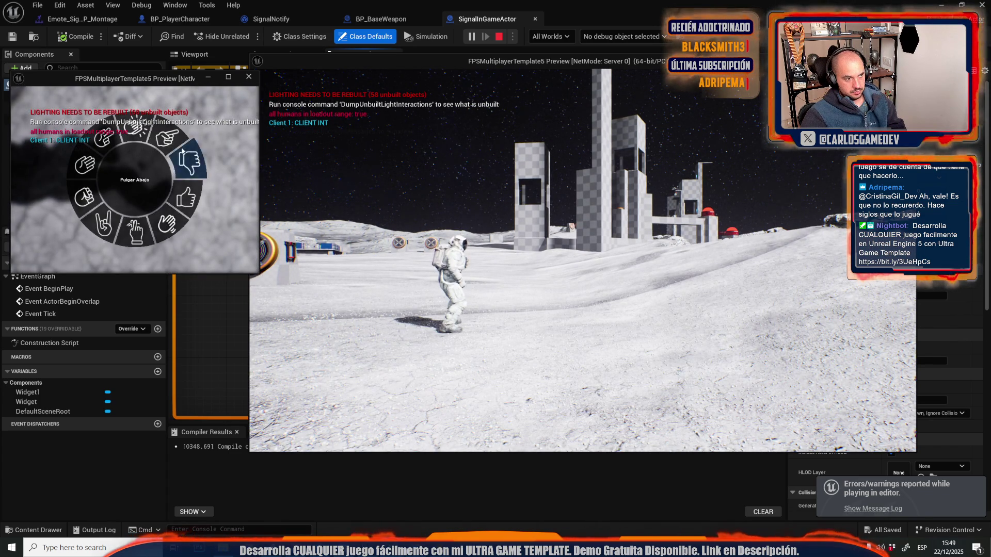
left_click(182, 151)
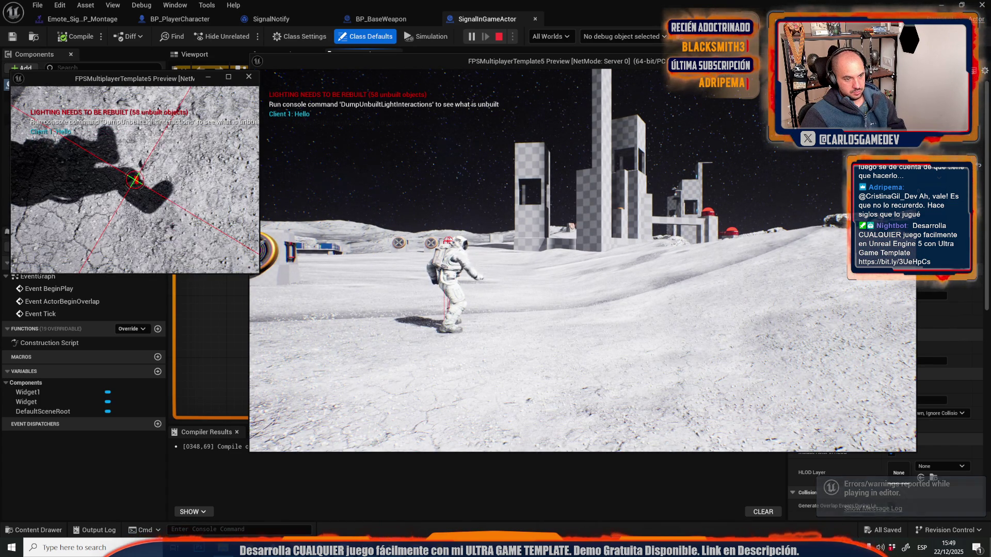
key("w")
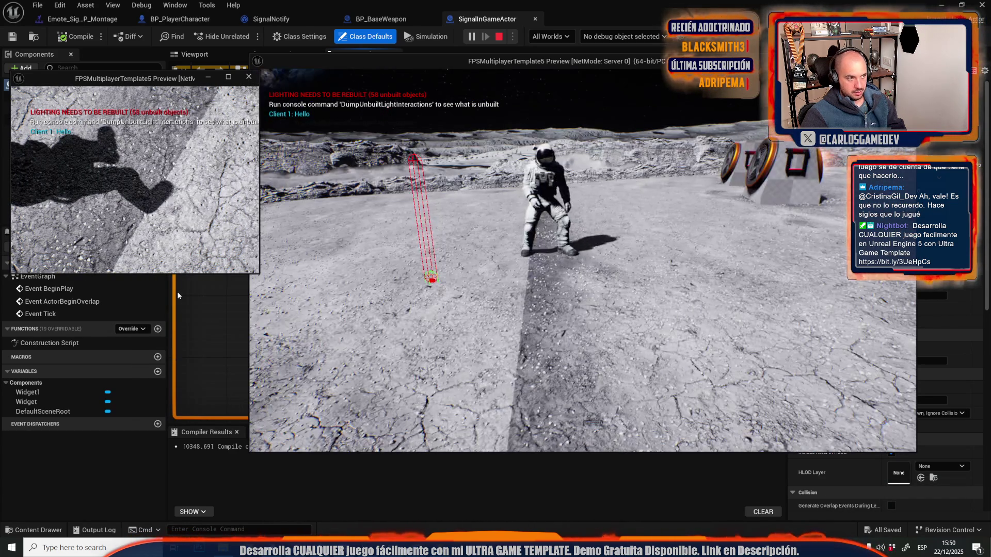
key("Tab")
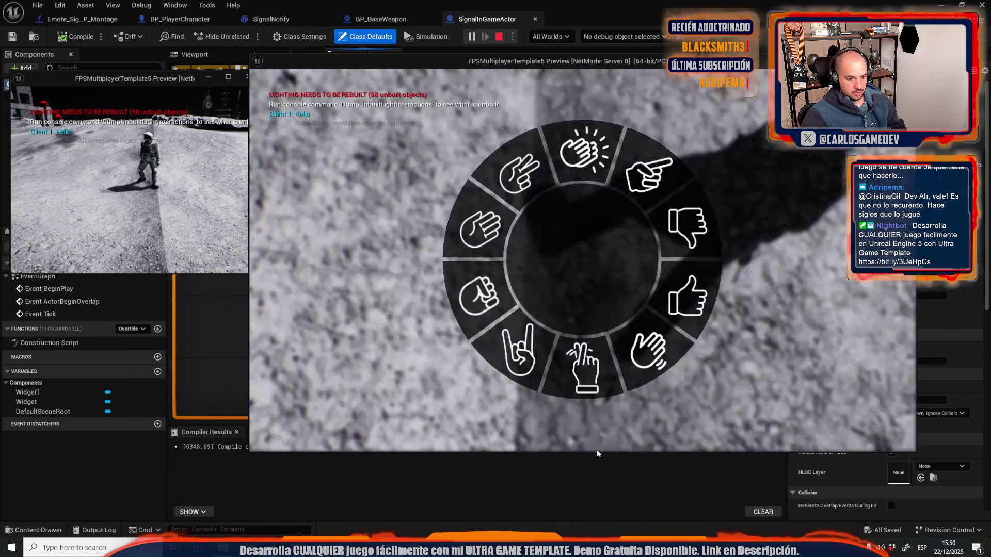
left_click(648, 172)
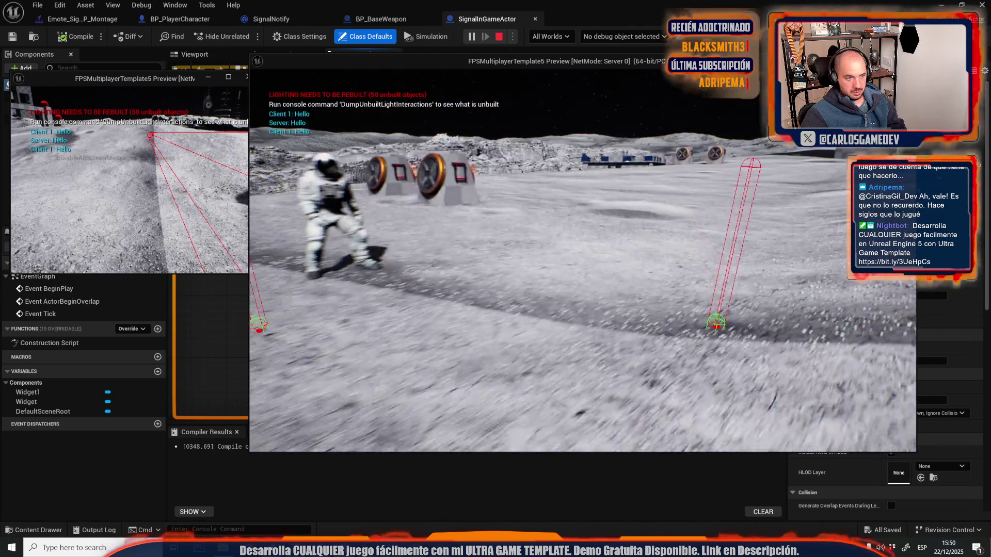
key("Escape")
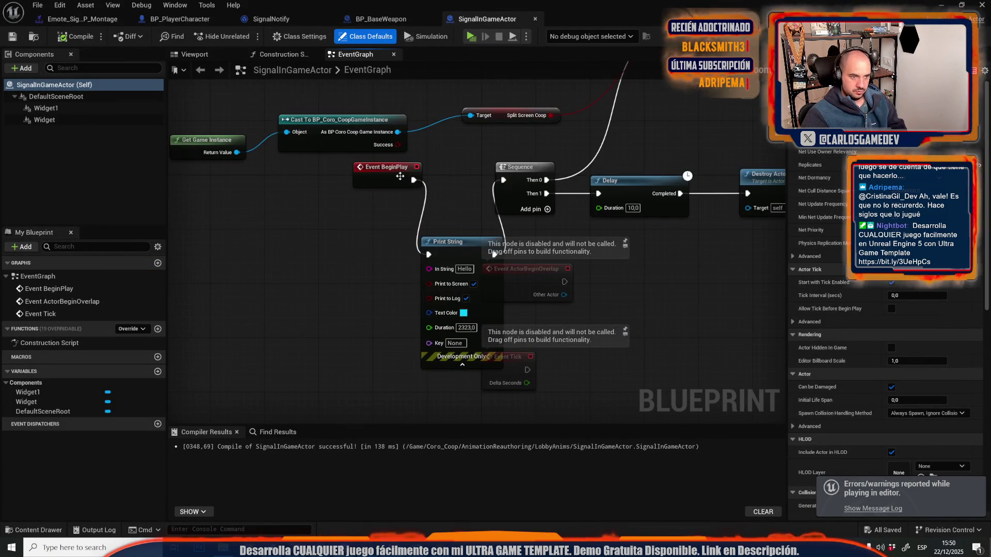
Step: Wire BeginPlay straight into Sequence, and run SignalNotify's SpawnActor right after SET, bypassing the Branch
left_click_drag(414, 181, 503, 181)
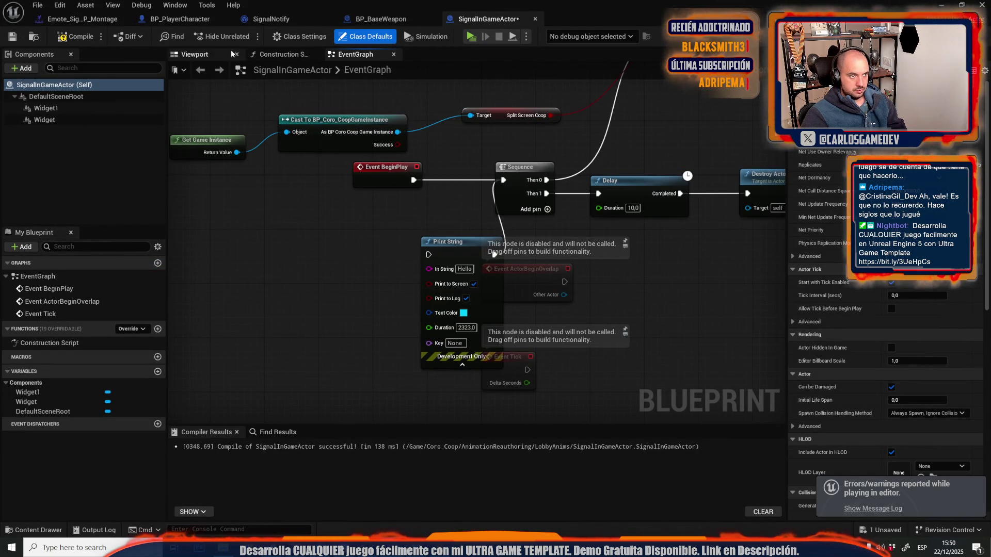
left_click(277, 22)
scroll(686, 260, "down", 4)
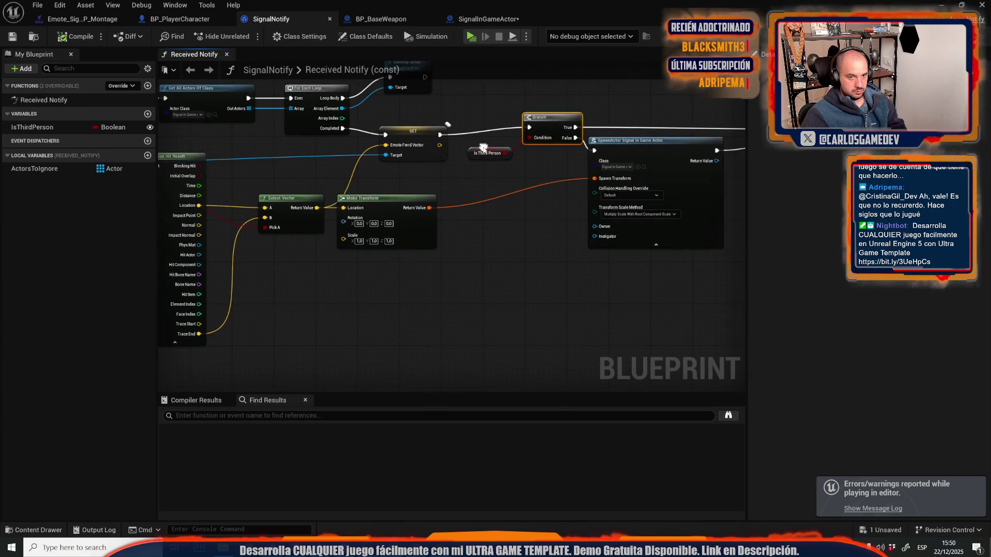
scroll(531, 128, "up", 2)
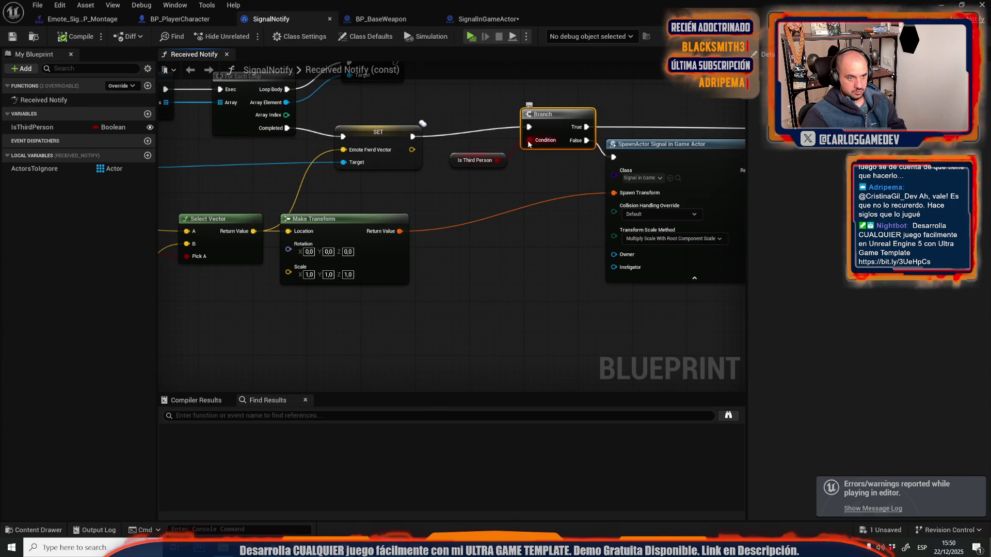
mouse_move(528, 127)
left_mouse_down()
mouse_move(454, 155)
mouse_move(465, 159)
left_mouse_up()
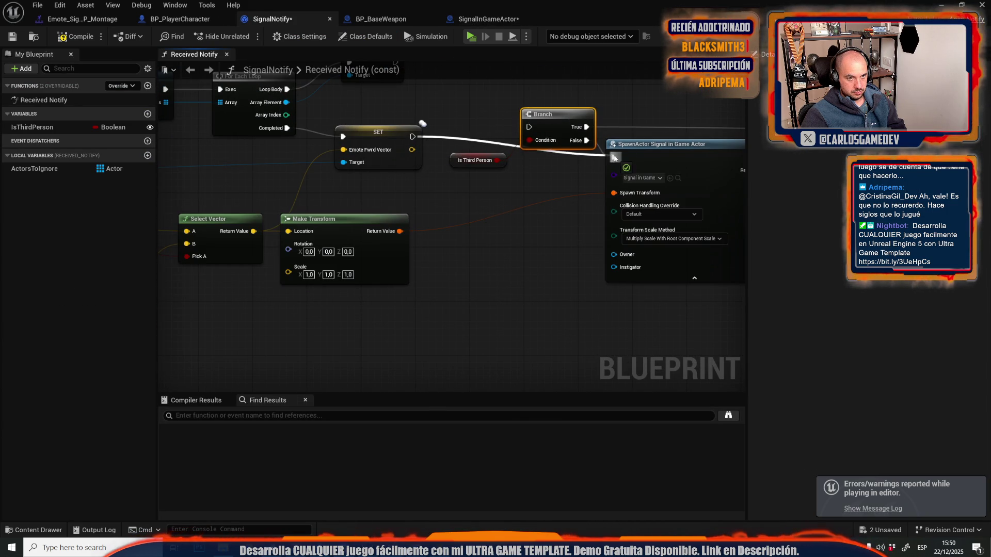
scroll(545, 199, "down", 5)
scroll(479, 243, "up", 4)
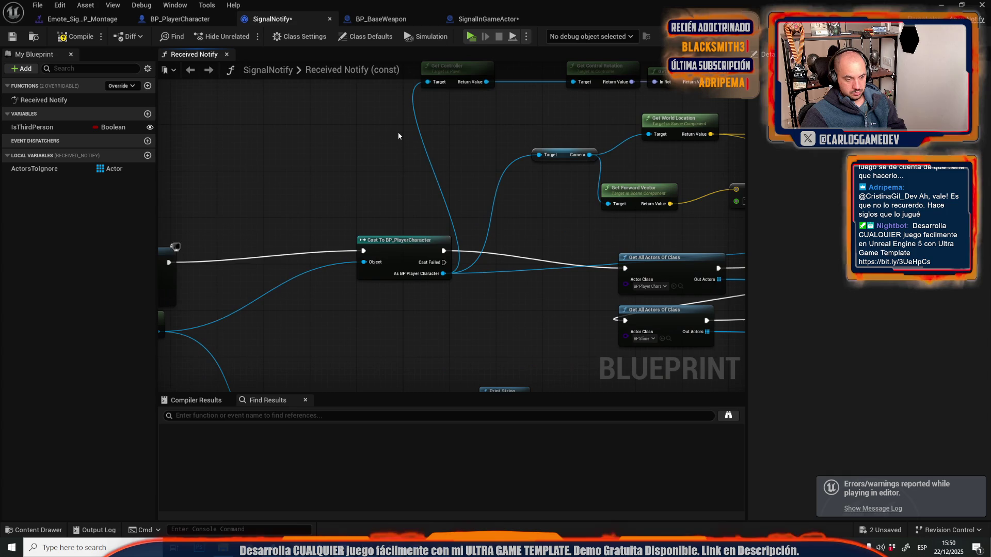
scroll(392, 177, "down", 3)
scroll(553, 151, "up", 3)
Step: Connect Get Forward Vector's Return Value to Print String's In String, then start a play test
mouse_move(552, 151)
left_mouse_down()
mouse_move(448, 181)
mouse_move(332, 310)
mouse_move(200, 277)
left_mouse_up()
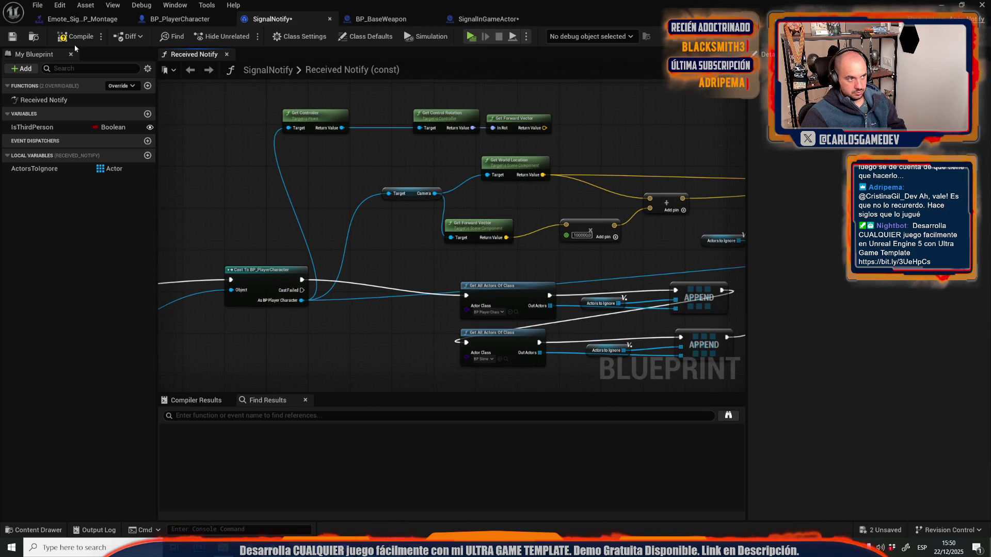
mouse_move(310, 216)
left_mouse_down()
mouse_move(395, 280)
mouse_move(406, 195)
left_mouse_up()
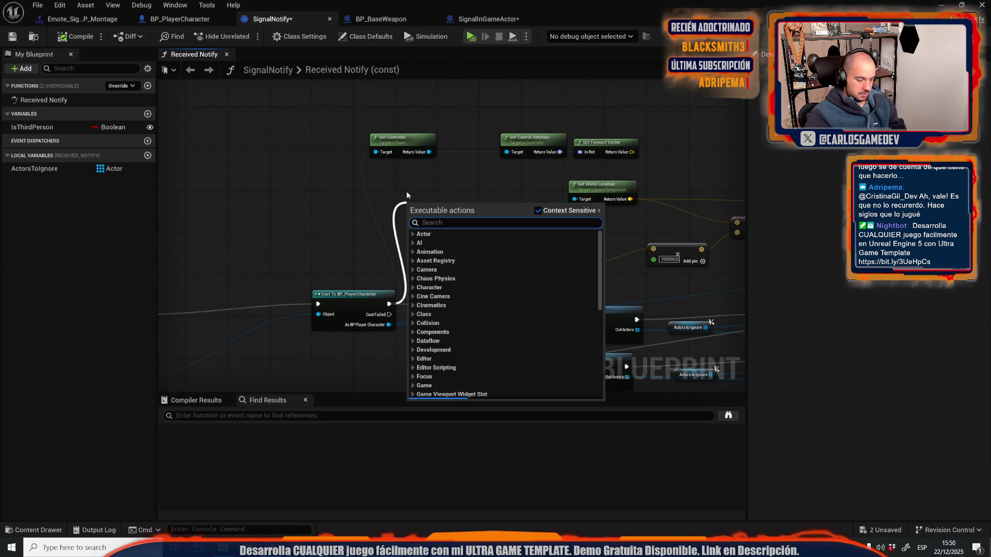
key("Escape")
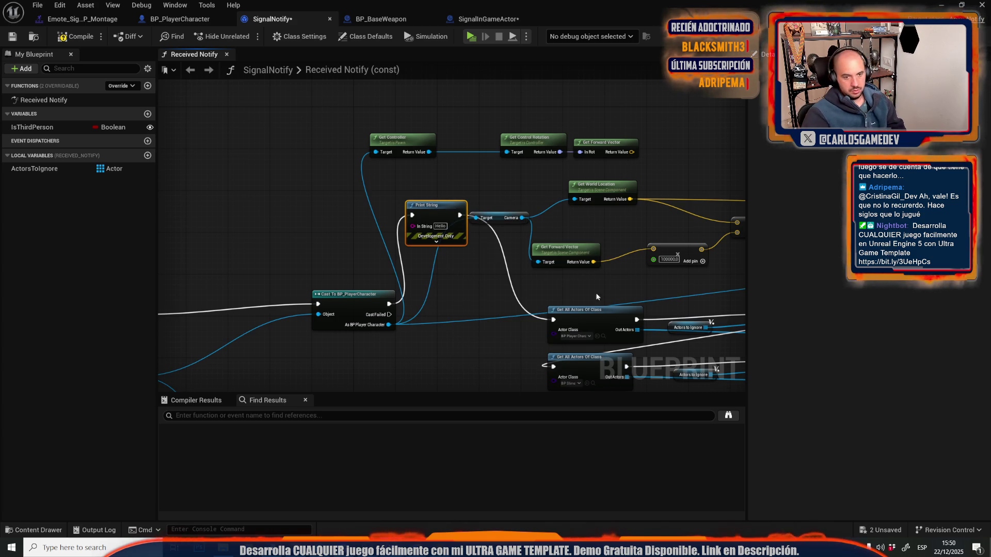
left_click_drag(593, 262, 588, 265)
left_click_drag(422, 223, 422, 224)
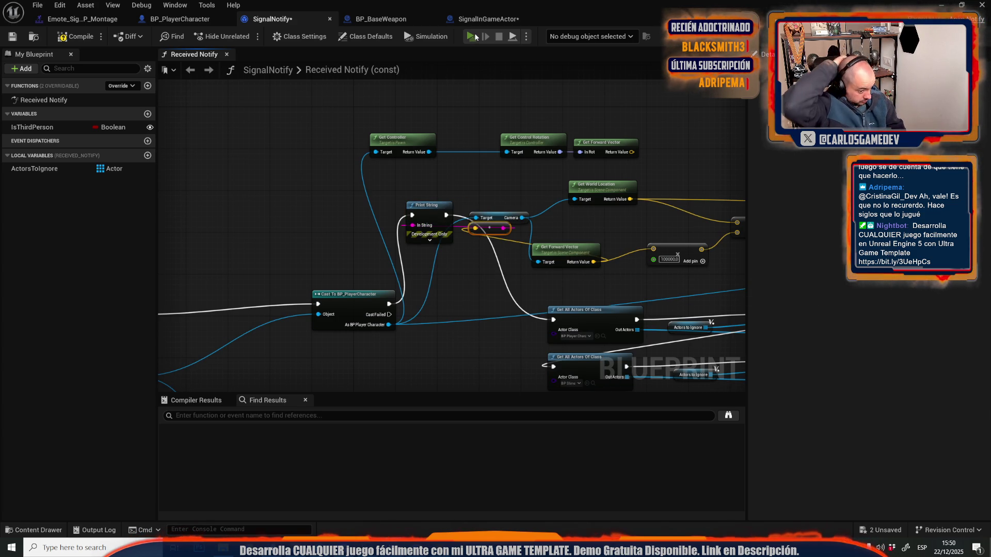
left_click(472, 37)
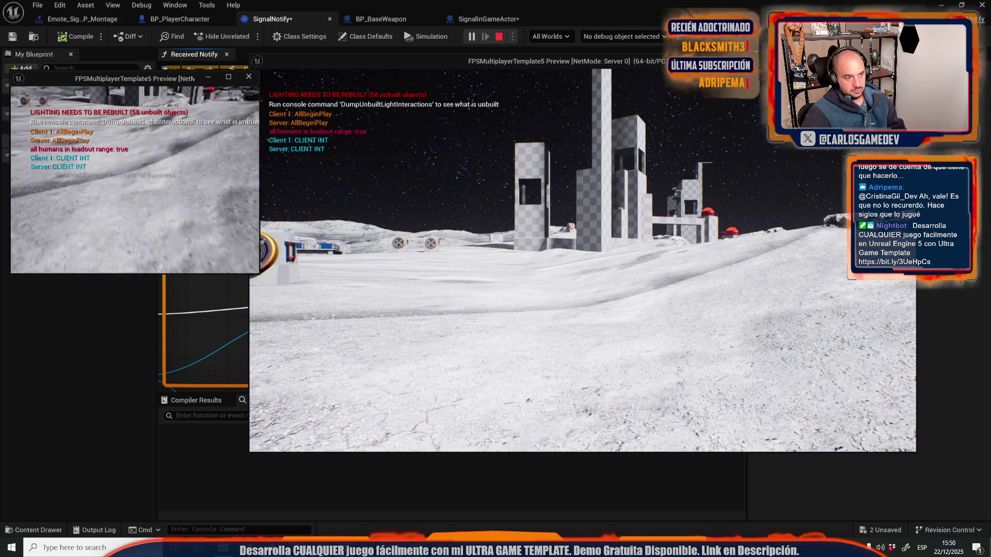
Step: Fire the Señalar pointing emote three times in play, then stop the session and close the log
key("e")
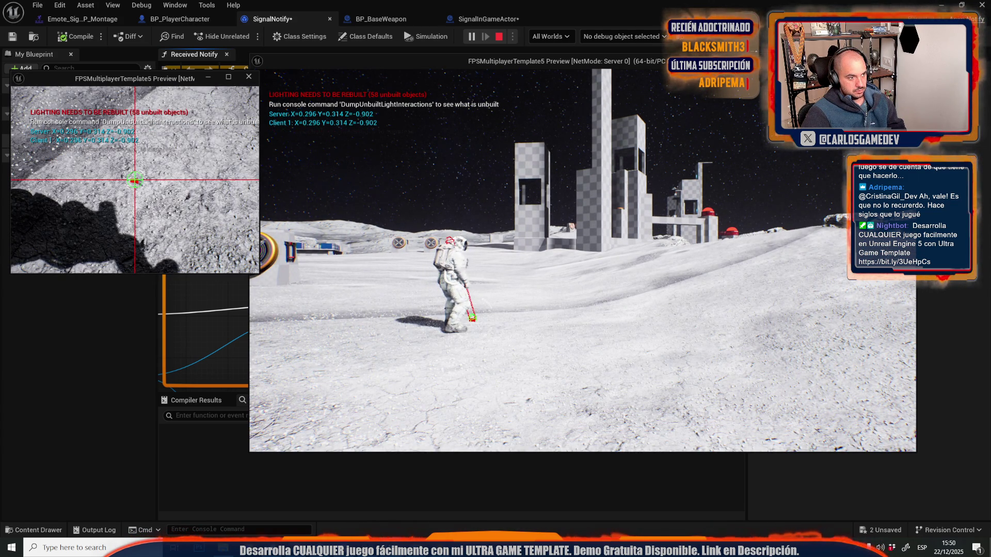
key("alt+Tab")
key("e")
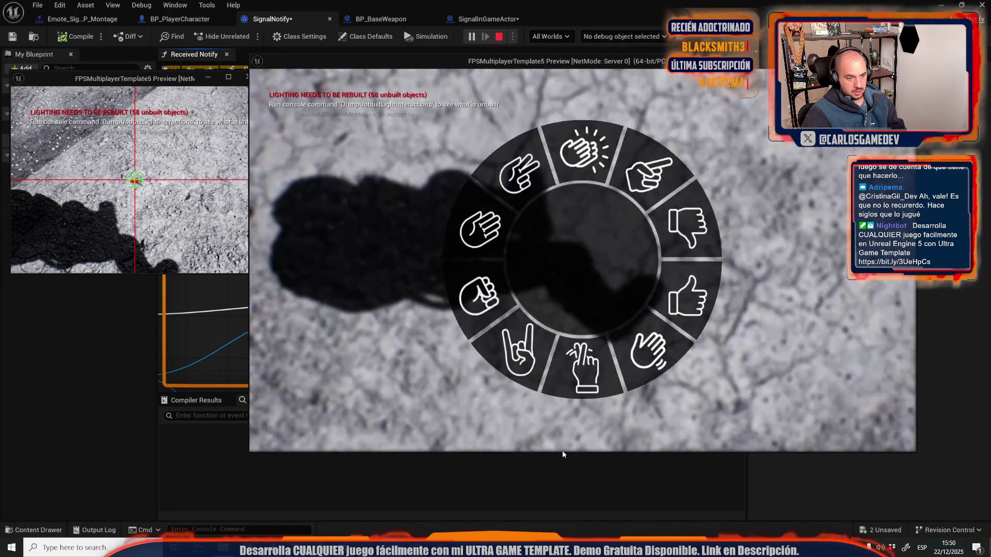
left_click(648, 176)
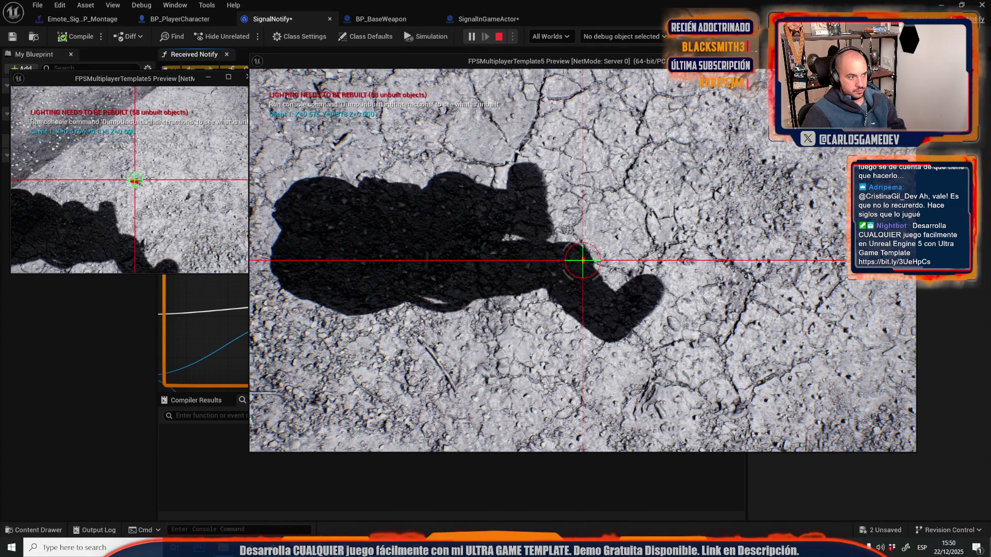
key("e")
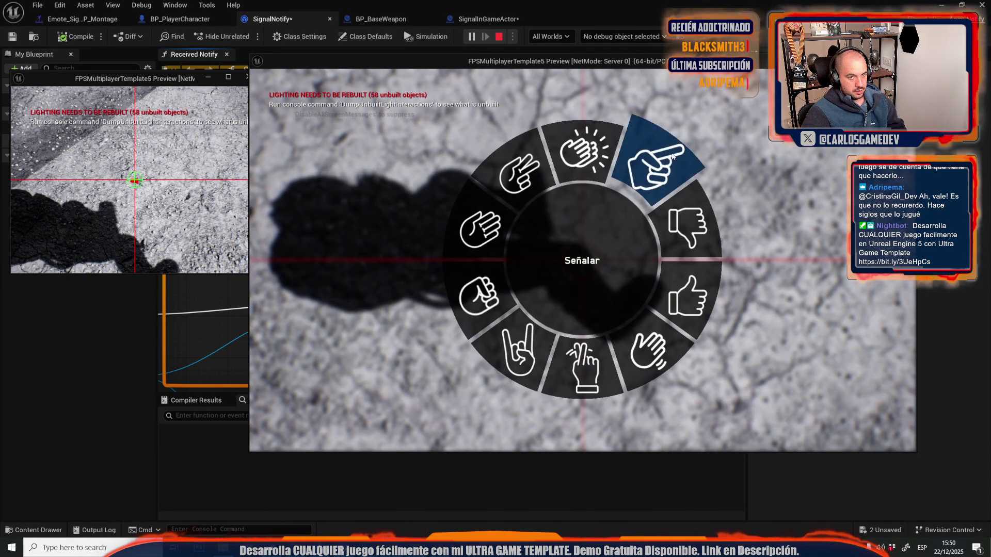
left_click(648, 175)
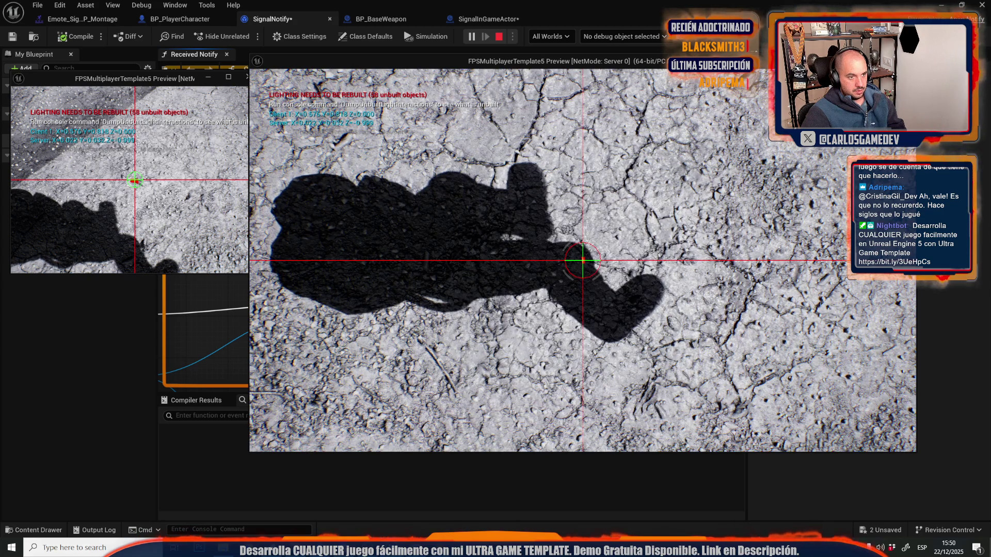
key("e")
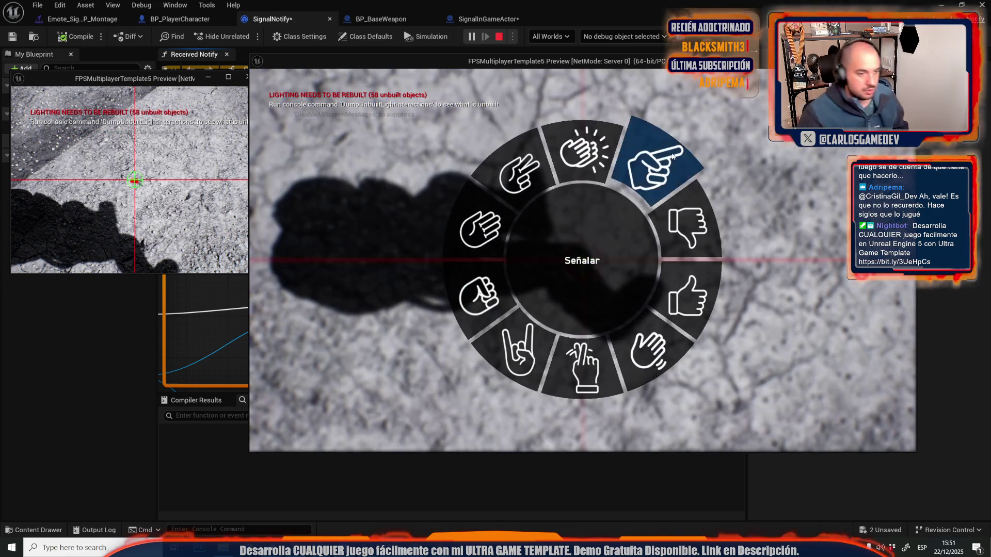
left_click(672, 156)
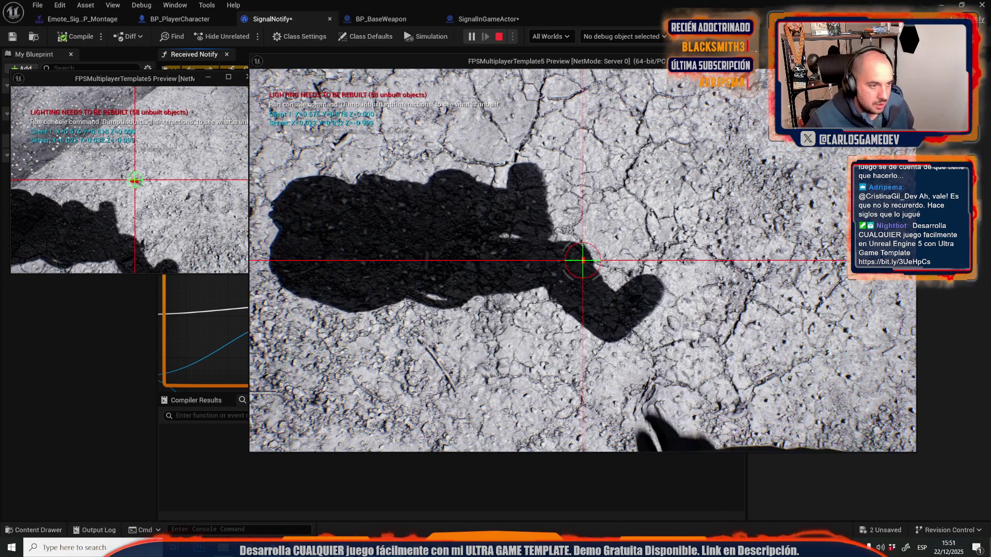
key("Escape")
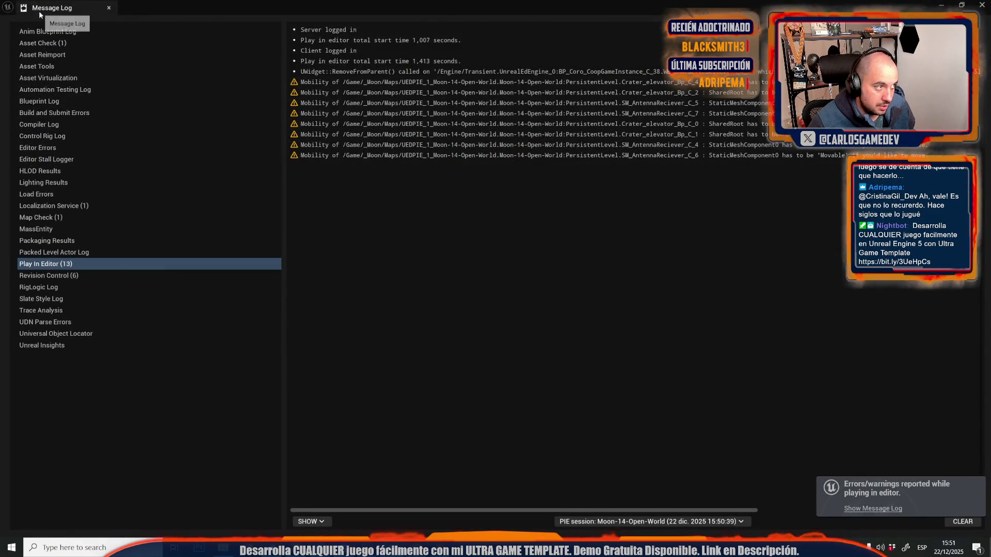
left_click(109, 7)
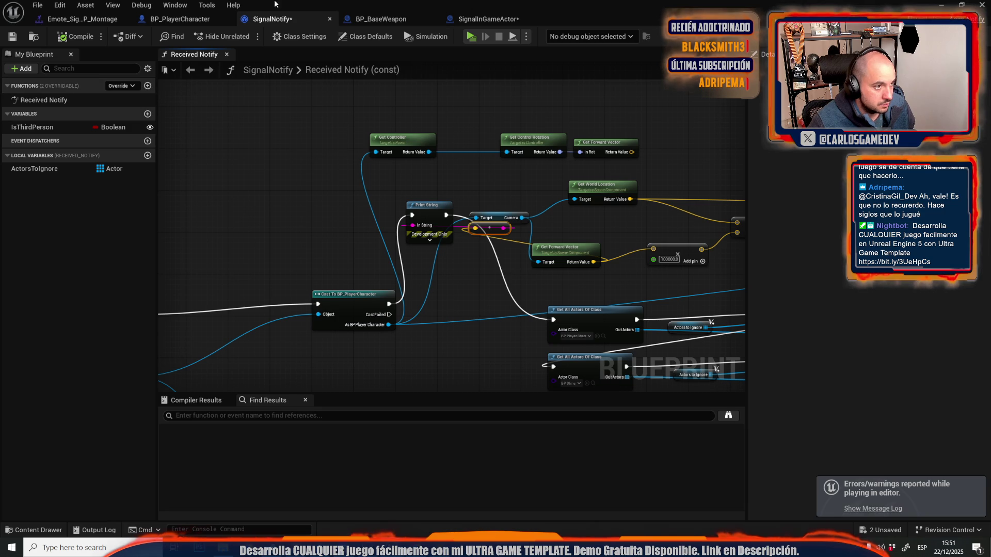
Step: Save BP_PlayerCharacter after checking its Camera component, then launch a new server-and-client play test
left_click(179, 18)
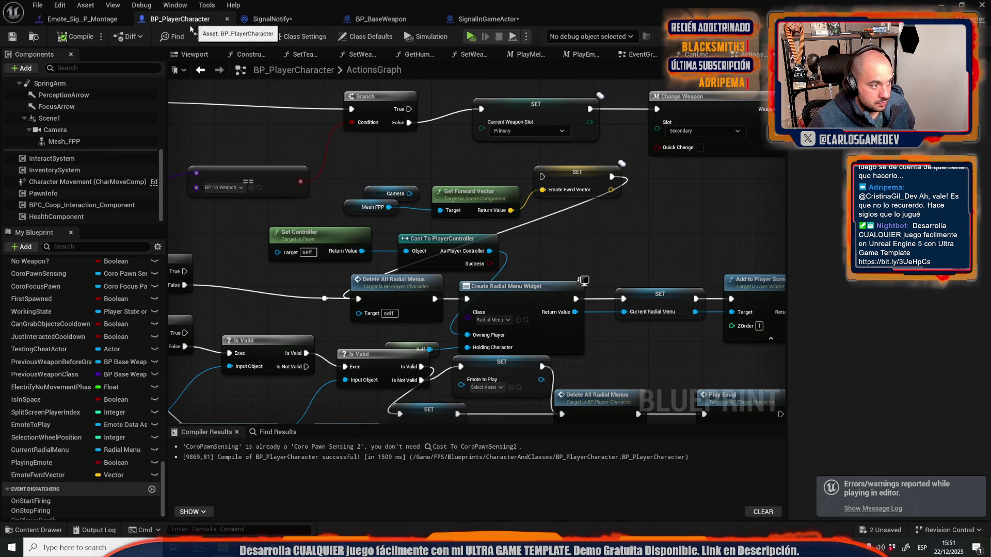
left_click(54, 129)
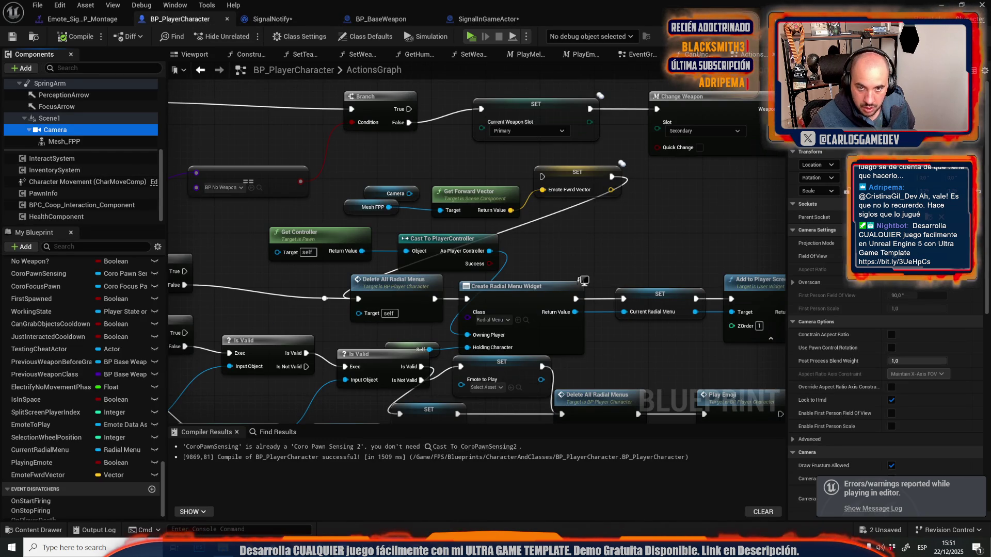
left_click(695, 78)
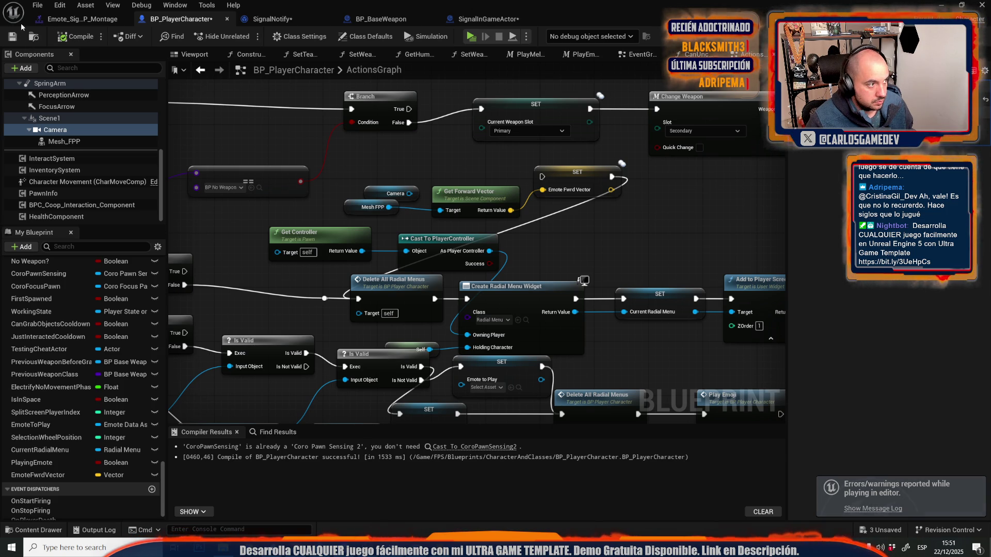
left_click(13, 37)
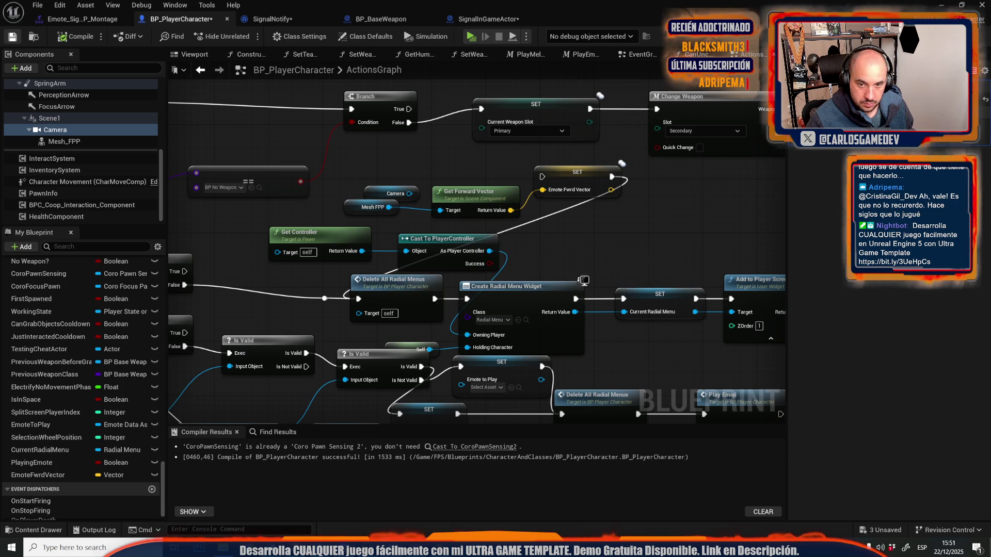
left_click(467, 37)
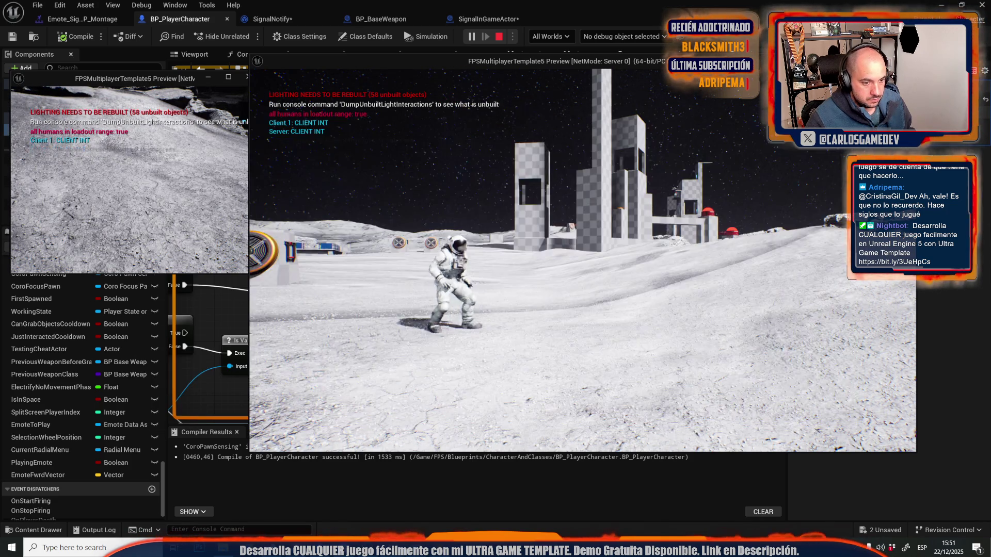
Step: Fire the pointing emote aiming at the ground and the sky, then stop play and close the log
key("b")
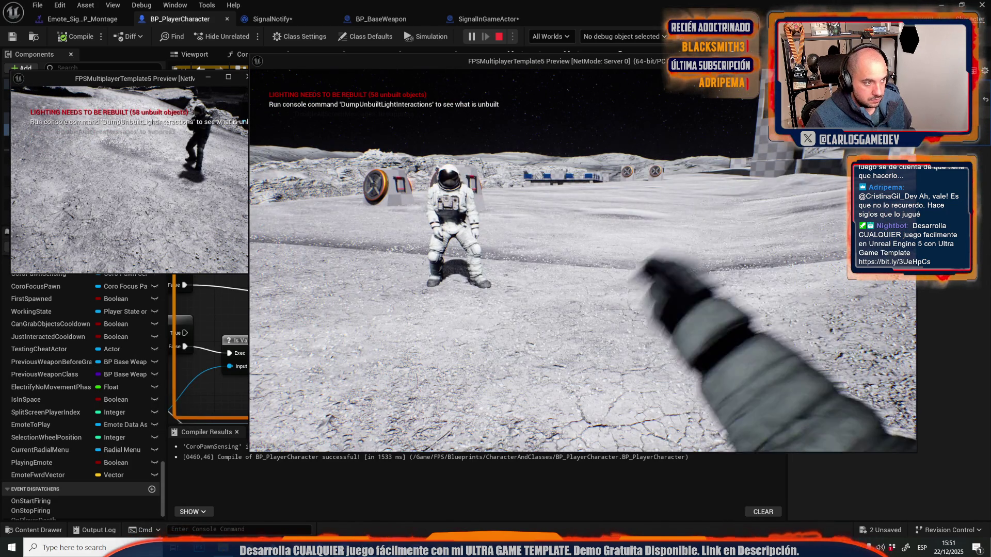
key("b")
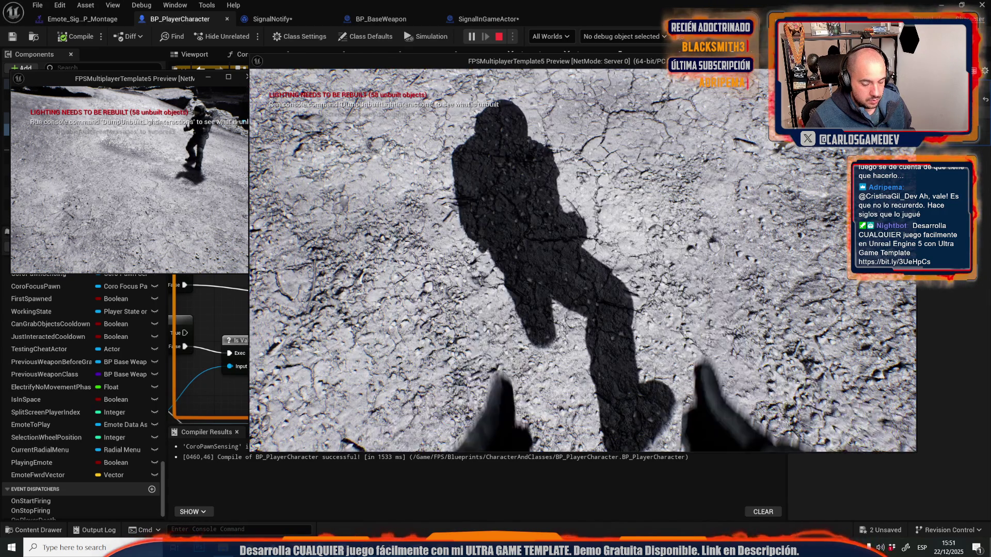
key("b")
left_click(653, 177)
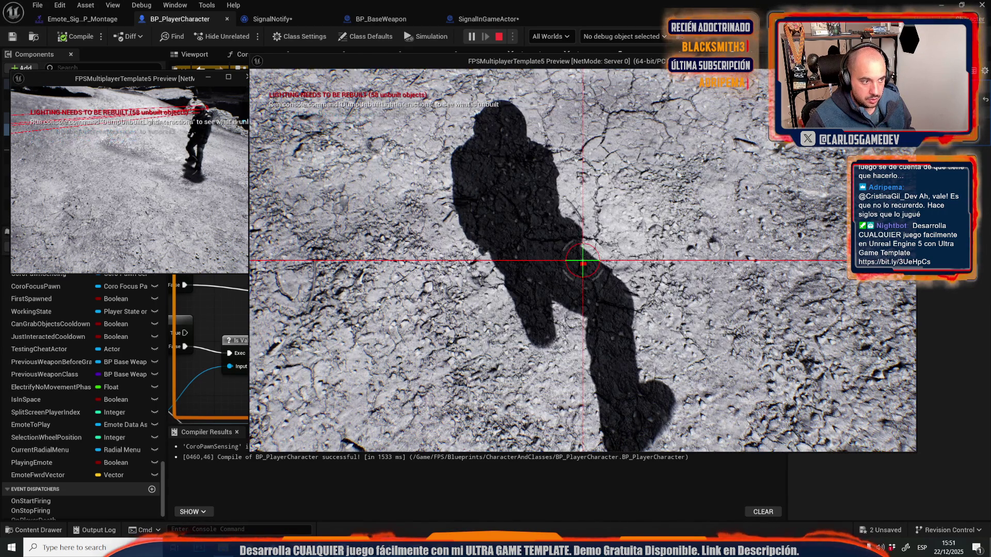
key("b")
left_click(653, 170)
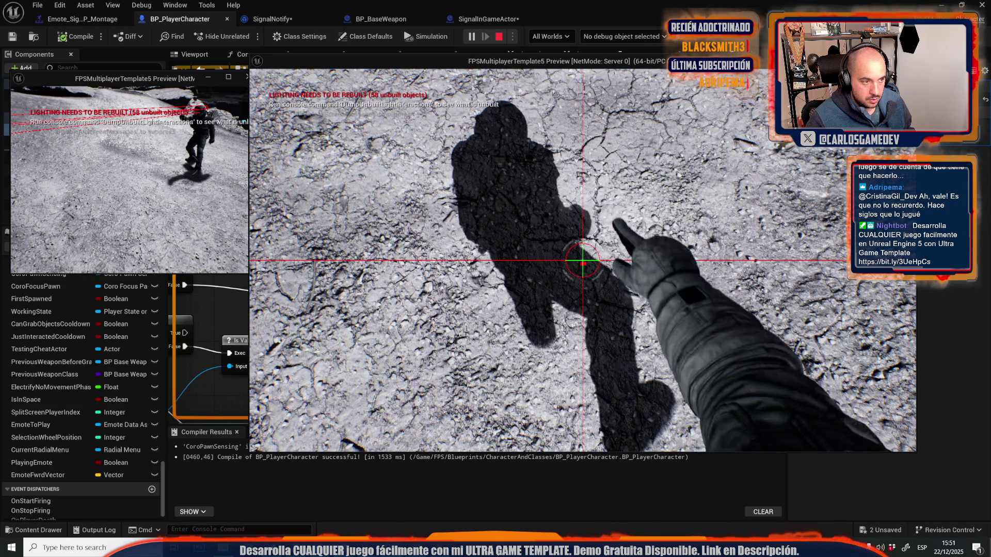
key("b")
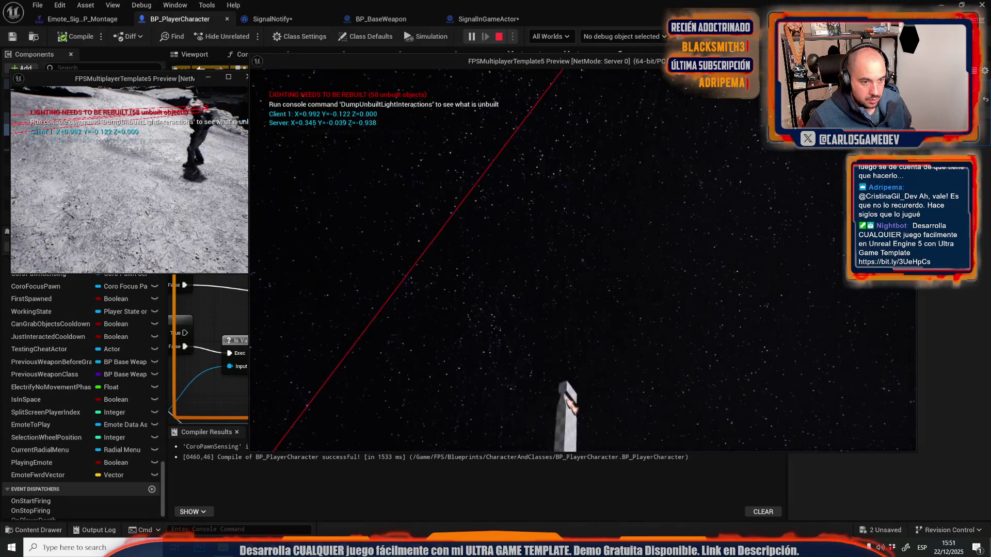
left_click(666, 172)
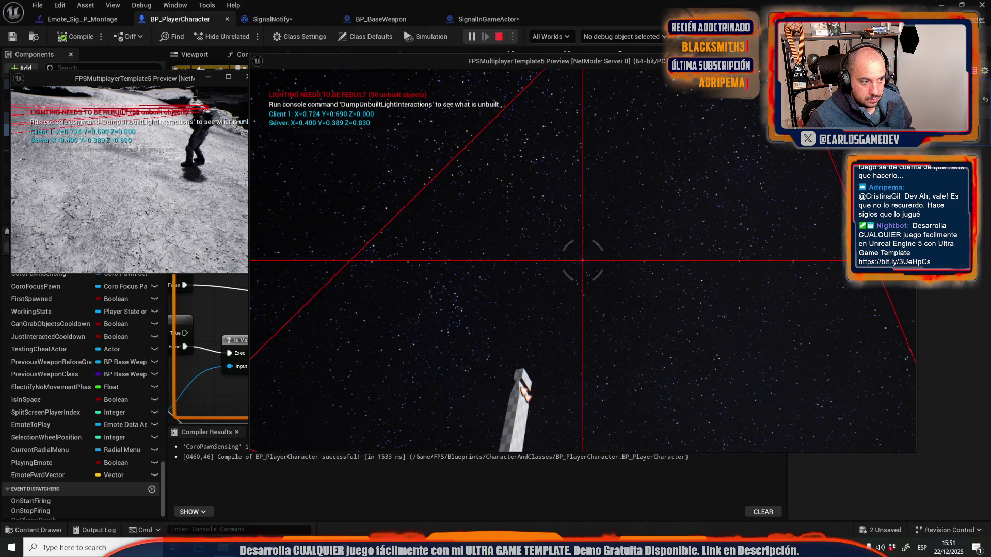
key("Escape")
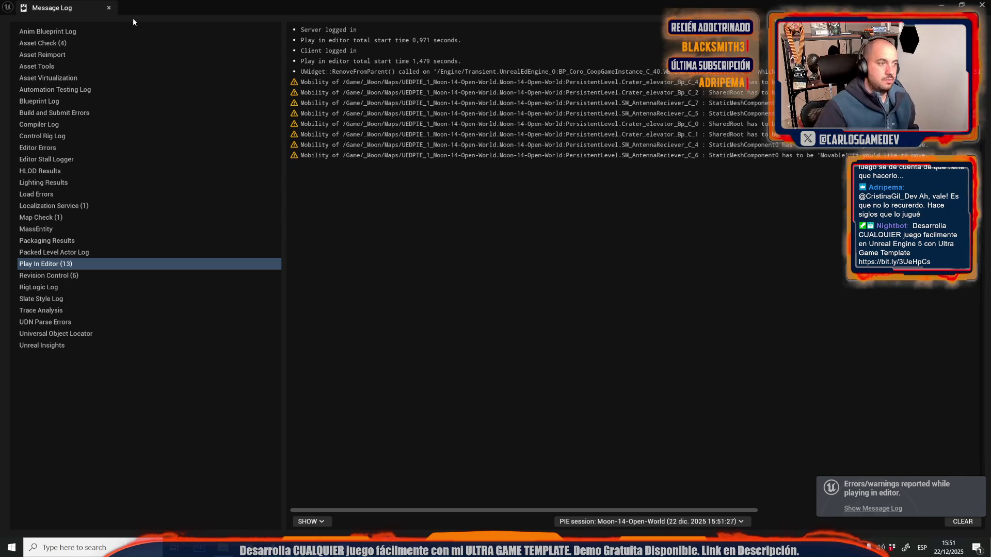
left_click(109, 8)
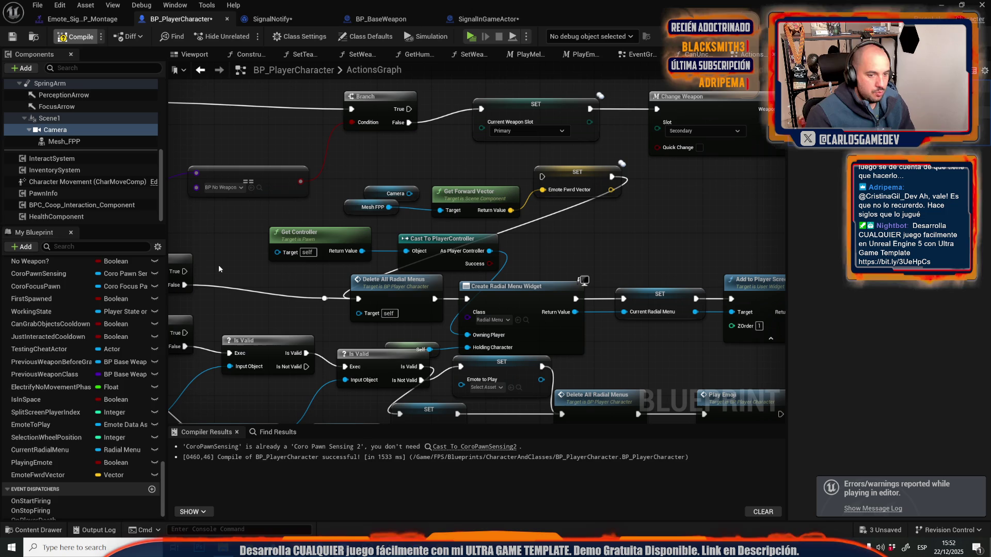
Step: Wire the control-rotation Get Forward Vector into SignalNotify's vector-to-string conversion node
scroll(398, 143, "down", 3)
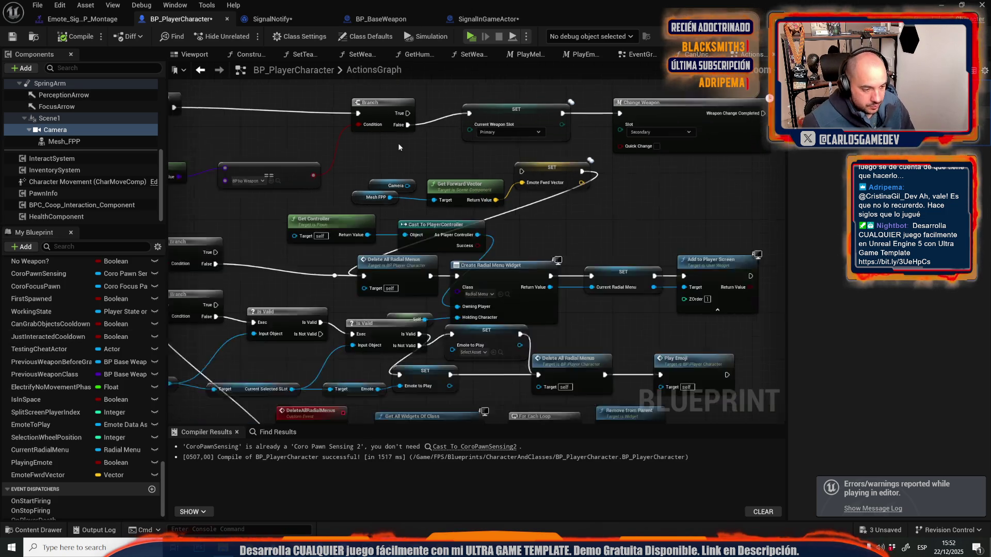
left_click(275, 22)
scroll(488, 217, "up", 1)
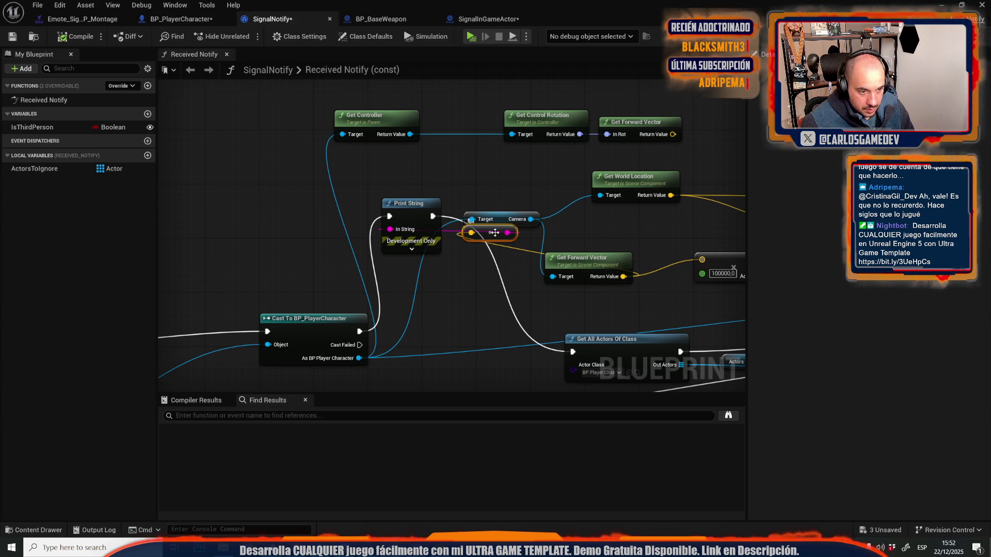
left_click_drag(474, 234, 673, 134)
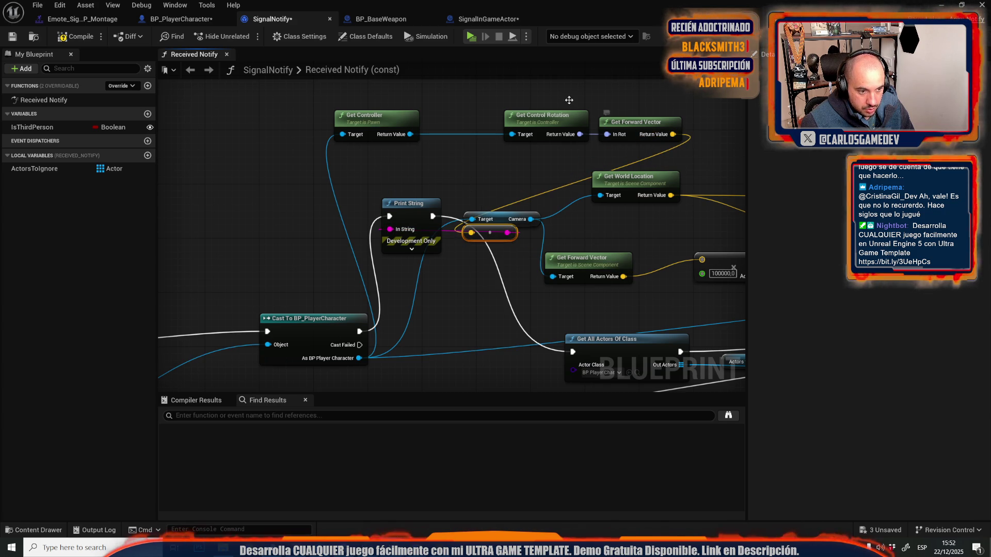
Step: Start a new server-and-client play test and open the emote wheel in the server window
left_click(469, 37)
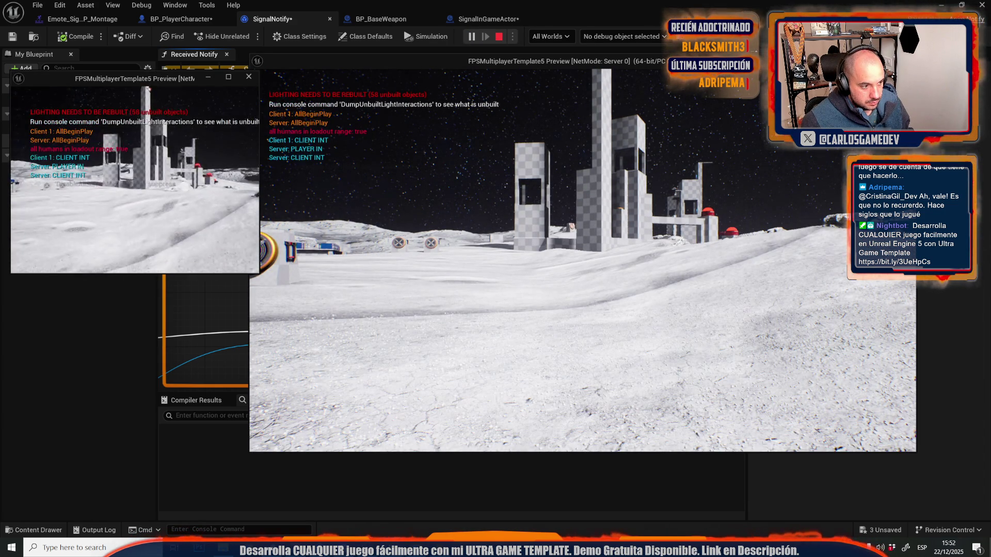
key("alt+Tab")
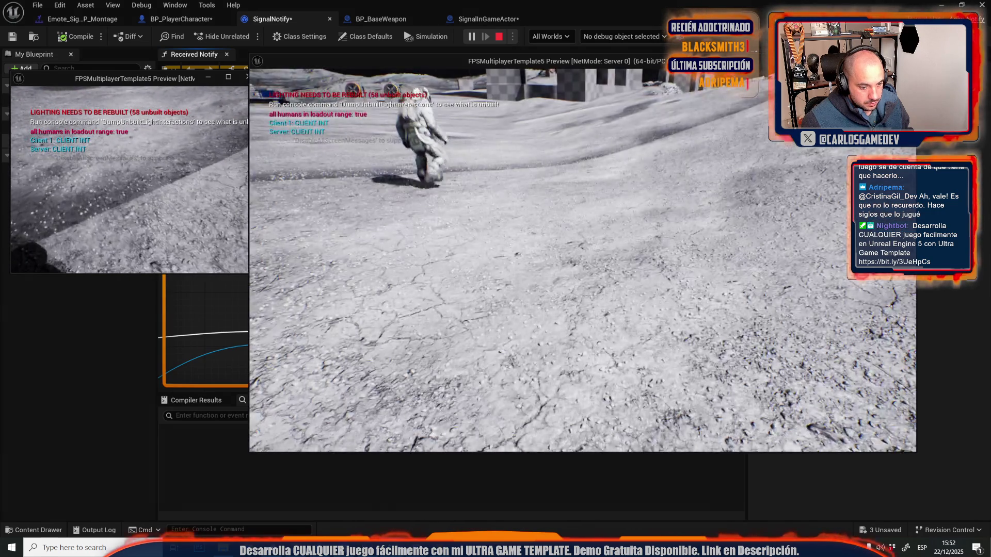
key("b")
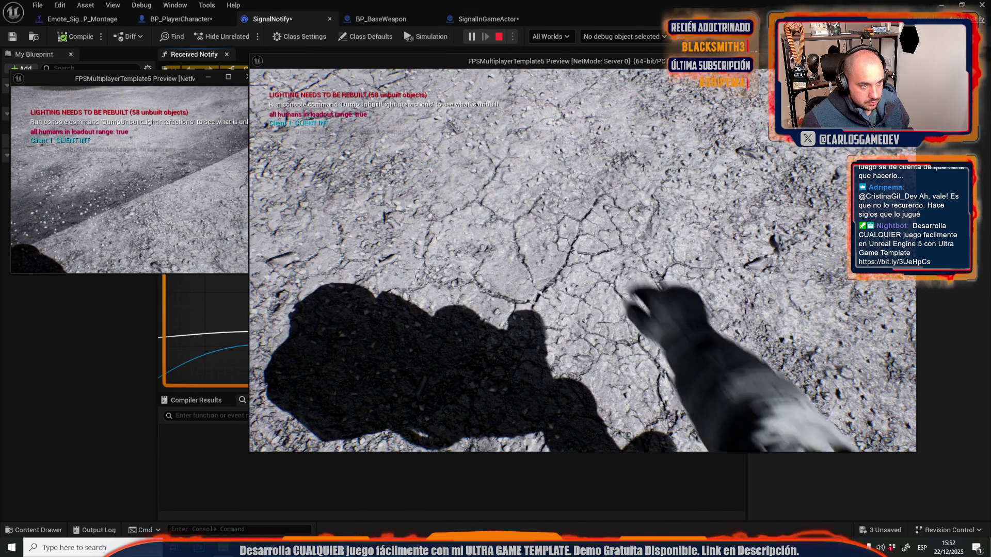